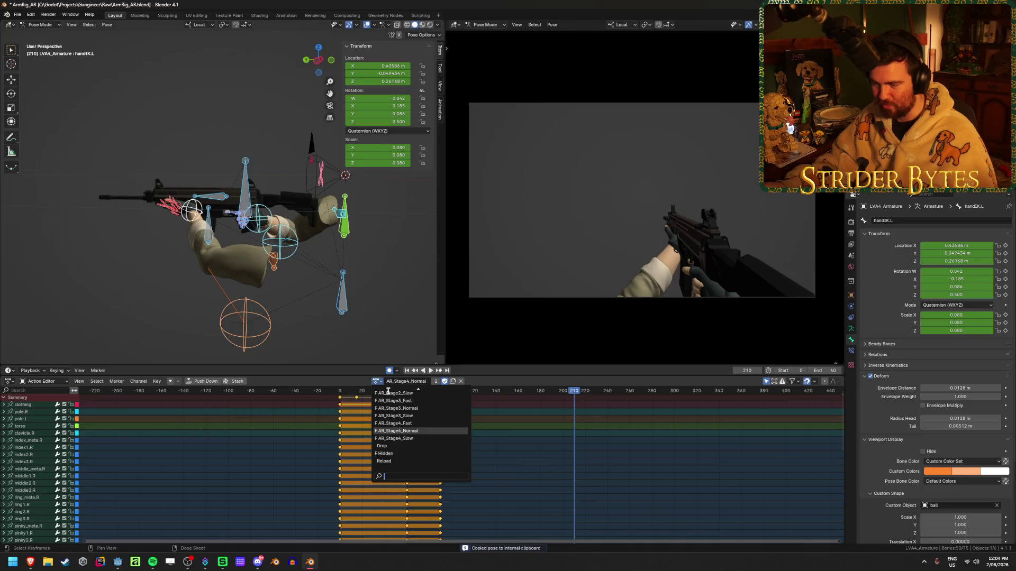
Load AR_ReloadNormal and paste the copied pose keys on all channels at frame 210.
{"action": "scroll", "coordinate": [411, 411], "scroll_direction": "up", "scroll_amount": 6}
{"action": "left_click", "coordinate": [411, 409]}
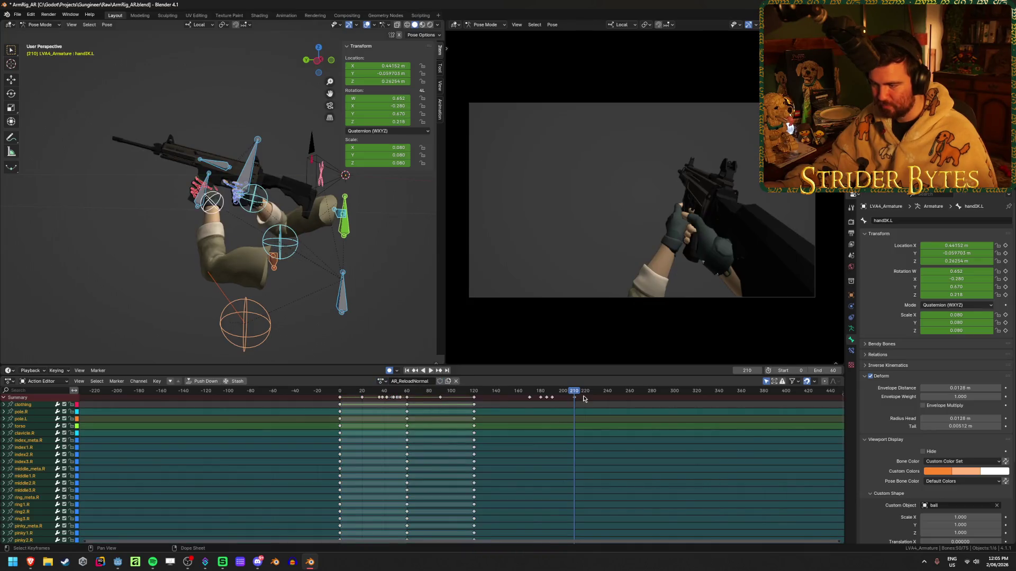
{"action": "left_click", "coordinate": [596, 438]}
{"action": "key", "text": "ctrl+v"}
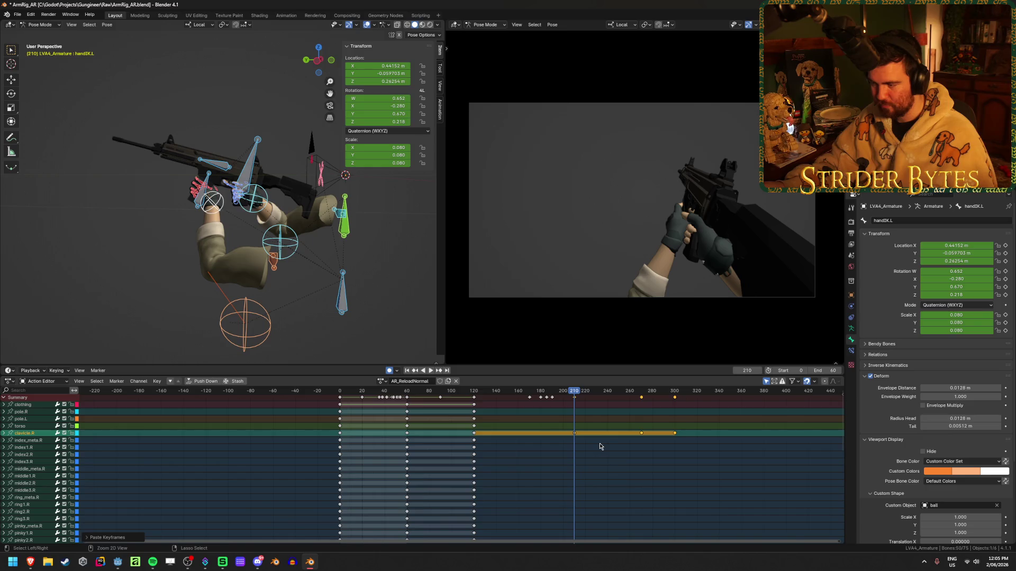
{"action": "mouse_move", "coordinate": [579, 391]}
{"action": "left_mouse_down"}
{"action": "mouse_move", "coordinate": [630, 392]}
{"action": "mouse_move", "coordinate": [571, 392]}
{"action": "mouse_move", "coordinate": [586, 392]}
{"action": "left_mouse_up"}
{"action": "key", "text": "ctrl+z"}
{"action": "key", "text": "ctrl+z"}
{"action": "key", "text": "ctrl+z"}
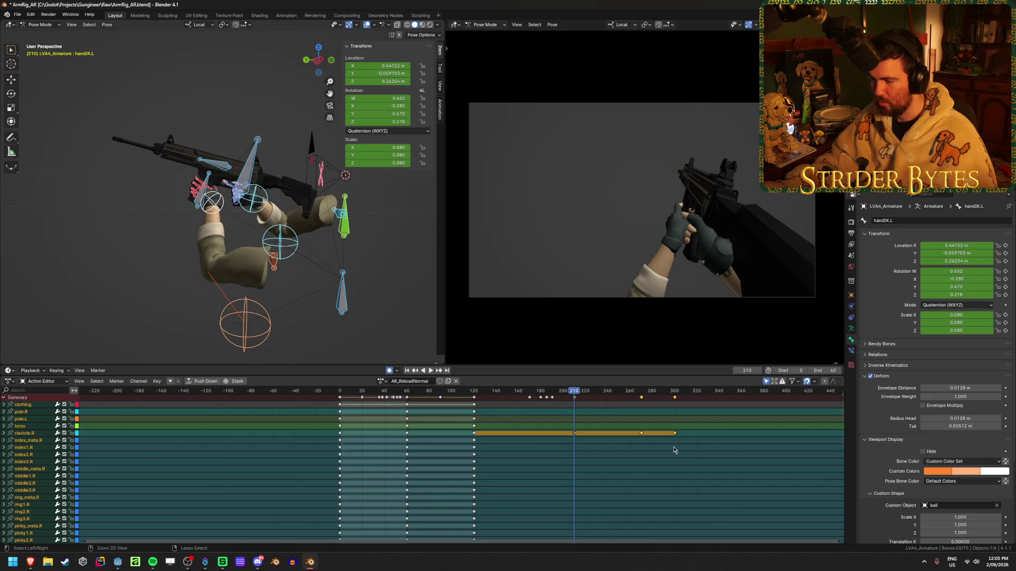
{"action": "key", "text": "ctrl+v"}
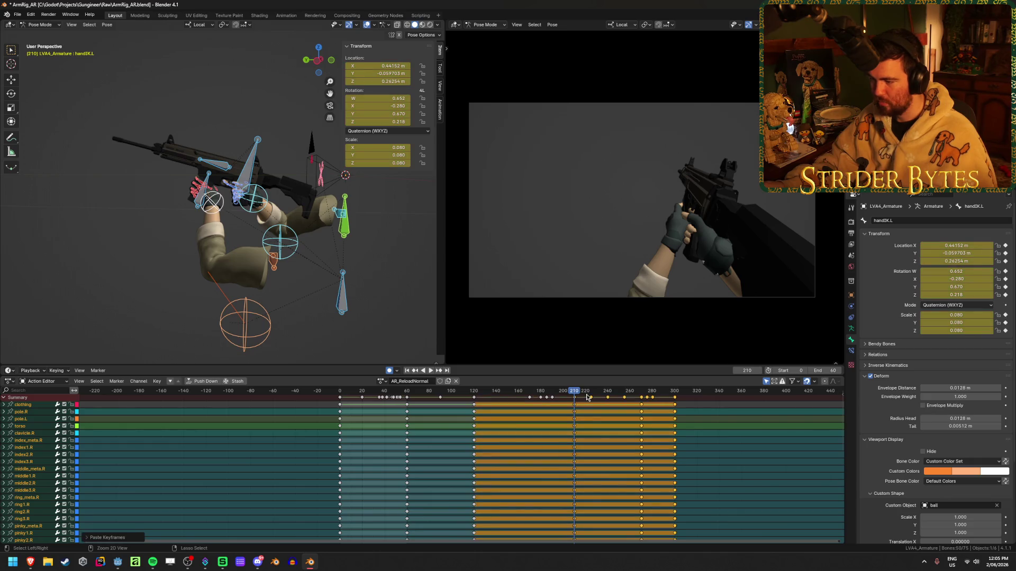
Preview the animation, save ArmRig_AR.blend, and set the scene end frame to 300.
{"action": "key", "text": "space"}
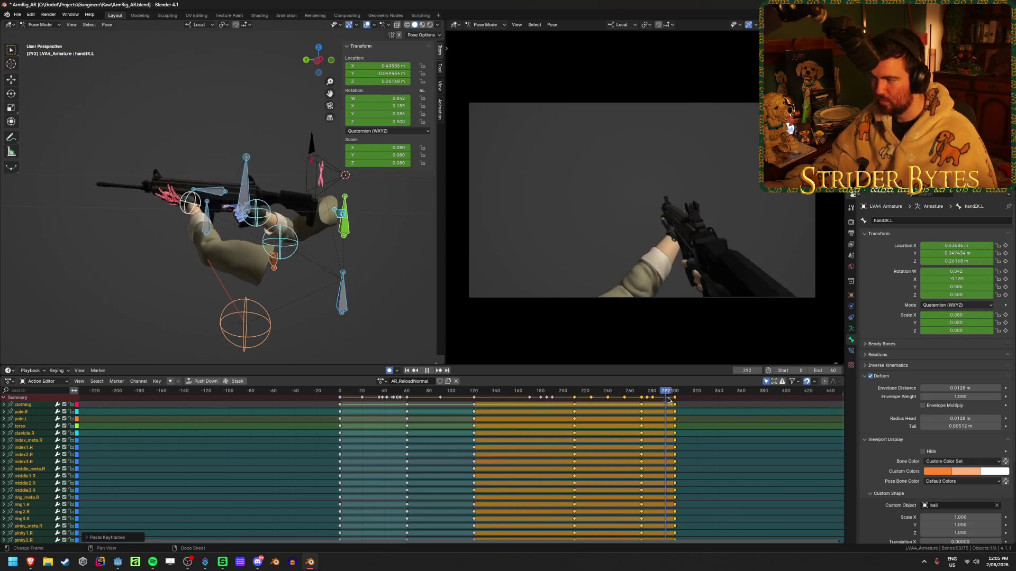
{"action": "key", "text": "ctrl+s"}
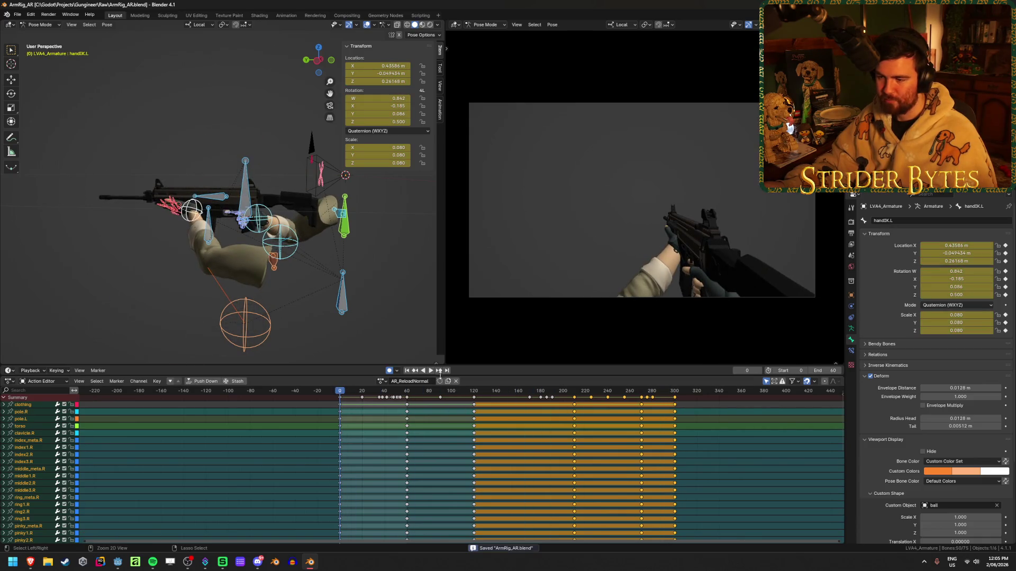
{"action": "key", "text": "Escape"}
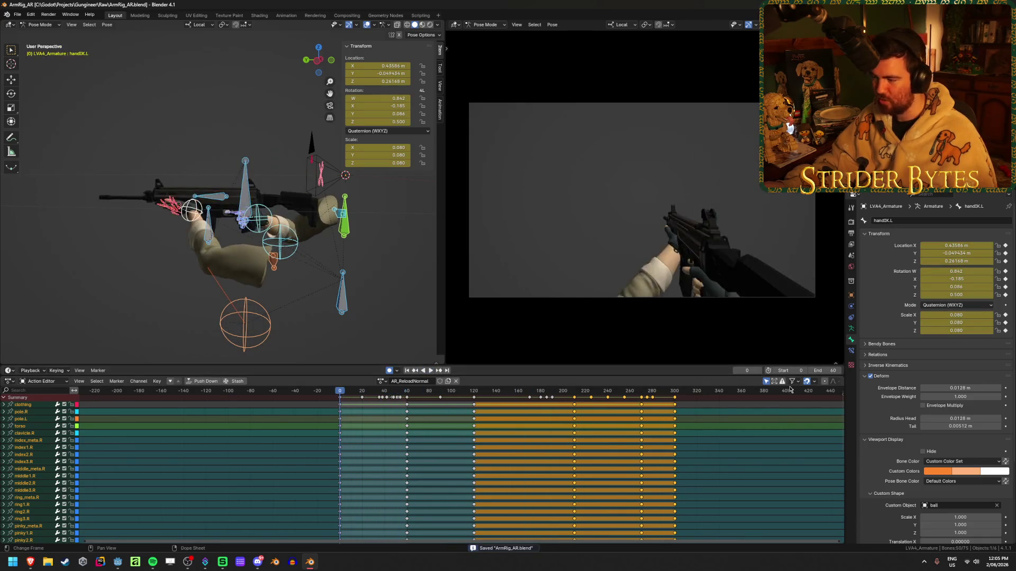
{"action": "left_click", "coordinate": [675, 392]}
{"action": "key", "text": "ctrl+End"}
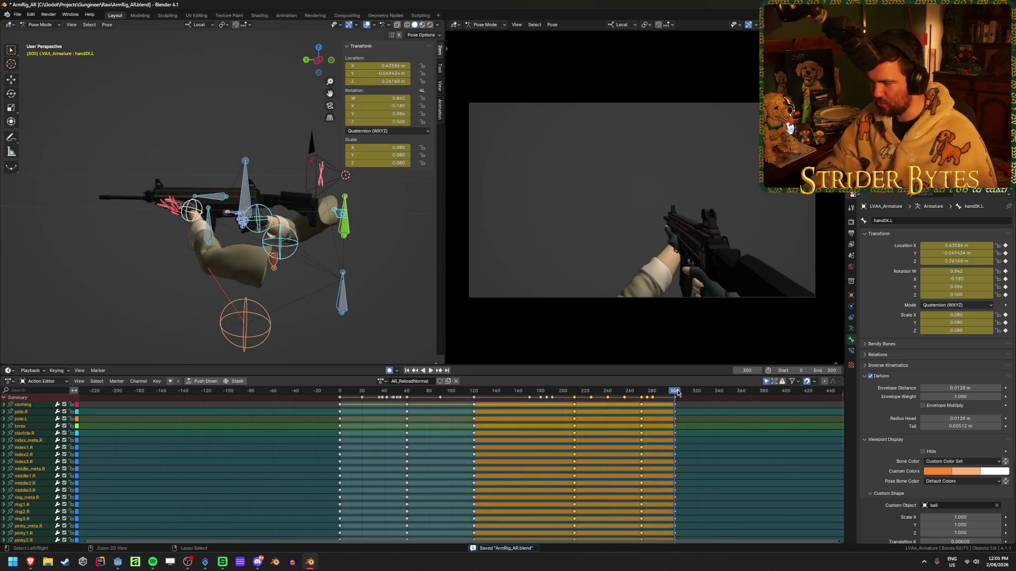
{"action": "left_click", "coordinate": [431, 372]}
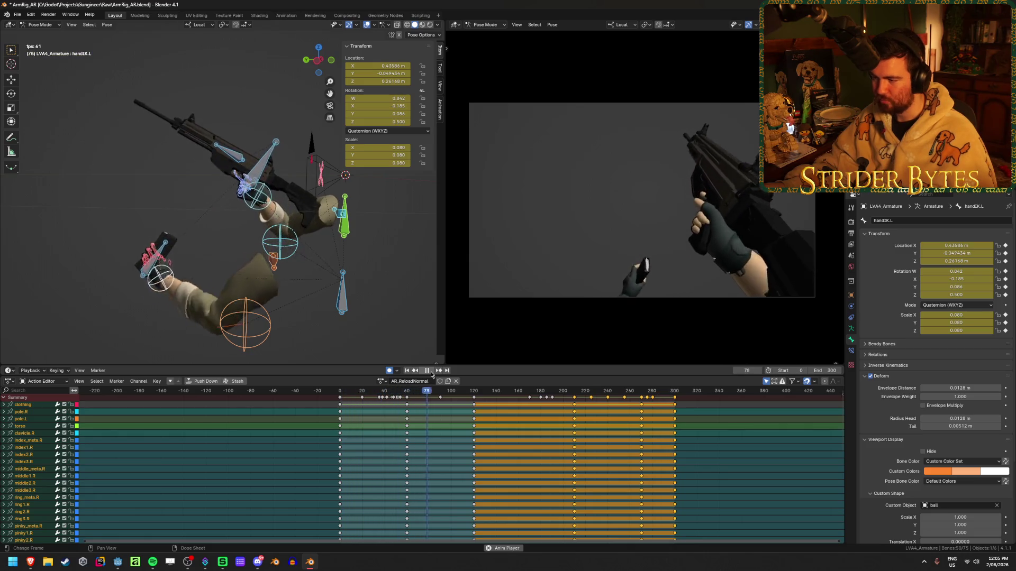
Stop the AR_ReloadNormal preview, save the blend file, and deselect the pasted keys.
{"action": "left_click", "coordinate": [429, 372]}
{"action": "key", "text": "ctrl+s"}
{"action": "left_click", "coordinate": [710, 470]}
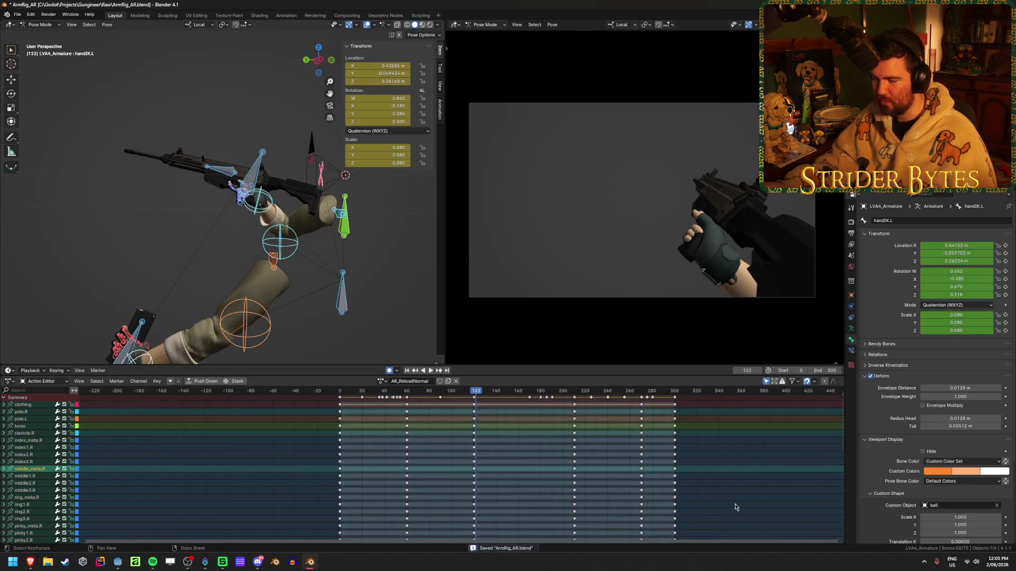
Return to frame 0 and browse the action list, keeping AR_ReloadNormal linked.
{"action": "left_click", "coordinate": [383, 379]}
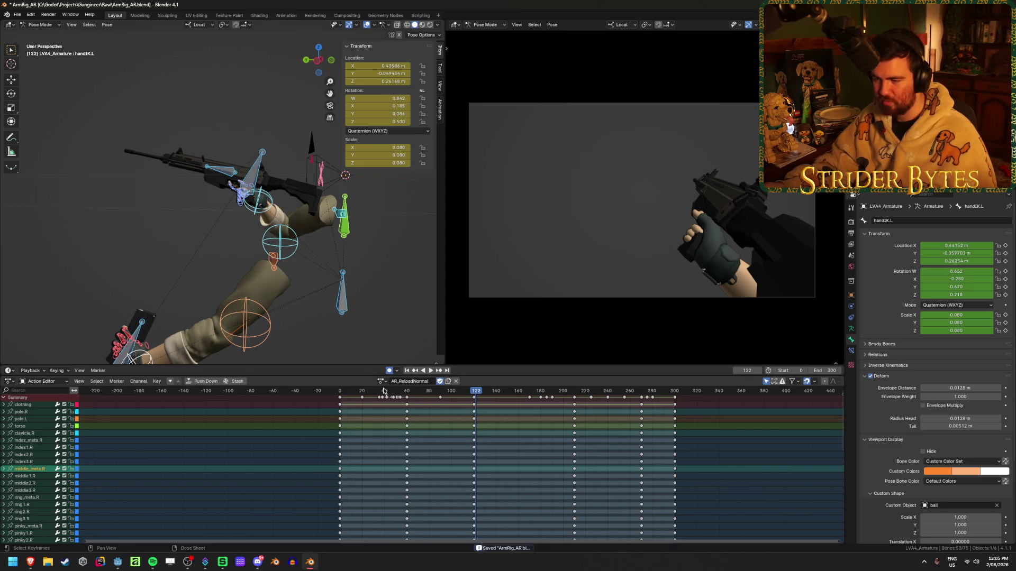
{"action": "key", "text": "shift+Left"}
{"action": "left_click", "coordinate": [382, 380]}
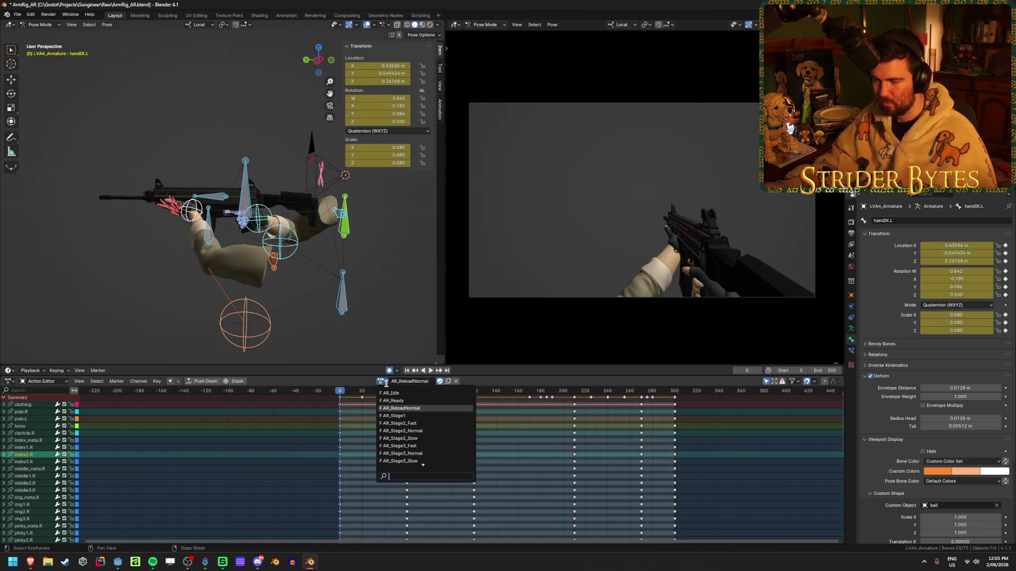
{"action": "left_click", "coordinate": [382, 381]}
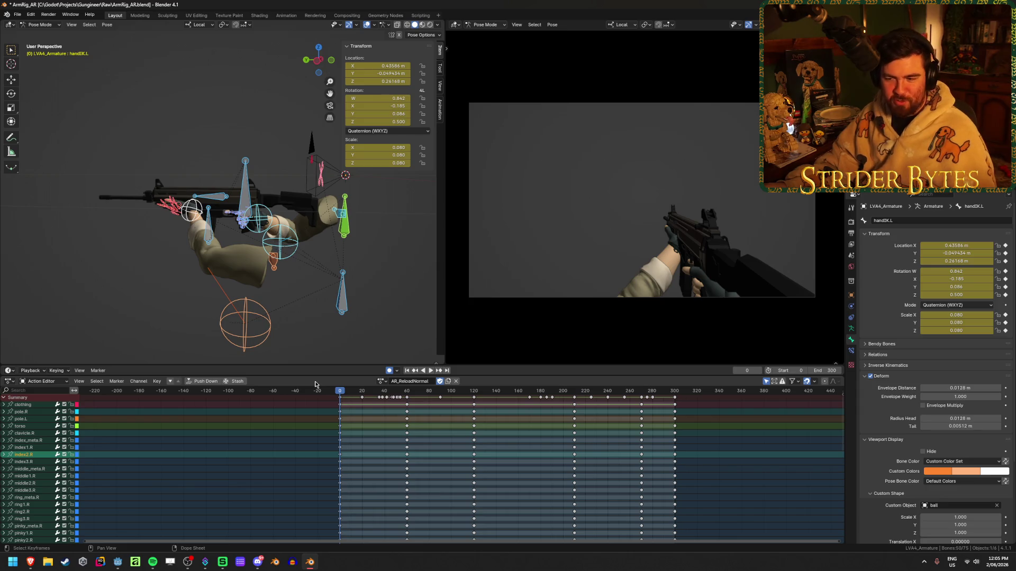
{"action": "left_click", "coordinate": [381, 382]}
{"action": "left_click", "coordinate": [381, 382]}
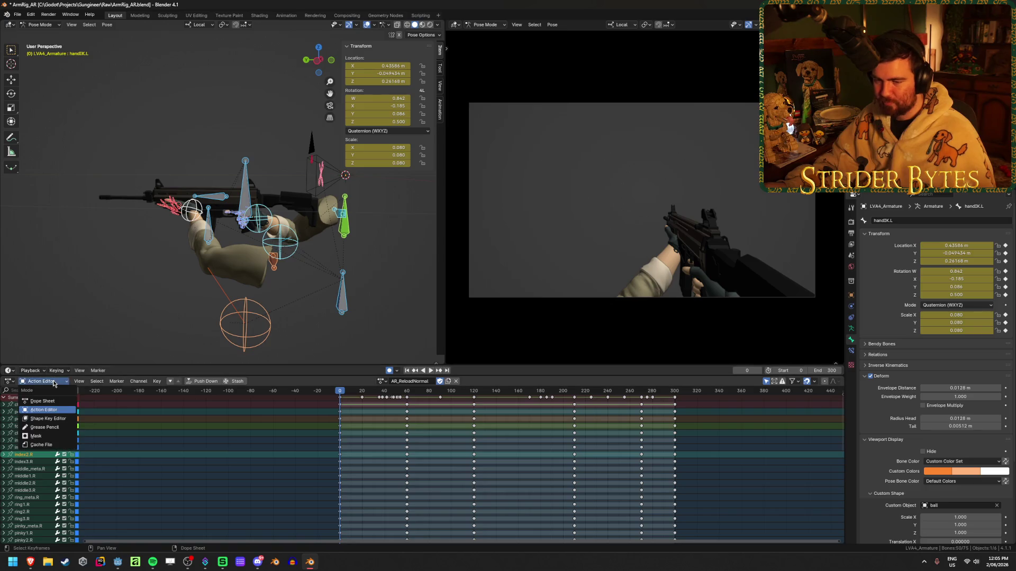
{"action": "left_click", "coordinate": [9, 382]}
{"action": "left_click", "coordinate": [9, 381]}
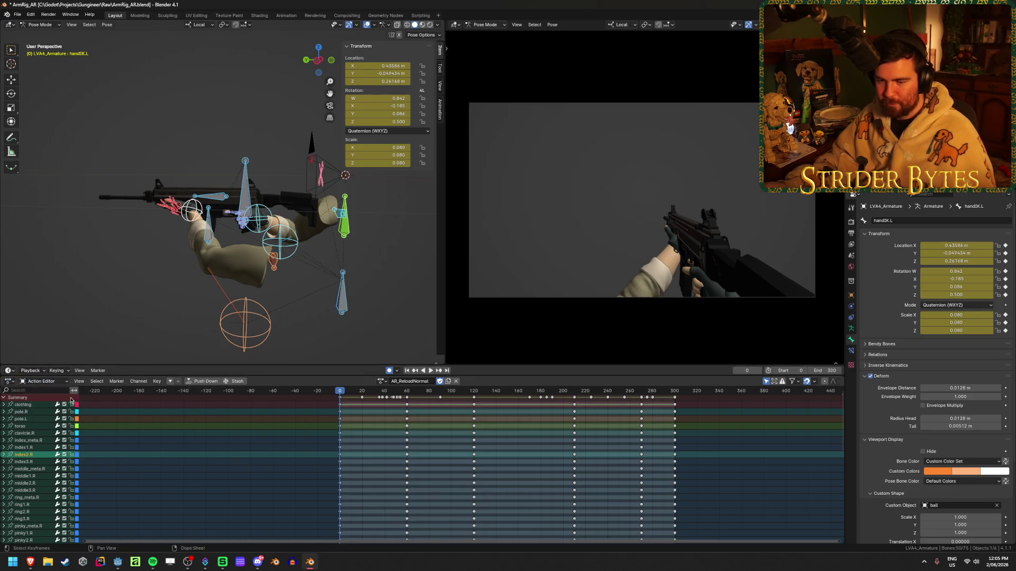
{"action": "left_click", "coordinate": [9, 381]}
{"action": "left_click", "coordinate": [125, 438]}
{"action": "scroll", "coordinate": [342, 477], "scroll_direction": "down", "scroll_amount": 2}
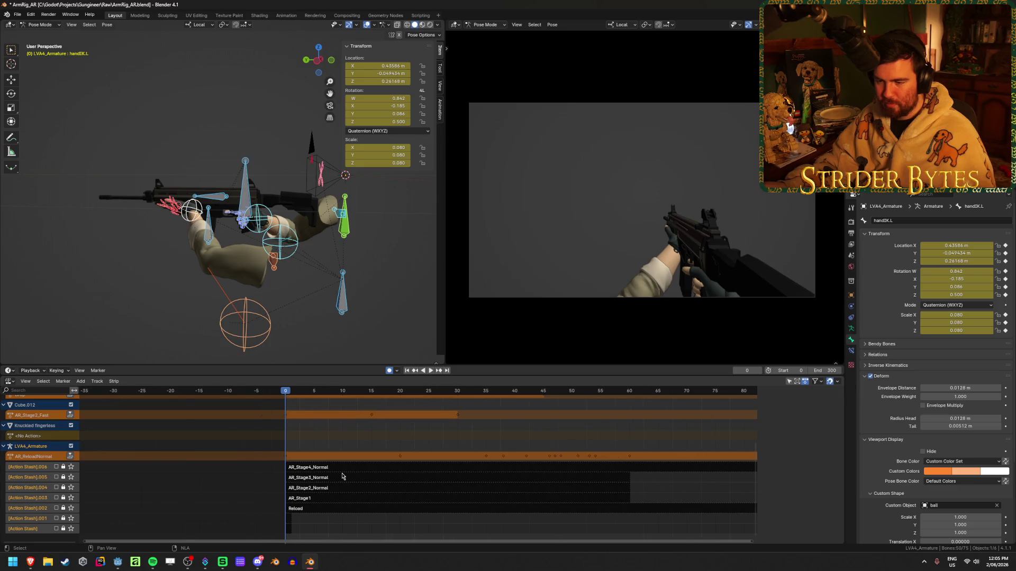
{"action": "left_click", "coordinate": [329, 466]}
{"action": "key", "text": "n"}
{"action": "scroll", "coordinate": [418, 523], "scroll_direction": "down", "scroll_amount": 5}
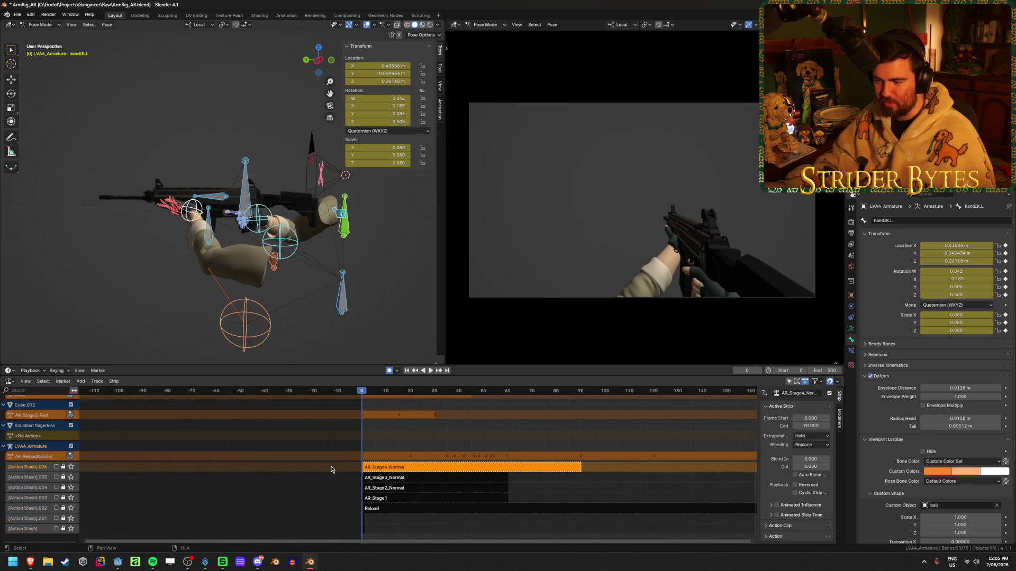
{"action": "left_click", "coordinate": [431, 508]}
{"action": "scroll", "coordinate": [371, 492], "scroll_direction": "right", "scroll_amount": 5}
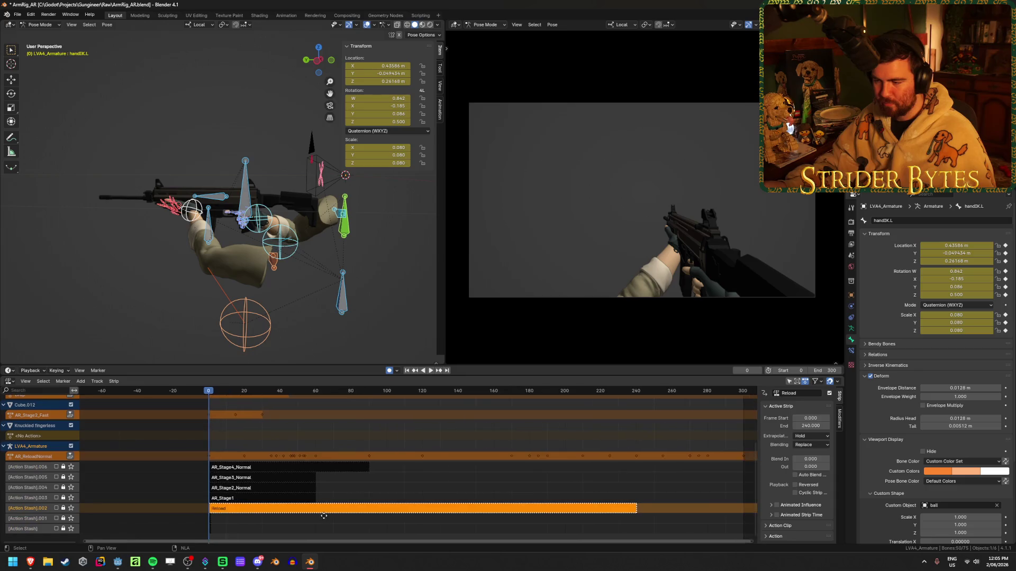
{"action": "scroll", "coordinate": [341, 489], "scroll_direction": "right", "scroll_amount": 3}
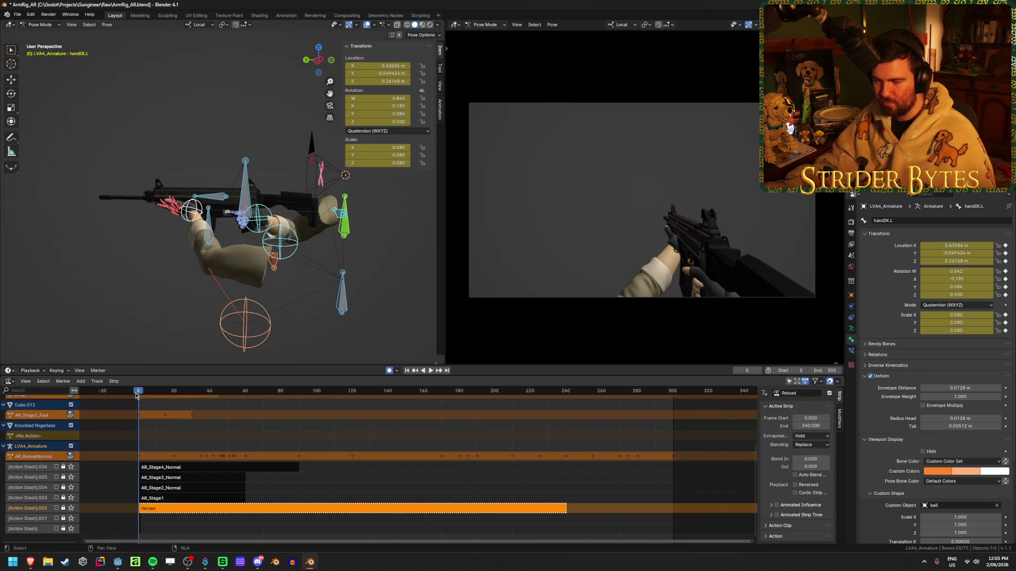
{"action": "left_click", "coordinate": [207, 392]}
{"action": "key", "text": "space"}
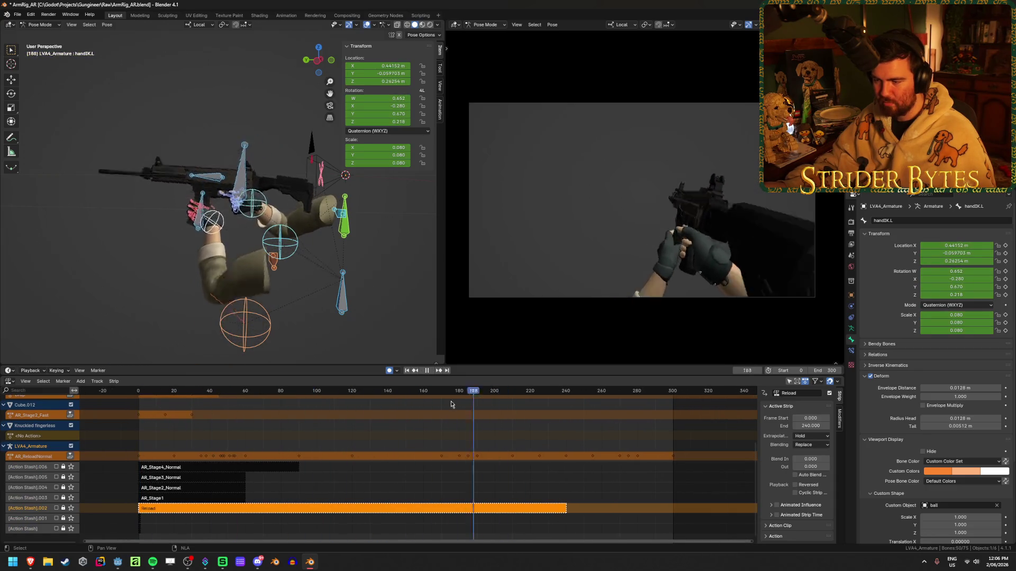
{"action": "key", "text": "space"}
{"action": "left_click", "coordinate": [112, 394]}
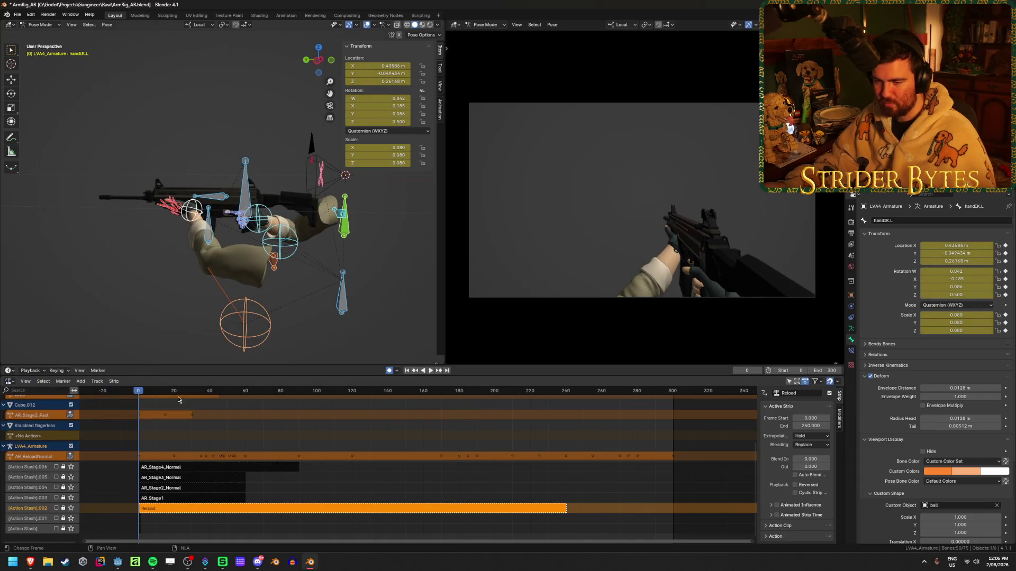
{"action": "left_click", "coordinate": [26, 381]}
{"action": "left_click", "coordinate": [9, 381]}
{"action": "left_click", "coordinate": [9, 382]}
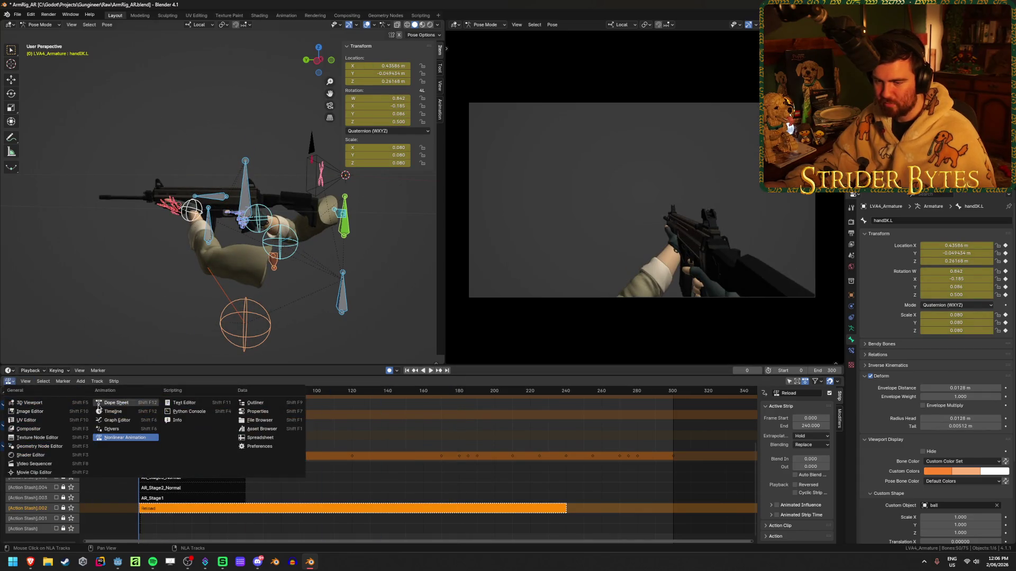
{"action": "left_click", "coordinate": [122, 404]}
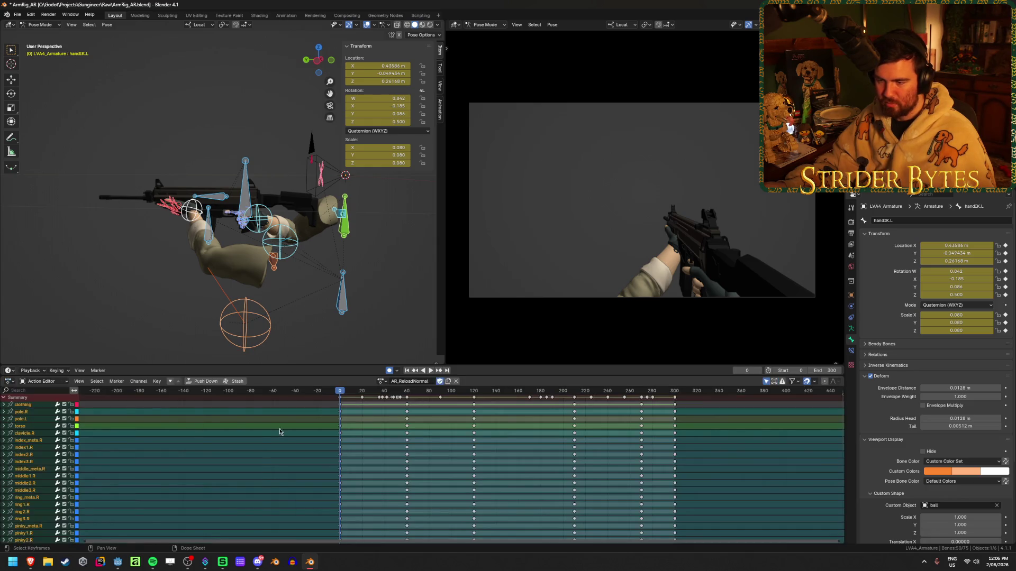
Load the Reload action and scrub its keyframes to about frame 209.
{"action": "left_click", "coordinate": [381, 381]}
{"action": "scroll", "coordinate": [406, 461], "scroll_direction": "down", "scroll_amount": 5}
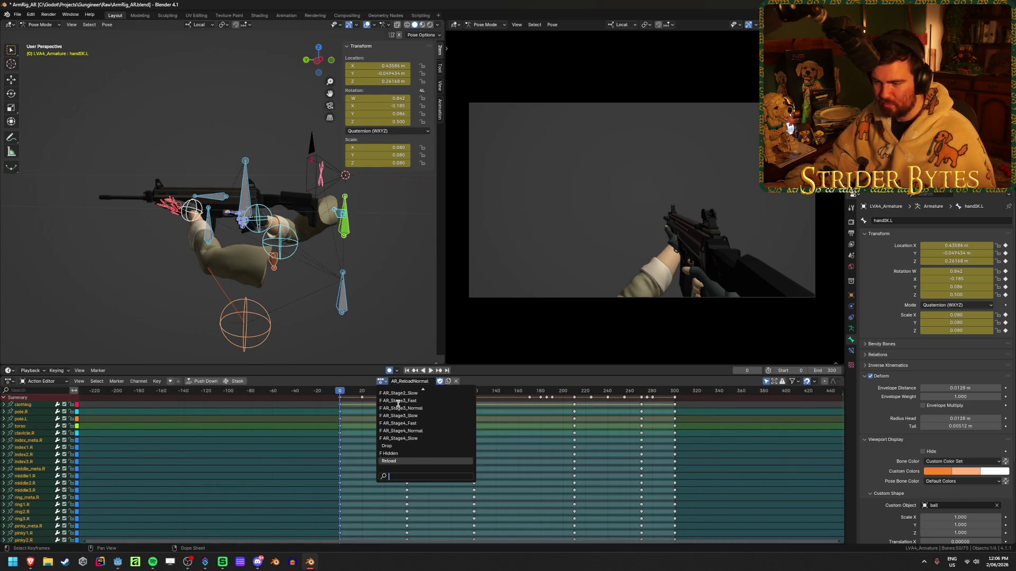
{"action": "left_click", "coordinate": [405, 462]}
{"action": "left_click_drag", "start_coordinate": [343, 393], "coordinate": [575, 415]}
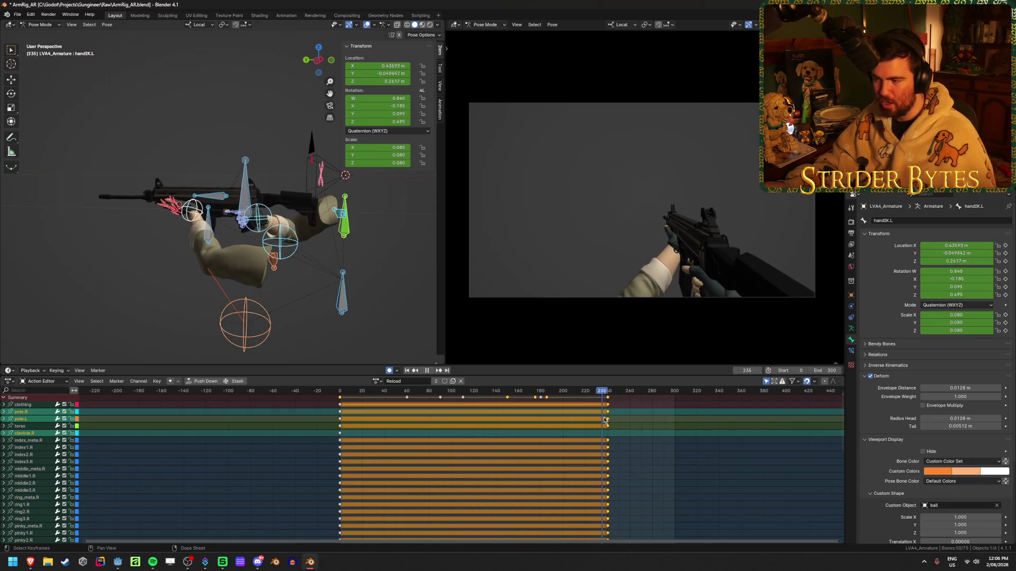
{"action": "key", "text": "Escape"}
Unlink the Reload action so the armature has no active action.
{"action": "left_click", "coordinate": [380, 381]}
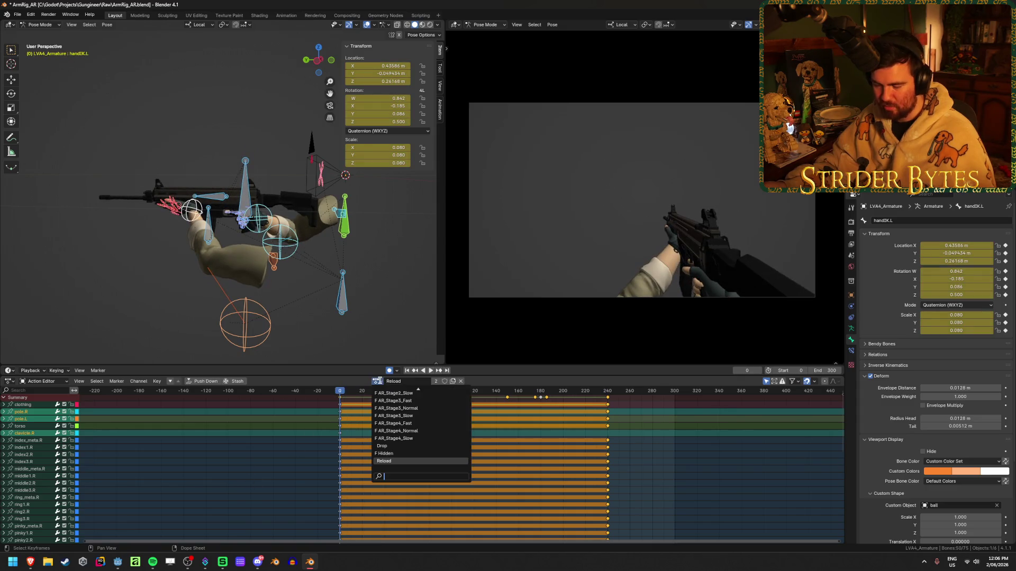
{"action": "key", "text": "Escape"}
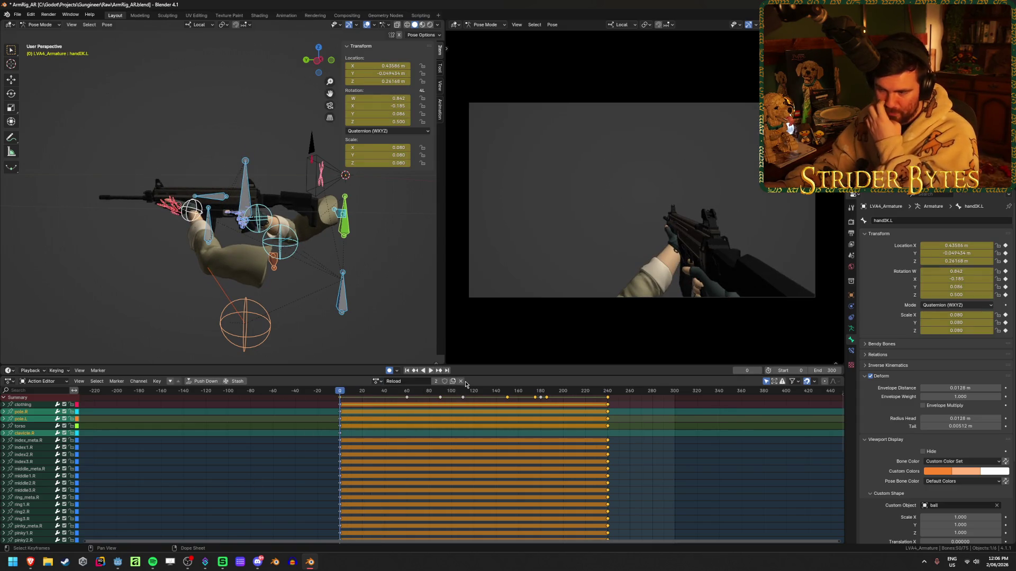
{"action": "left_click", "coordinate": [461, 382]}
{"action": "left_click", "coordinate": [393, 381]}
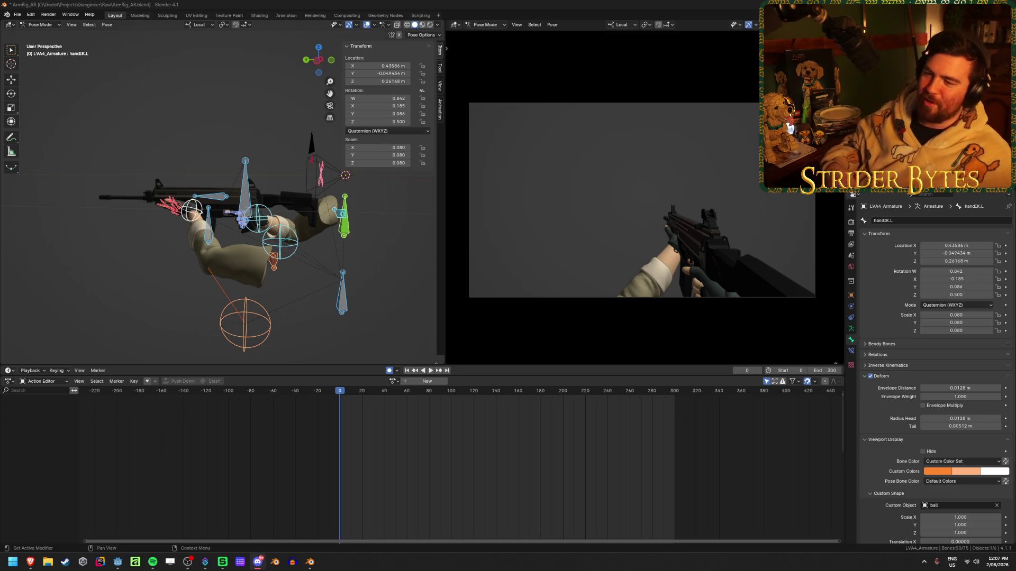
Save ArmRig_AR.blend with no linked action, then scrub back to frame 0.
{"action": "key", "text": "ctrl+s"}
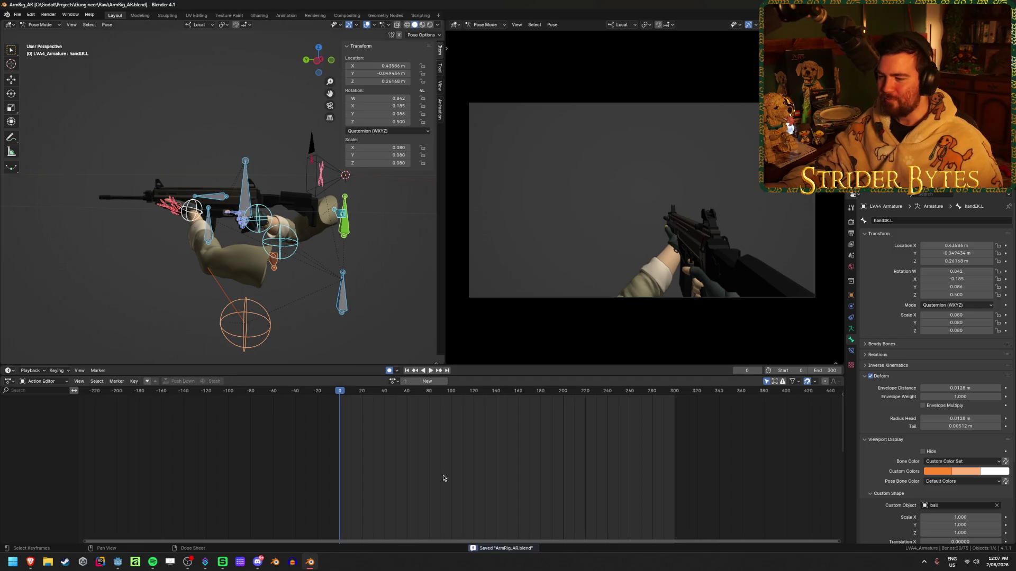
{"action": "mouse_move", "coordinate": [342, 395]}
{"action": "left_mouse_down"}
{"action": "mouse_move", "coordinate": [392, 394]}
{"action": "mouse_move", "coordinate": [341, 394]}
{"action": "left_mouse_up"}
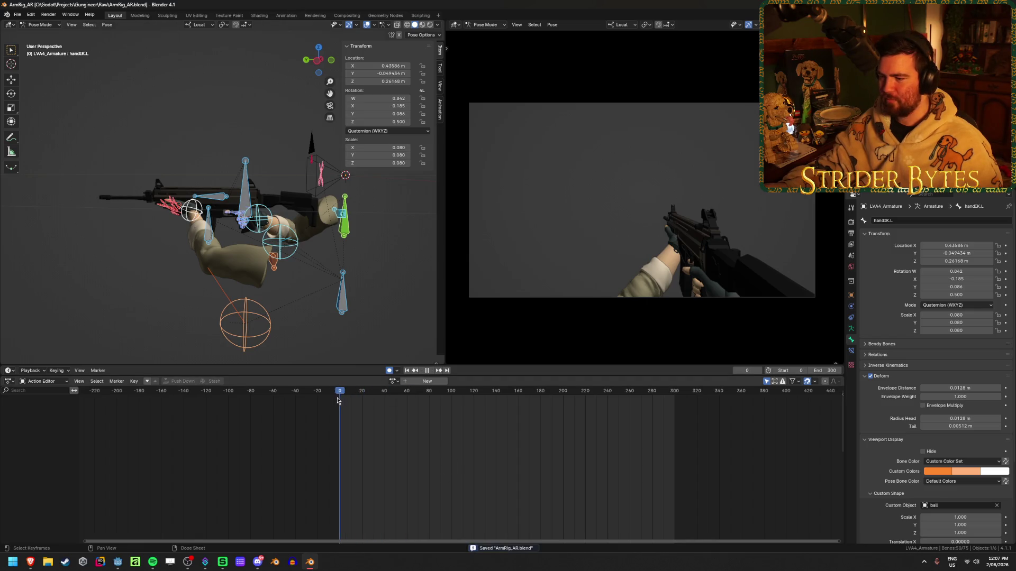
Switch to the NLA editor and inspect the AR_Stage1, AR_Stage2_Normal and AR_Stage4_Normal strips.
{"action": "left_click", "coordinate": [9, 381]}
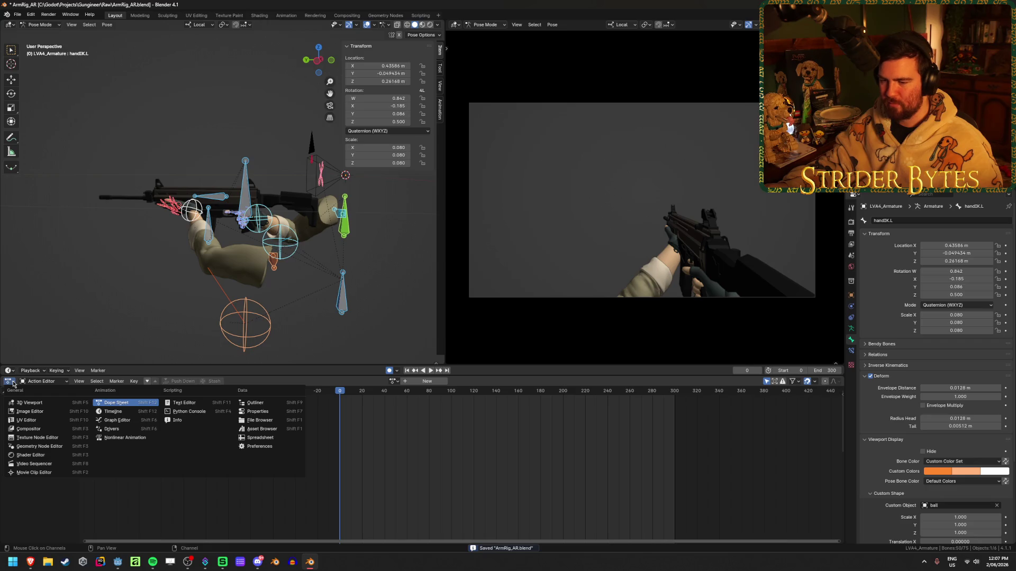
{"action": "left_click", "coordinate": [125, 437]}
{"action": "left_click", "coordinate": [193, 498]}
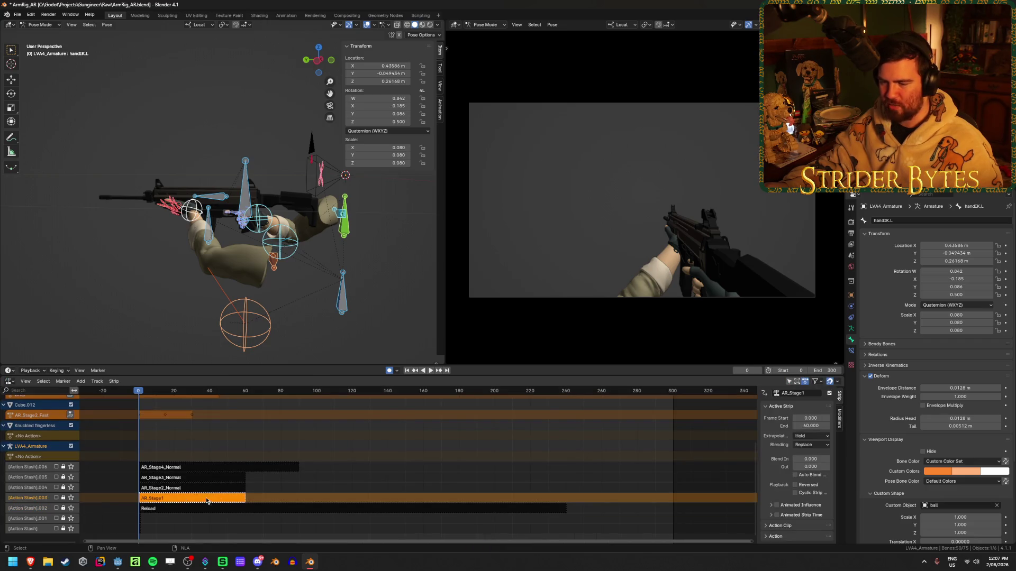
{"action": "left_click", "coordinate": [233, 487]}
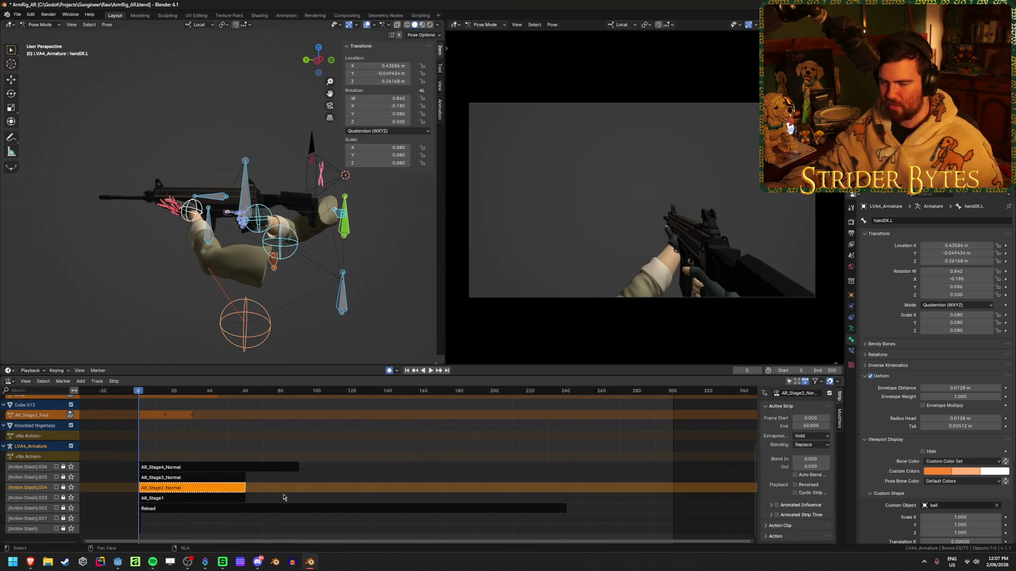
{"action": "right_click", "coordinate": [255, 493]}
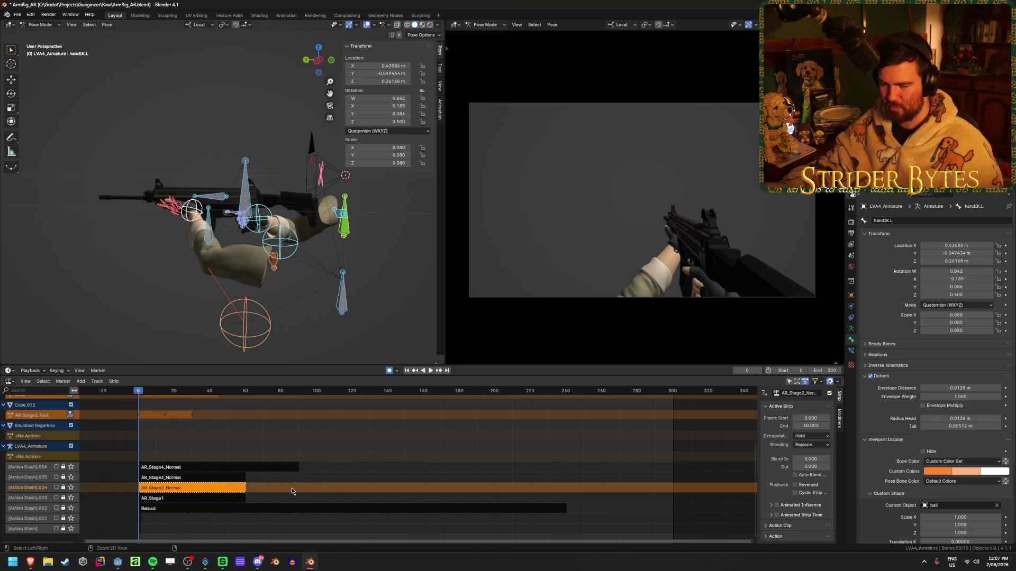
{"action": "left_click", "coordinate": [291, 488]}
{"action": "left_click", "coordinate": [200, 498]}
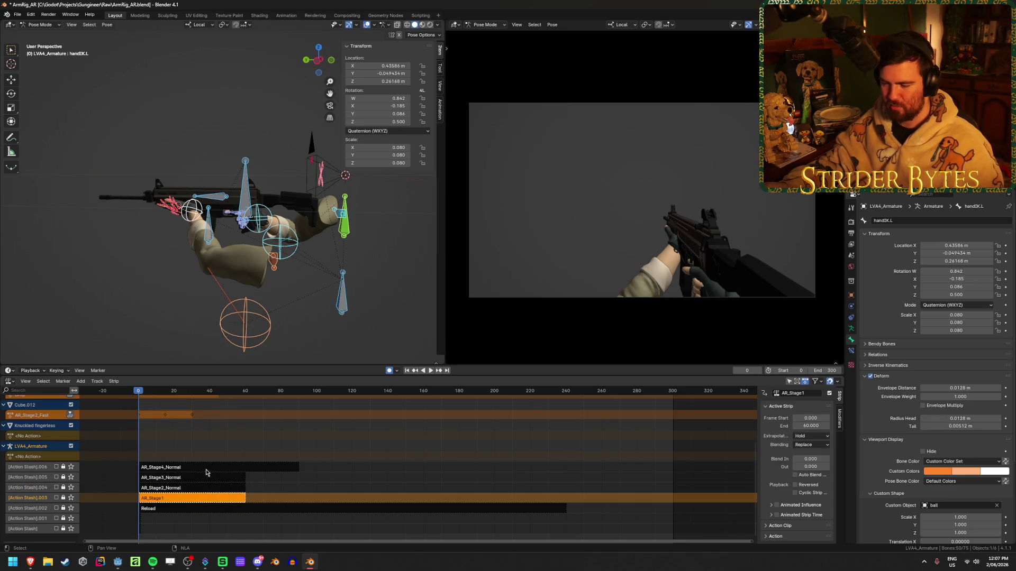
{"action": "left_click", "coordinate": [185, 488]}
{"action": "right_click", "coordinate": [180, 491]}
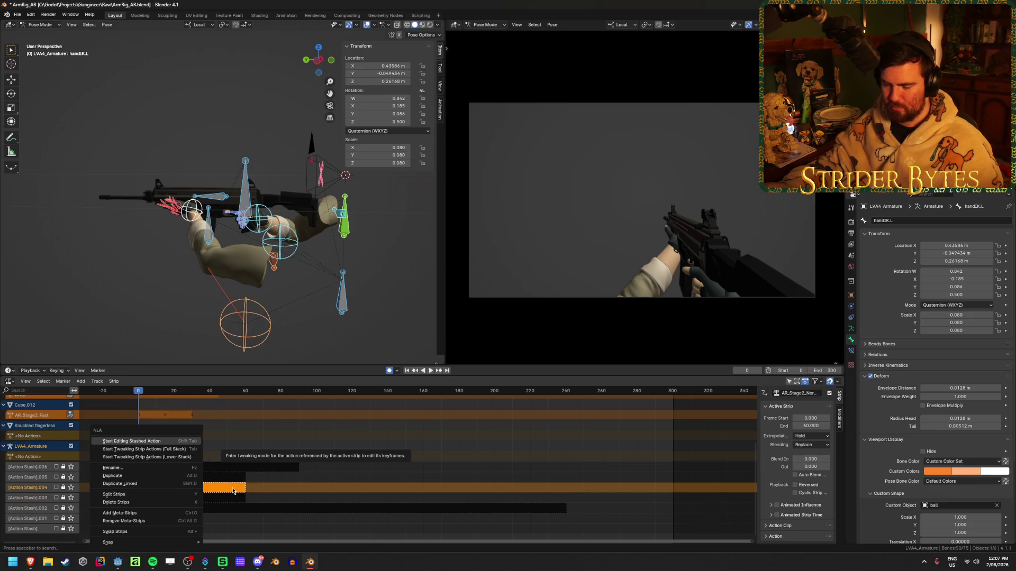
{"action": "left_click", "coordinate": [286, 493]}
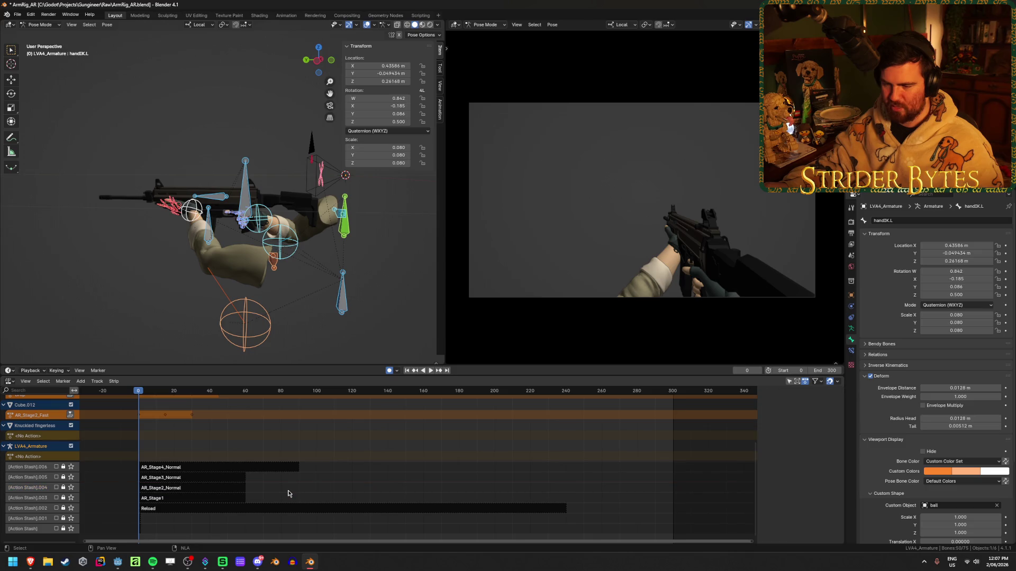
{"action": "left_click", "coordinate": [210, 498]}
{"action": "left_click", "coordinate": [254, 468]}
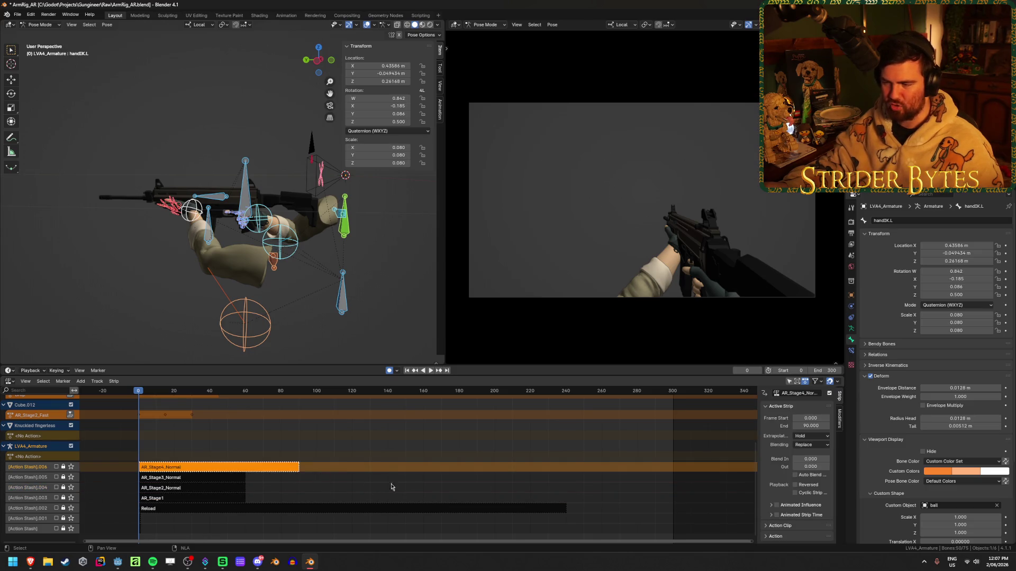
Switch the area back to the Action Editor and browse the available actions.
{"action": "left_click", "coordinate": [9, 381]}
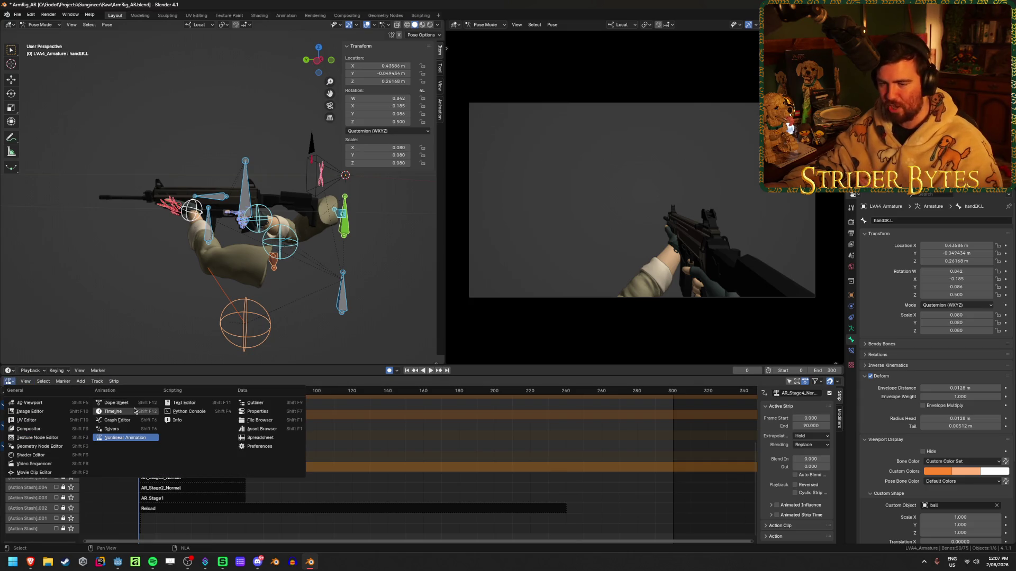
{"action": "left_click", "coordinate": [119, 403]}
{"action": "left_click", "coordinate": [393, 381]}
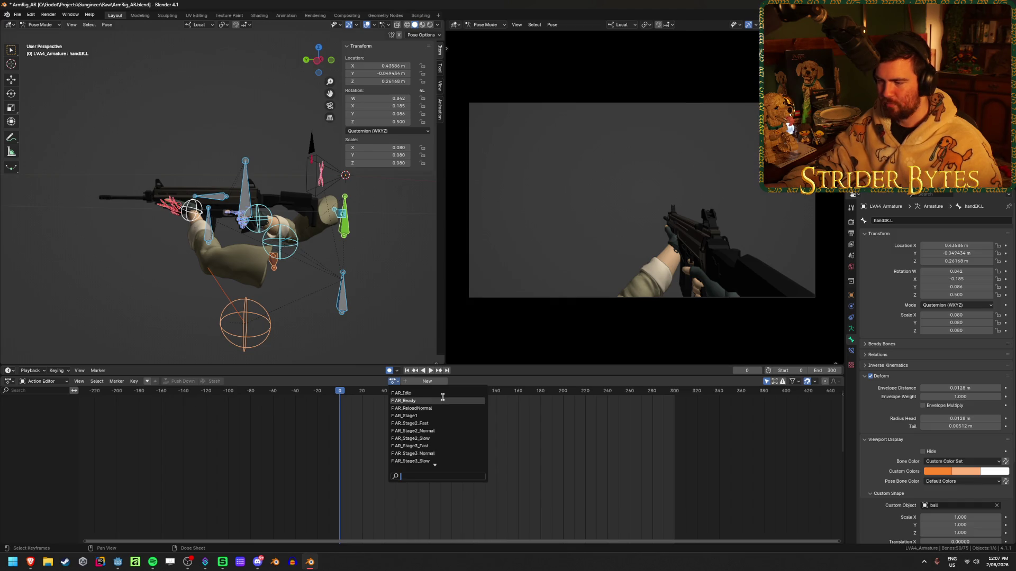
Assign AR_Stage1, make it single-user, and rename the copy AR_ReloadFast.
{"action": "left_click", "coordinate": [442, 415]}
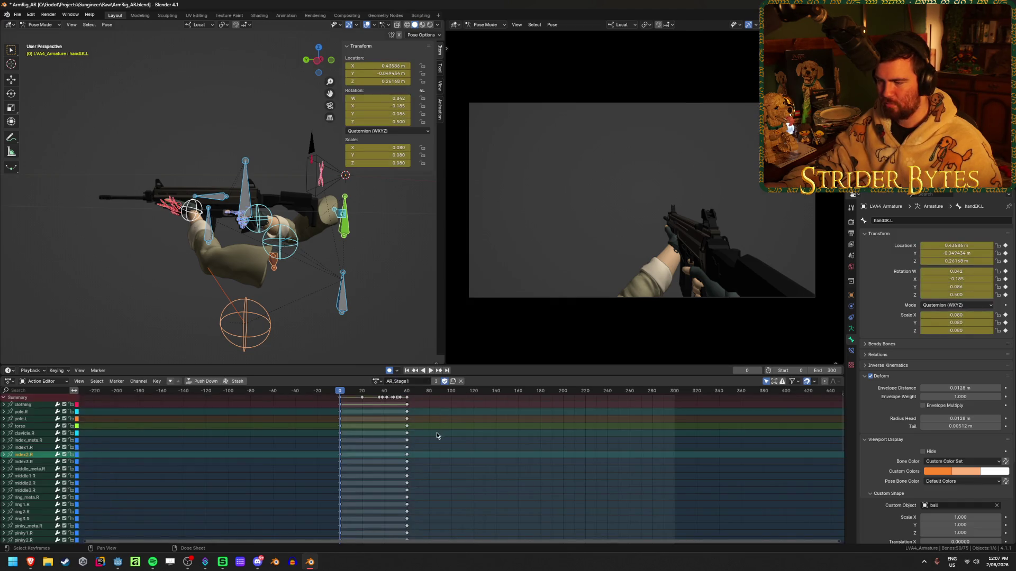
{"action": "left_click", "coordinate": [449, 433]}
{"action": "left_click", "coordinate": [435, 381]}
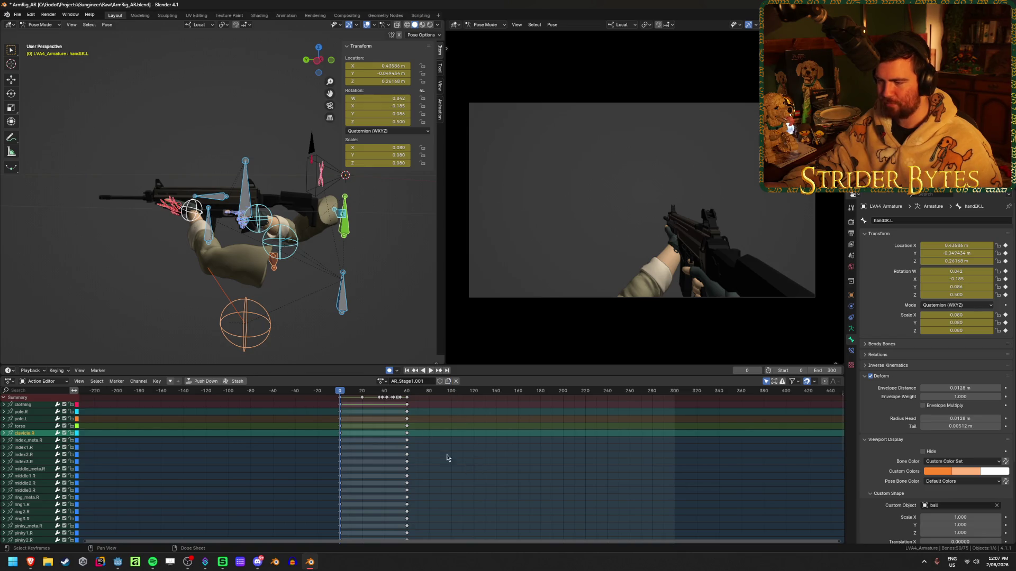
{"action": "double_click", "coordinate": [430, 382]}
{"action": "type", "text": "ReloadFas"}
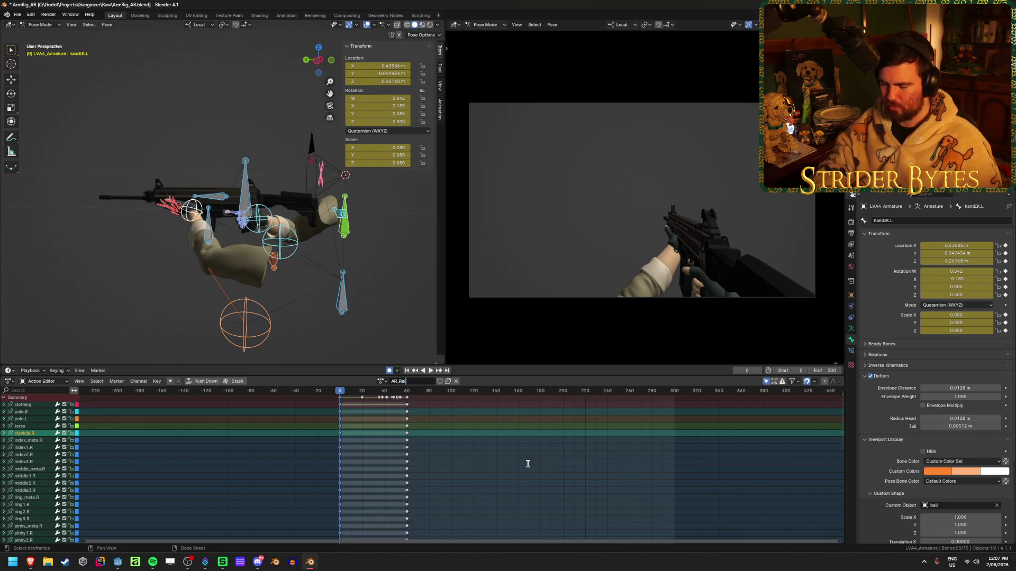
{"action": "type", "text": "t"}
{"action": "key", "text": "Return"}
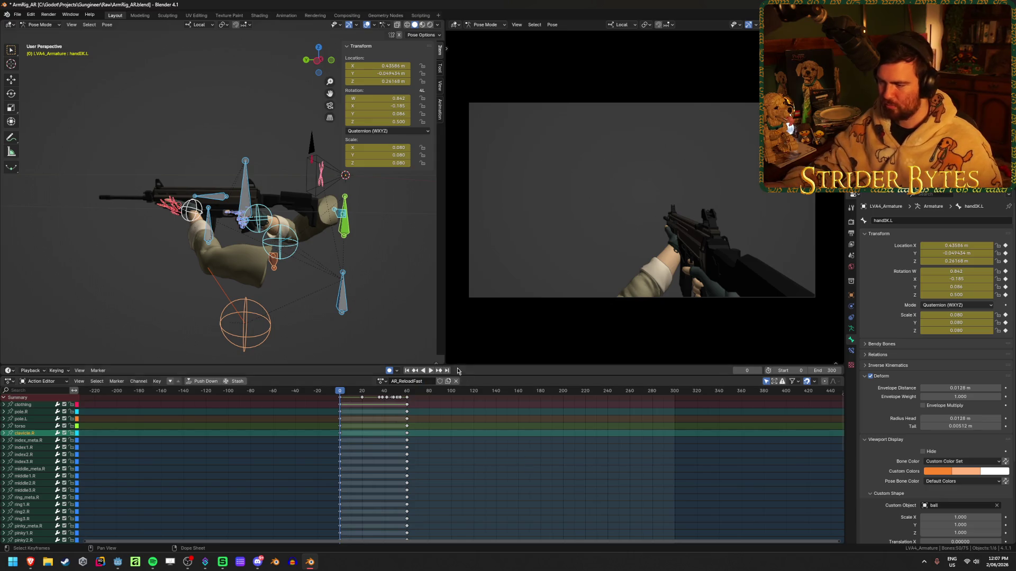
Play back AR_ReloadFast and stop at frame 60.
{"action": "left_click", "coordinate": [382, 382]}
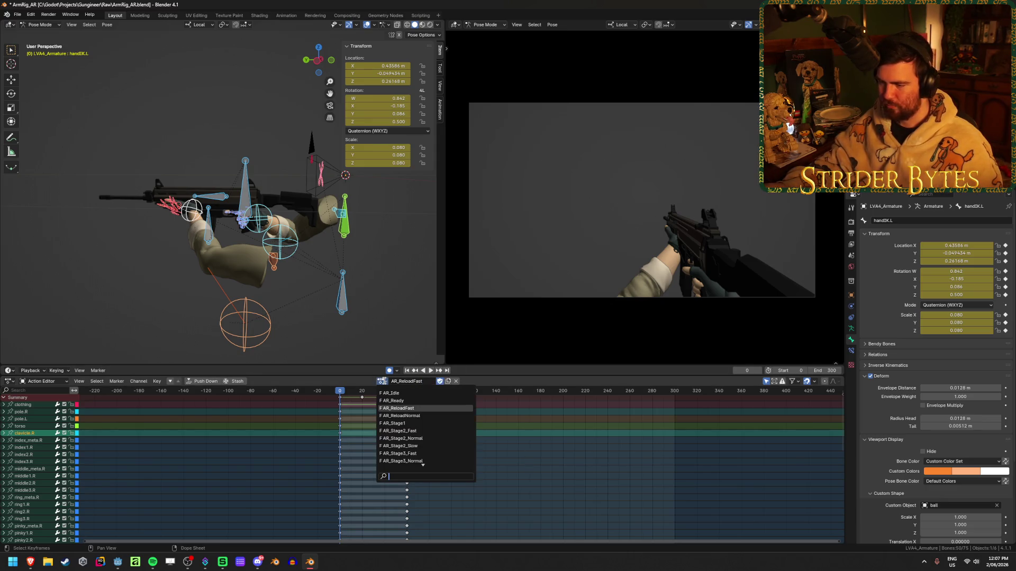
{"action": "key", "text": "Escape"}
{"action": "key", "text": "space"}
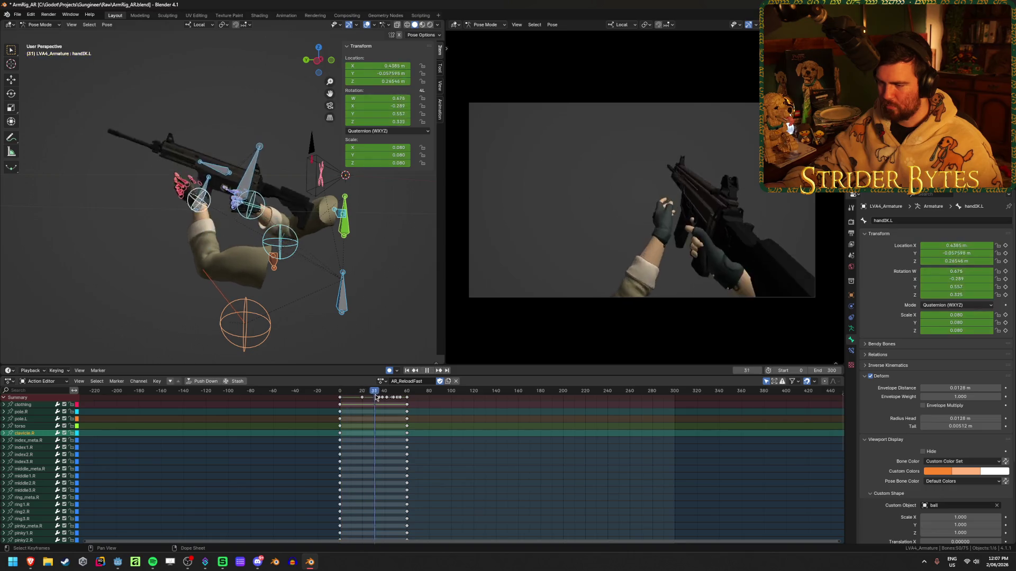
{"action": "key", "text": "space"}
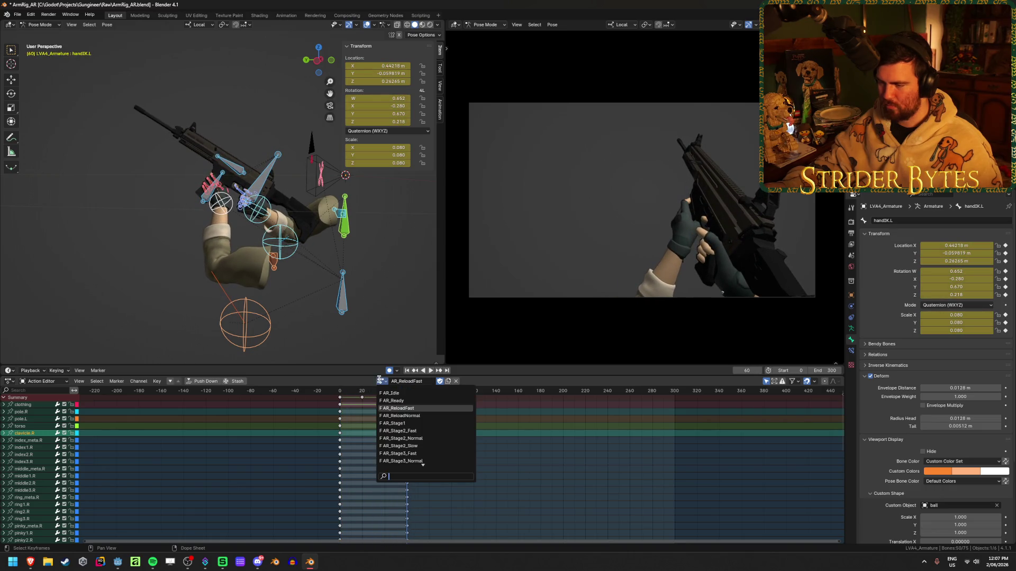
Load AR_Stage2_Fast to take its keys, then switch back to AR_ReloadFast.
{"action": "left_click", "coordinate": [382, 382]}
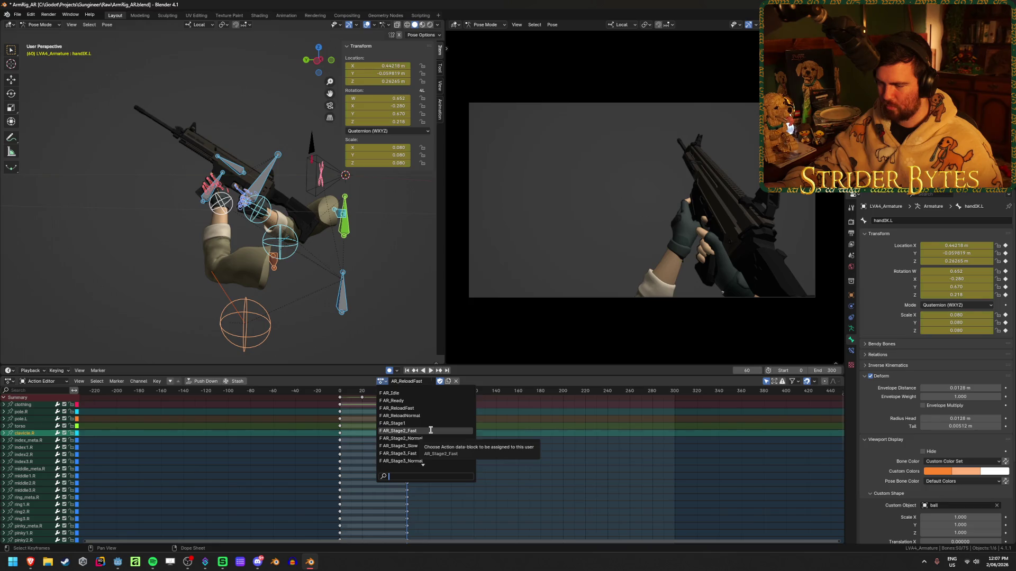
{"action": "left_click", "coordinate": [431, 430]}
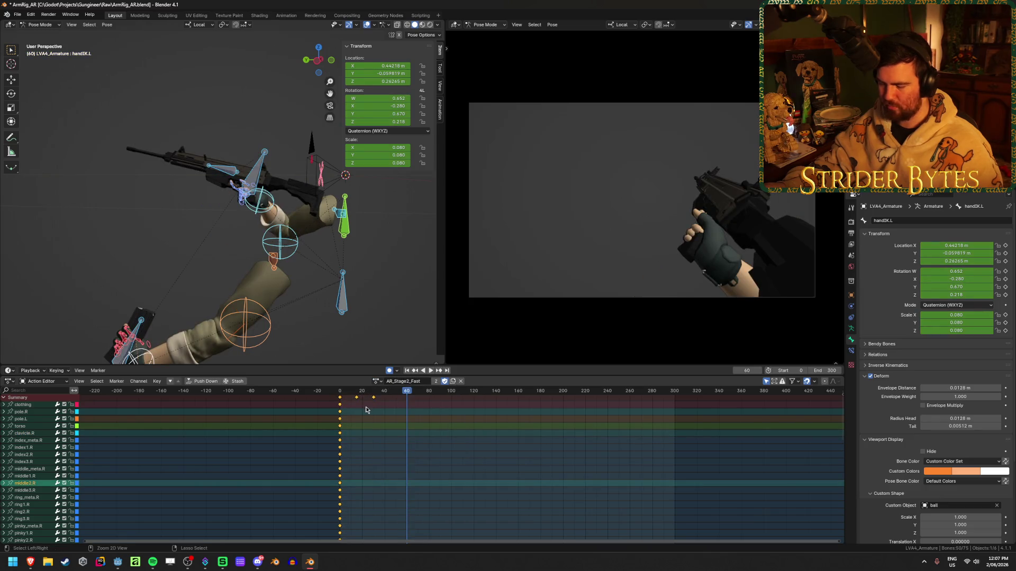
{"action": "left_click", "coordinate": [376, 381]}
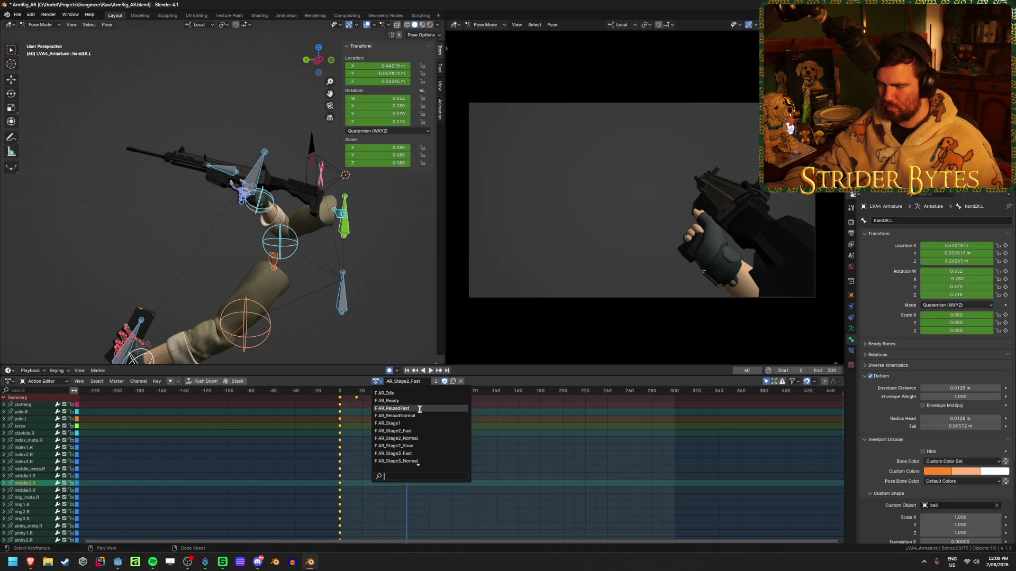
{"action": "left_click", "coordinate": [419, 409]}
{"action": "left_click", "coordinate": [430, 392]}
Paste the AR_Stage2_Fast keys across all channels at frame 61.
{"action": "key", "text": "ctrl+v"}
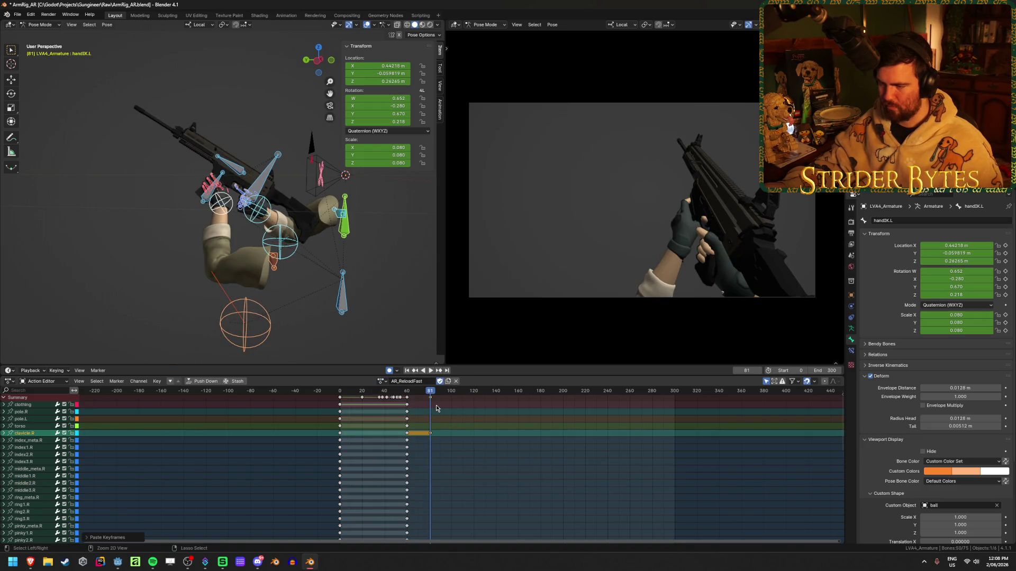
{"action": "key", "text": "a"}
{"action": "key", "text": "ctrl+v"}
{"action": "key", "text": "ctrl+z"}
{"action": "left_click", "coordinate": [408, 393]}
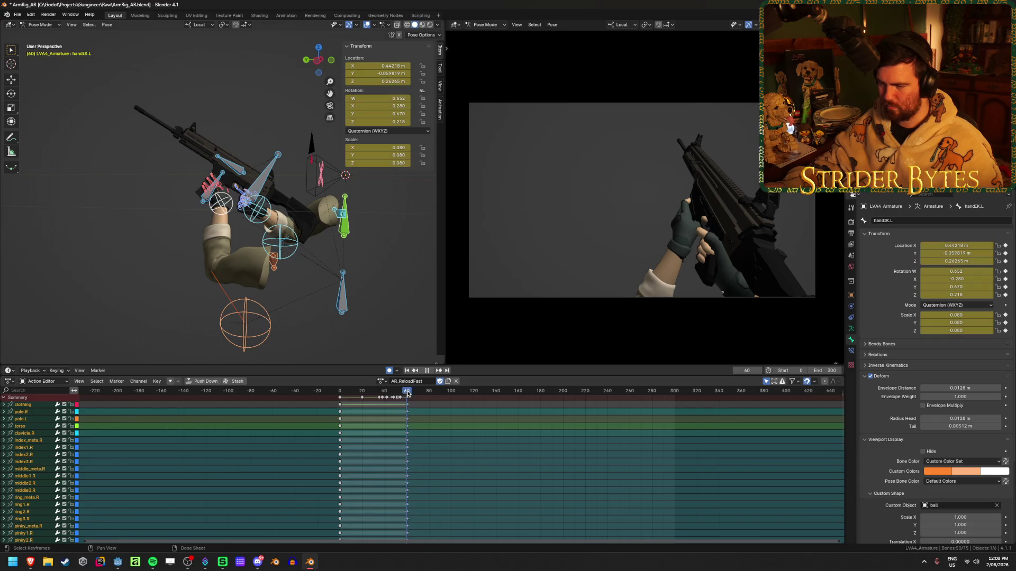
{"action": "left_click_drag", "start_coordinate": [407, 393], "coordinate": [408, 393]}
{"action": "key", "text": "ctrl+v"}
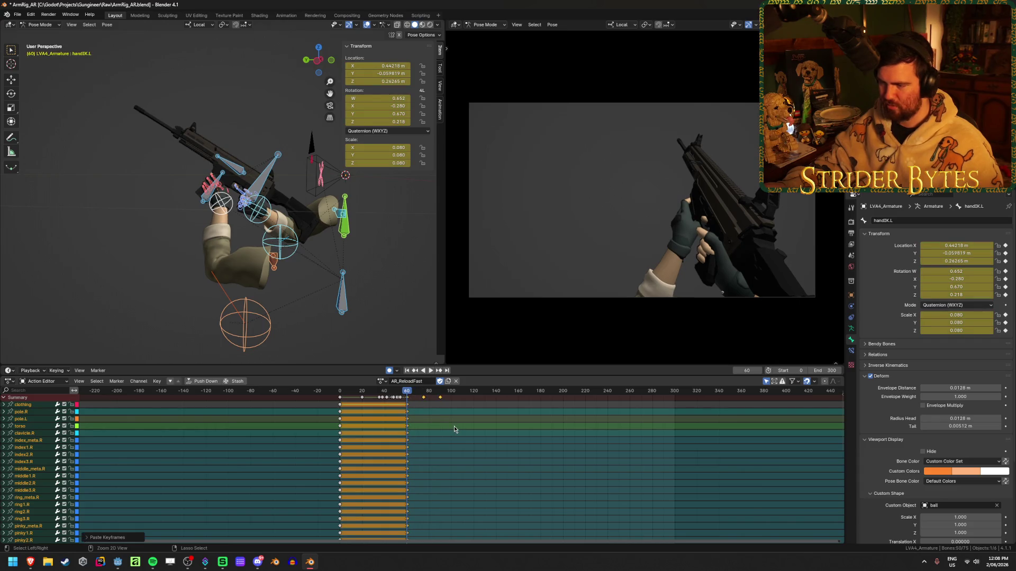
{"action": "key", "text": "space"}
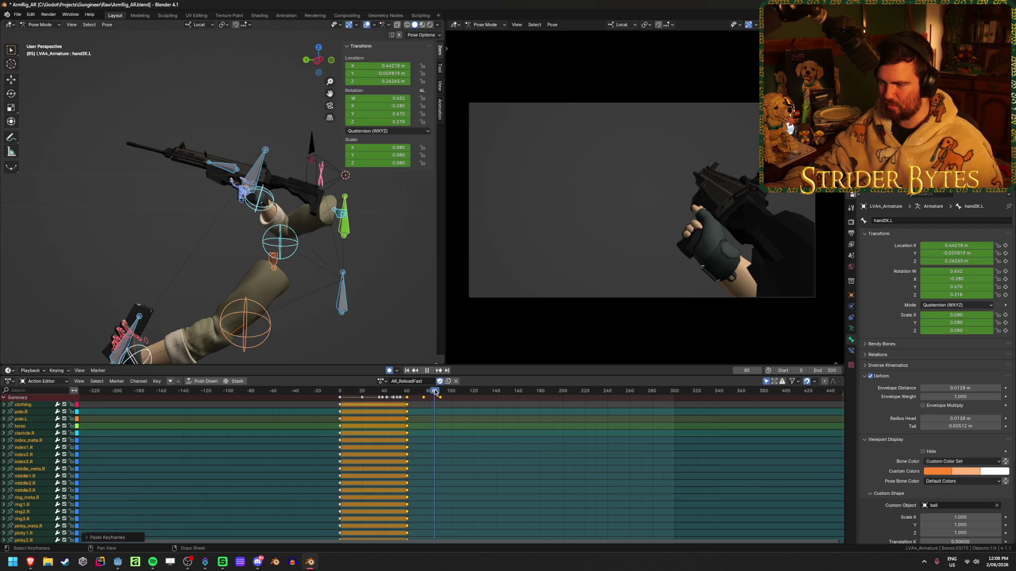
{"action": "left_click", "coordinate": [381, 381]}
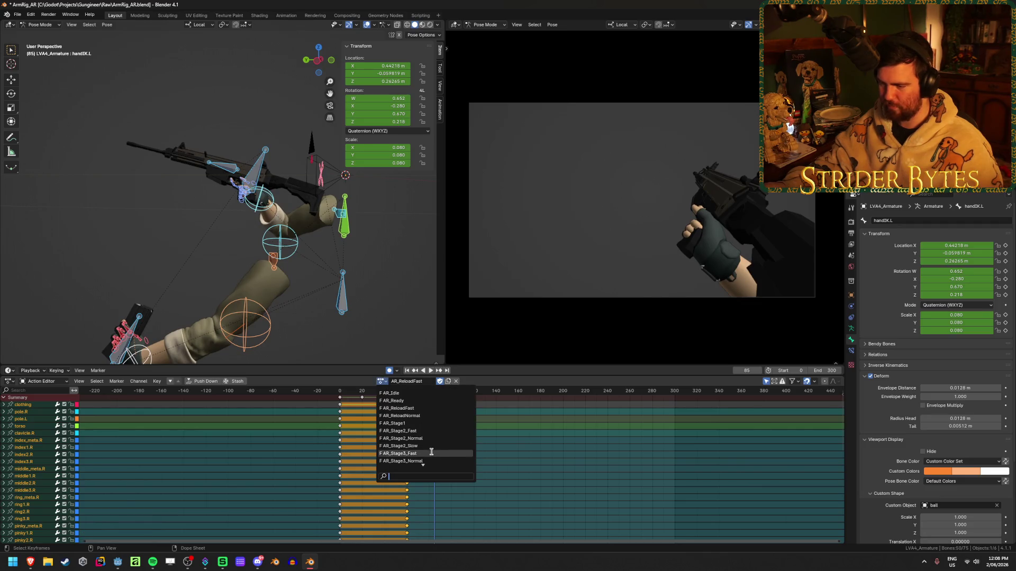
Copy the AR_Stage3_Fast keys, paste them into AR_ReloadFast at frame 90, and save.
{"action": "left_click", "coordinate": [396, 454]}
{"action": "left_click_drag", "start_coordinate": [407, 396], "coordinate": [333, 400]}
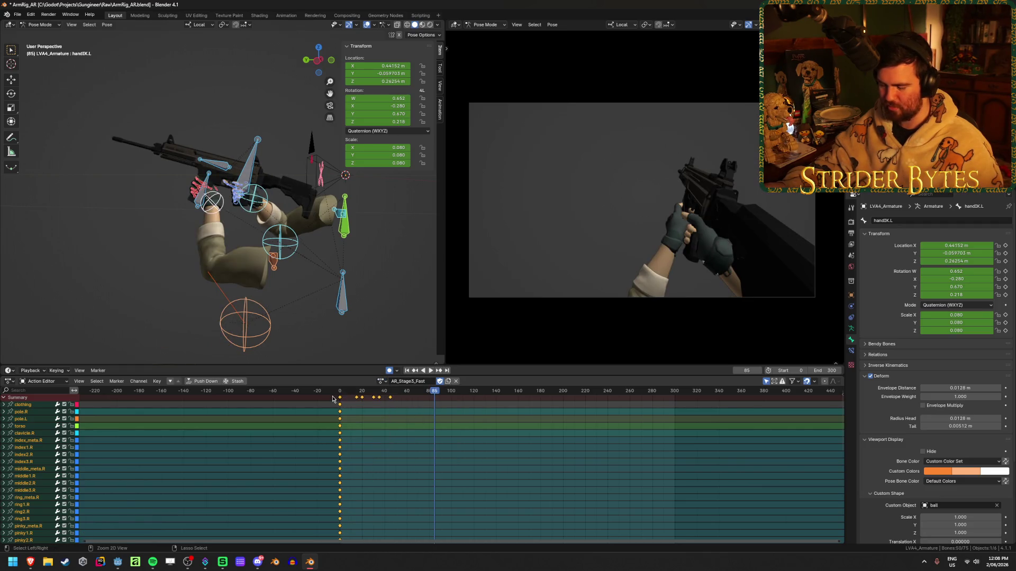
{"action": "left_click", "coordinate": [381, 381]}
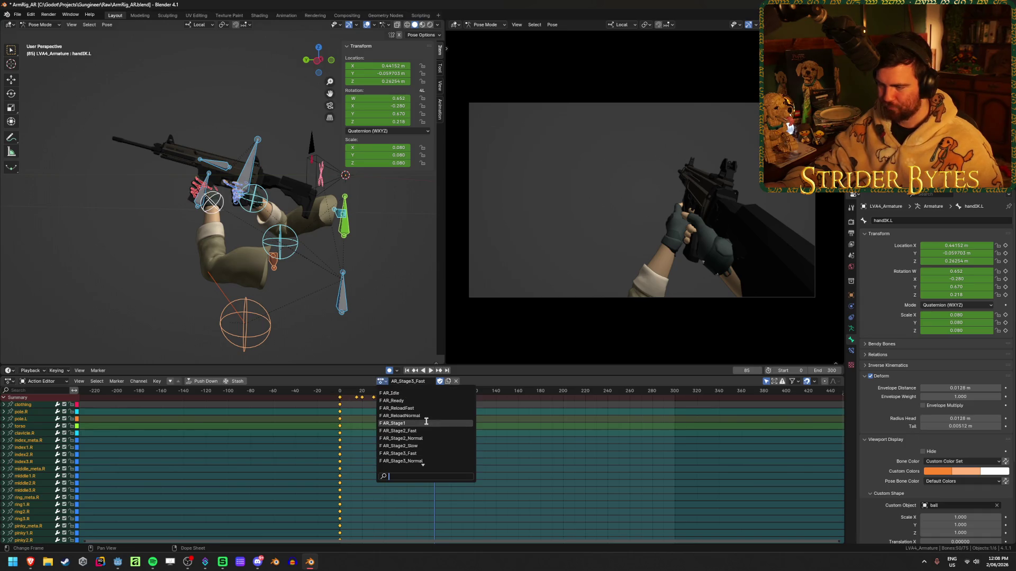
{"action": "left_click", "coordinate": [447, 409]}
{"action": "left_click", "coordinate": [450, 419]}
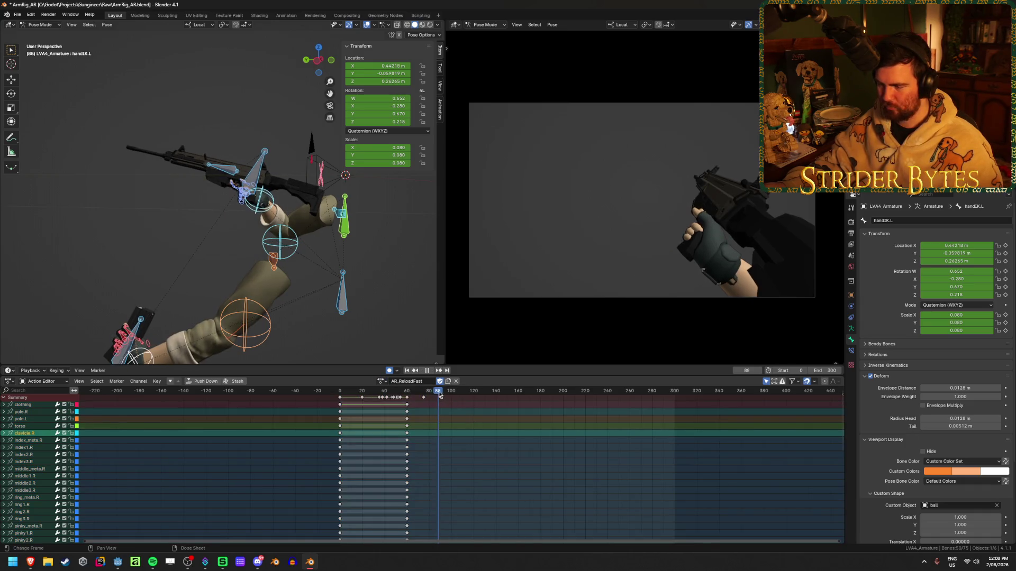
{"action": "key", "text": "Up"}
{"action": "key", "text": "ctrl+v"}
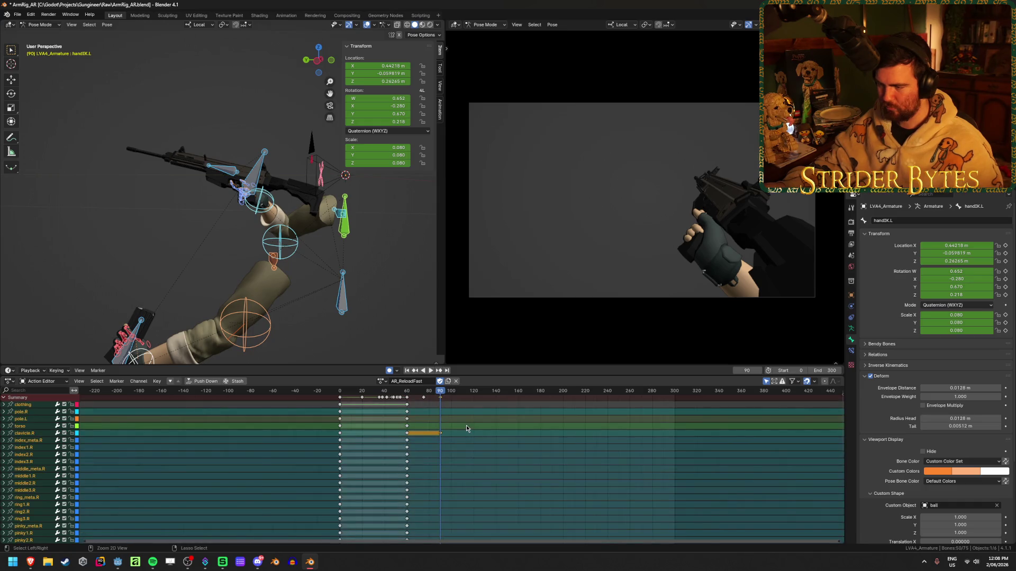
{"action": "key", "text": "ctrl+v"}
{"action": "key", "text": "ctrl+s"}
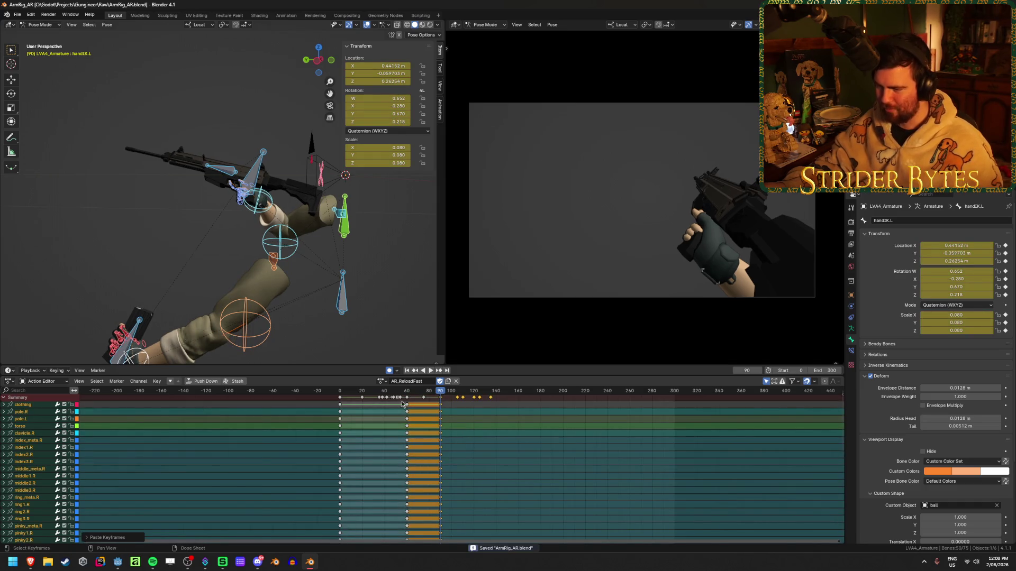
Copy the AR_Stage4_Fast keys and paste them into every AR_ReloadFast channel.
{"action": "left_click", "coordinate": [380, 381]}
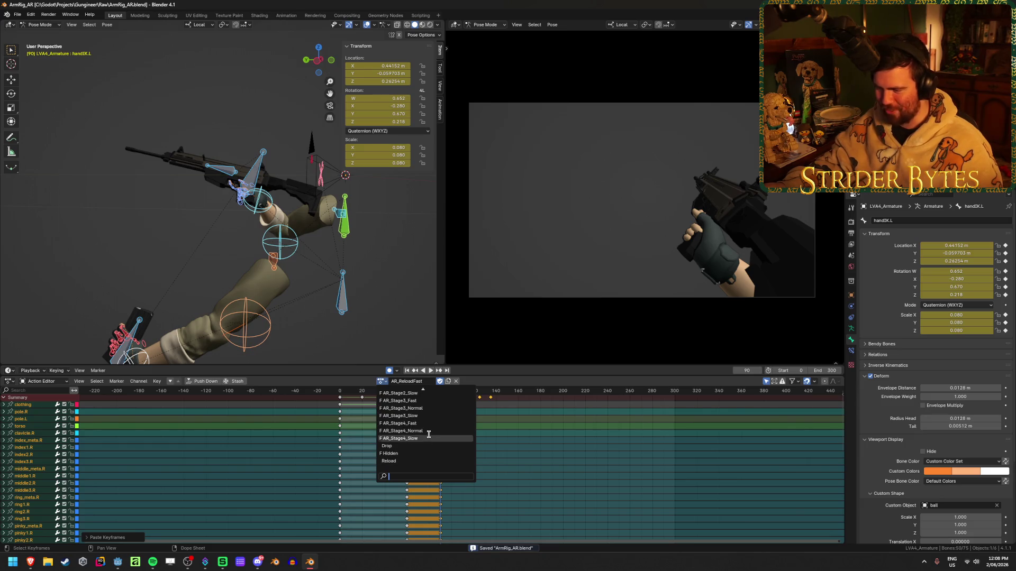
{"action": "left_click", "coordinate": [410, 424]}
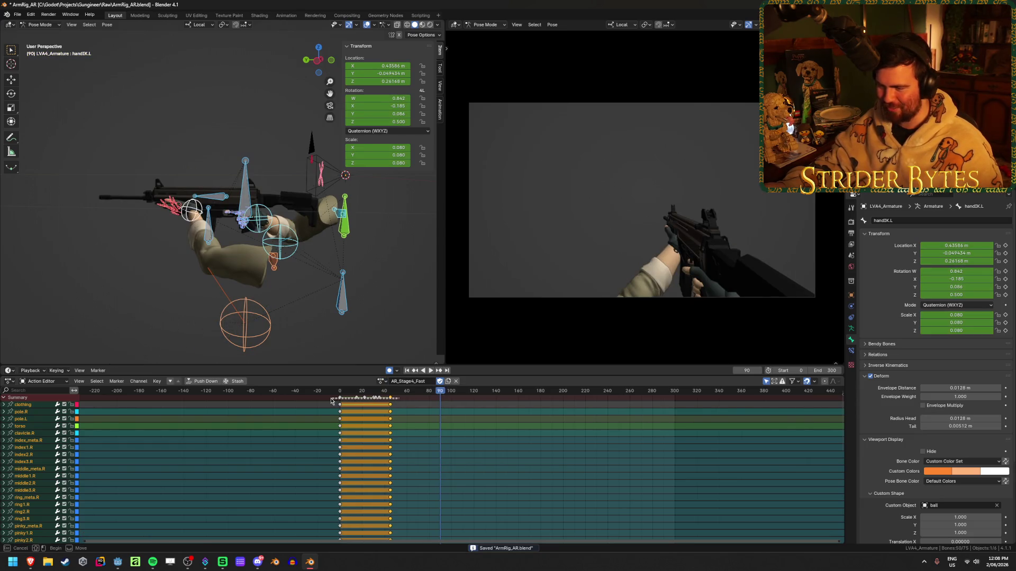
{"action": "left_click", "coordinate": [380, 381]}
{"action": "scroll", "coordinate": [440, 407], "scroll_direction": "up", "scroll_amount": 3}
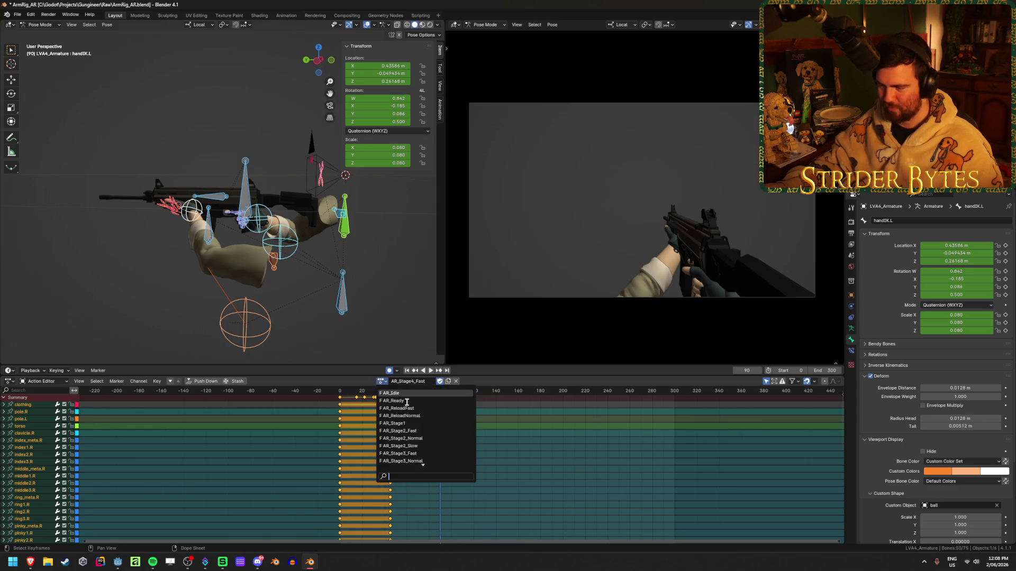
{"action": "left_click", "coordinate": [441, 407]}
{"action": "left_click_drag", "start_coordinate": [449, 393], "coordinate": [490, 393]}
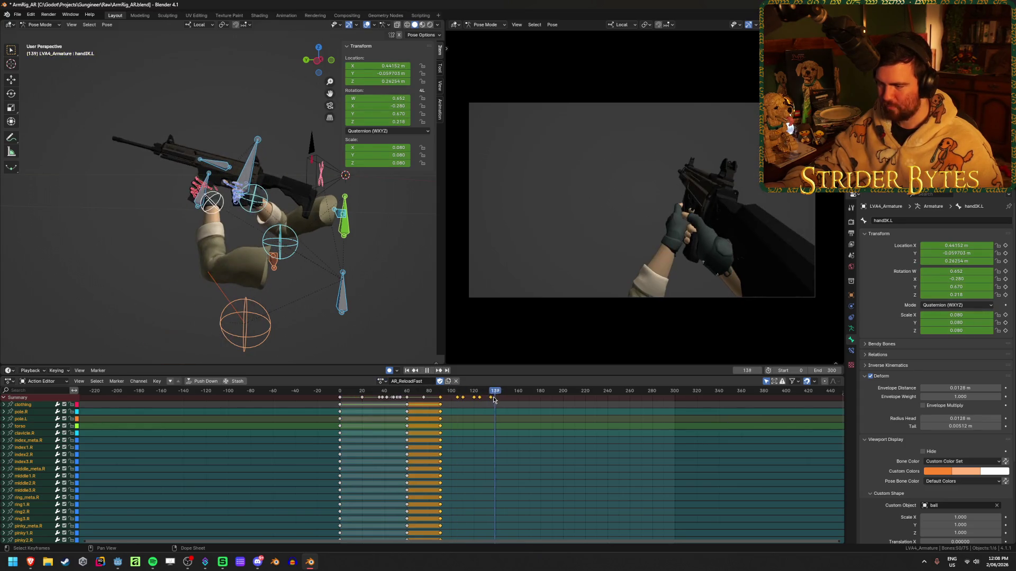
{"action": "left_click", "coordinate": [543, 450]}
{"action": "key", "text": "ctrl+v"}
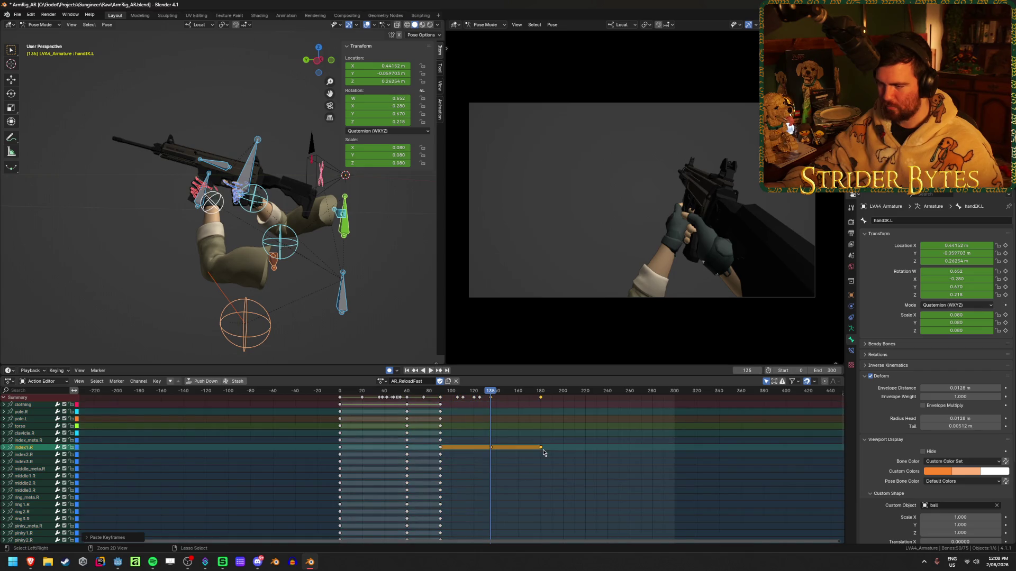
{"action": "key", "text": "a"}
{"action": "key", "text": "ctrl+v"}
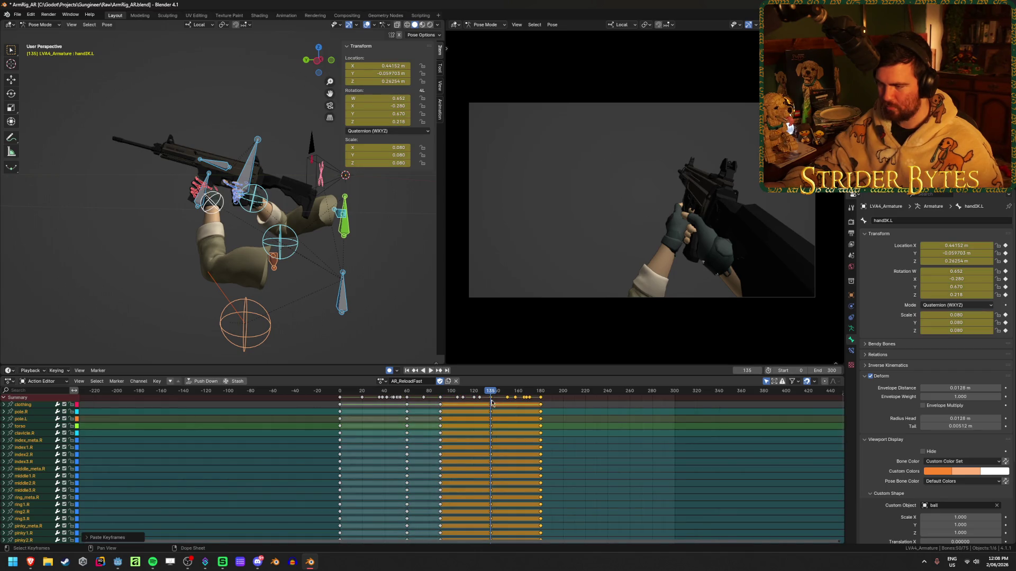
Play back the extended reload through frame 180 and deselect the pasted keys.
{"action": "key", "text": "space"}
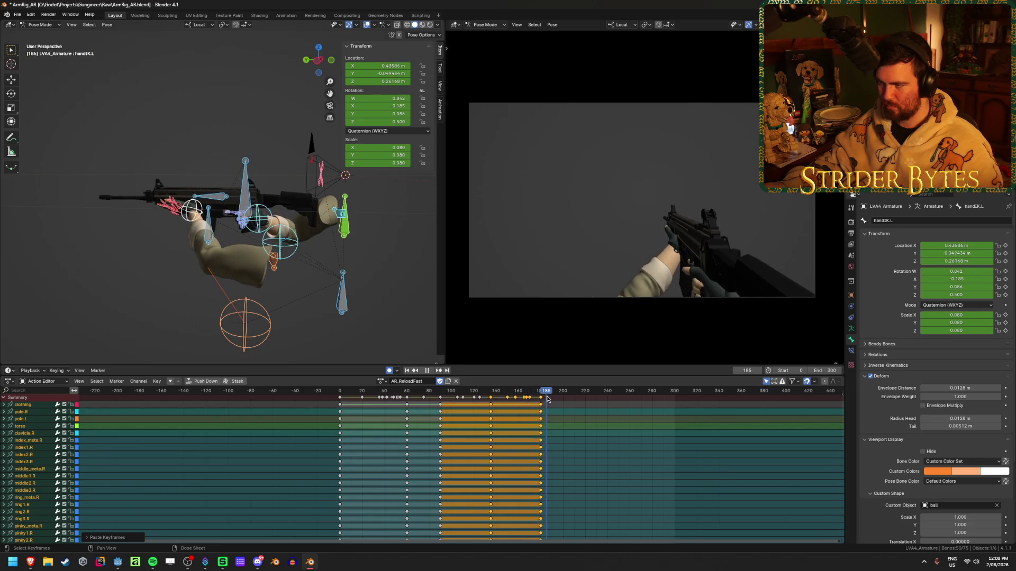
{"action": "key", "text": "space"}
{"action": "key", "text": "Down"}
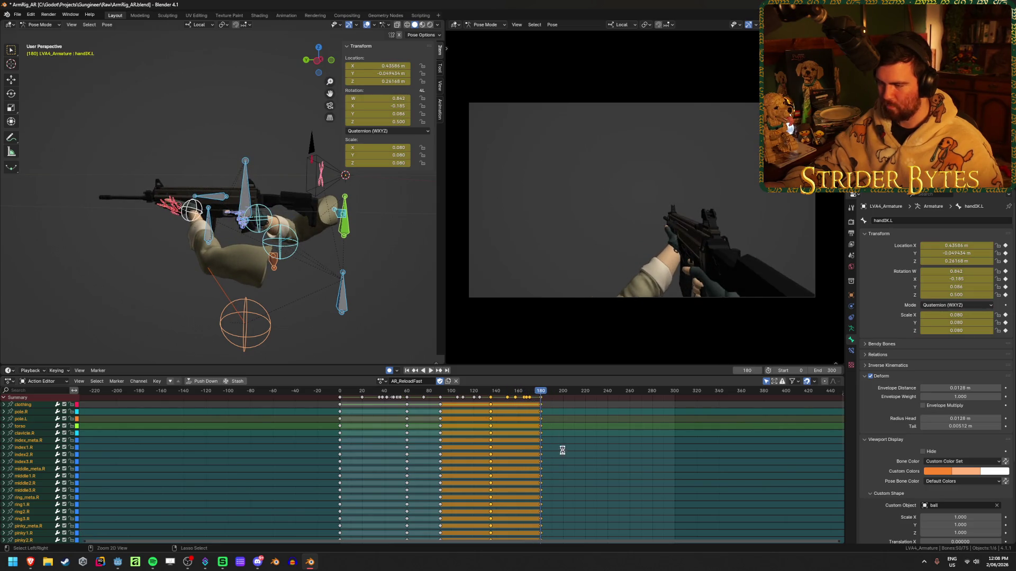
{"action": "left_click", "coordinate": [570, 491]}
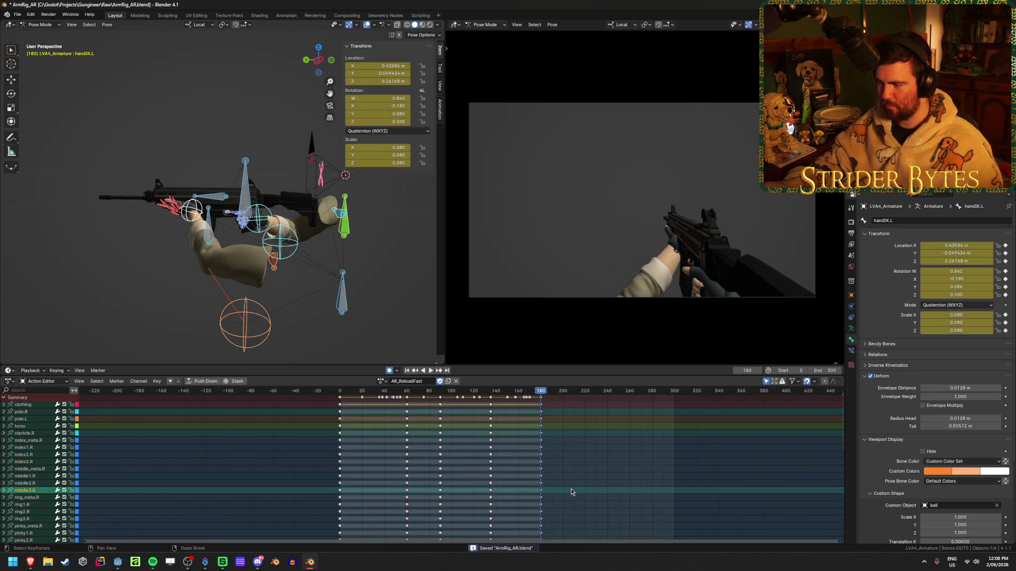
Duplicate the AR_Stage1 action as AR_ReloadSlow and save the blend file.
{"action": "left_click", "coordinate": [383, 382]}
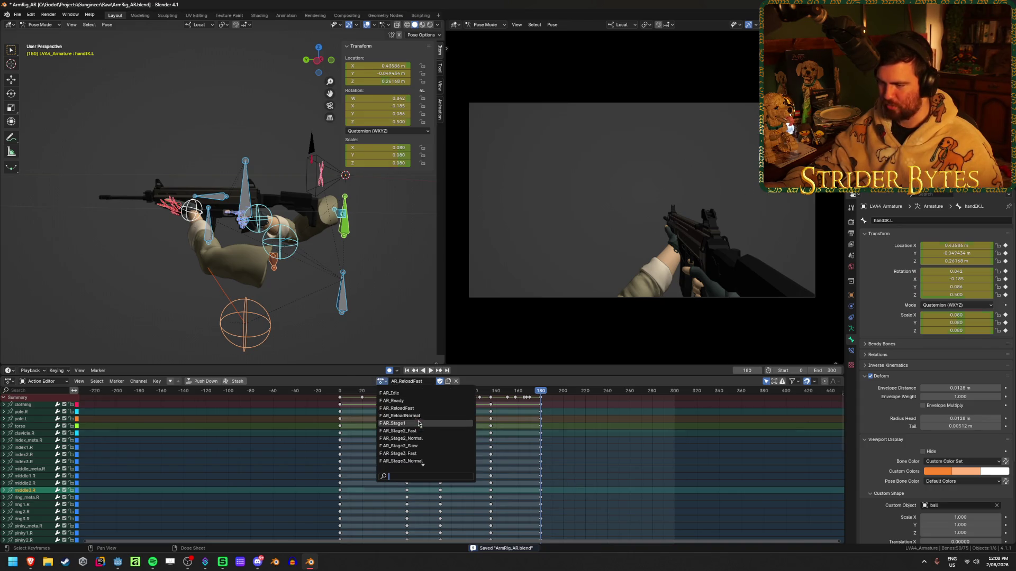
{"action": "left_click", "coordinate": [392, 423]}
{"action": "left_click", "coordinate": [455, 381]}
{"action": "double_click", "coordinate": [410, 381]}
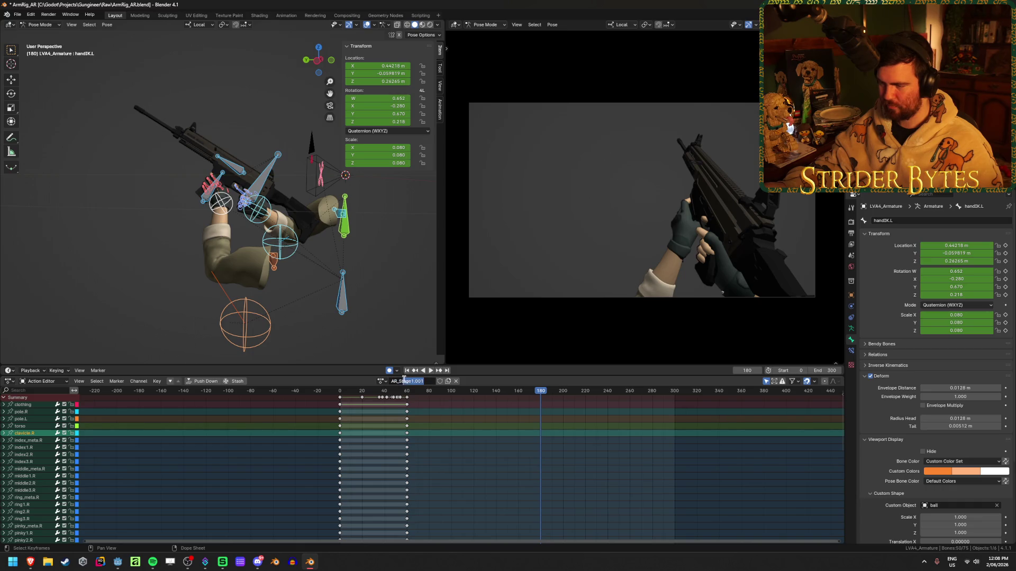
{"action": "type", "text": "ReloadSlow"}
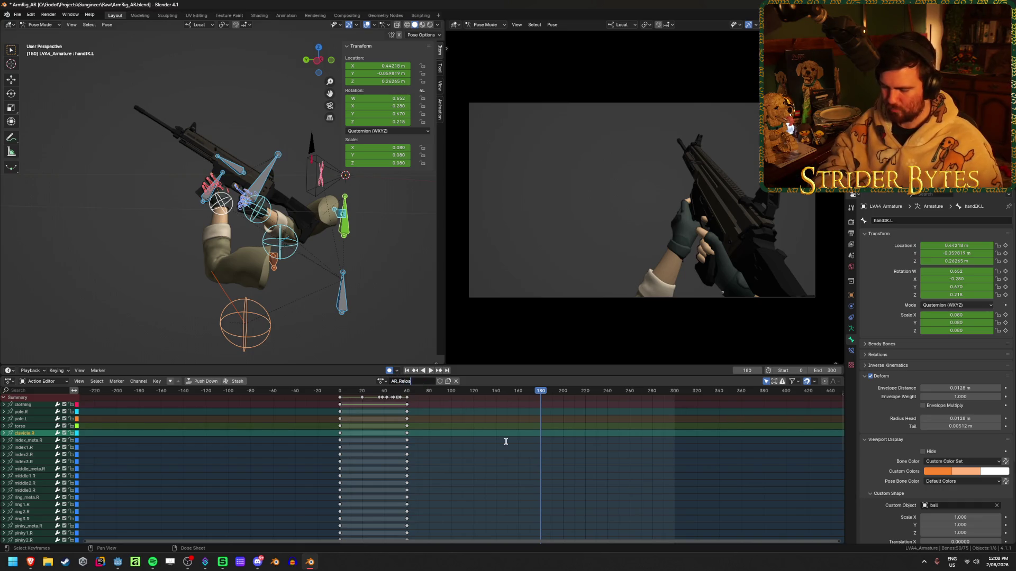
{"action": "key", "text": "Return"}
{"action": "key", "text": "ctrl+s"}
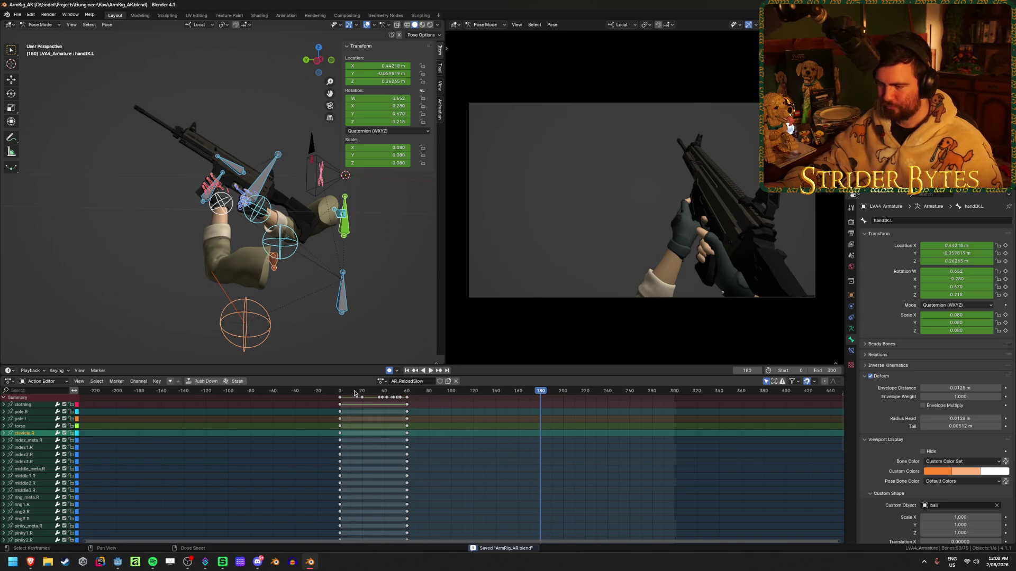
Play back AR_ReloadSlow, then give it a fake user so it stays saved.
{"action": "left_click", "coordinate": [401, 392]}
{"action": "key", "text": "space"}
{"action": "key", "text": "space"}
{"action": "key", "text": "shift+Left"}
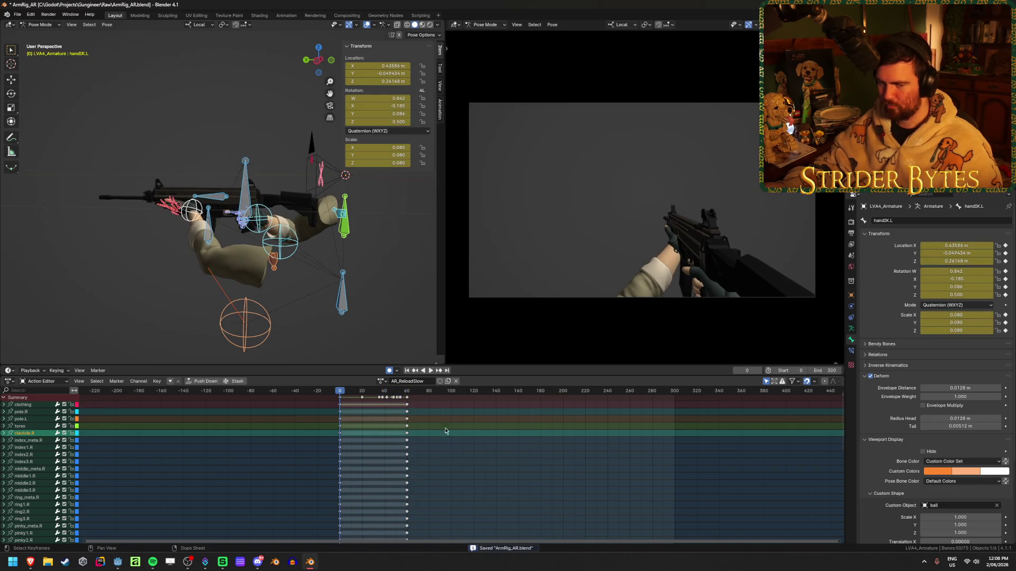
{"action": "left_click", "coordinate": [533, 470]}
{"action": "left_click", "coordinate": [380, 382]}
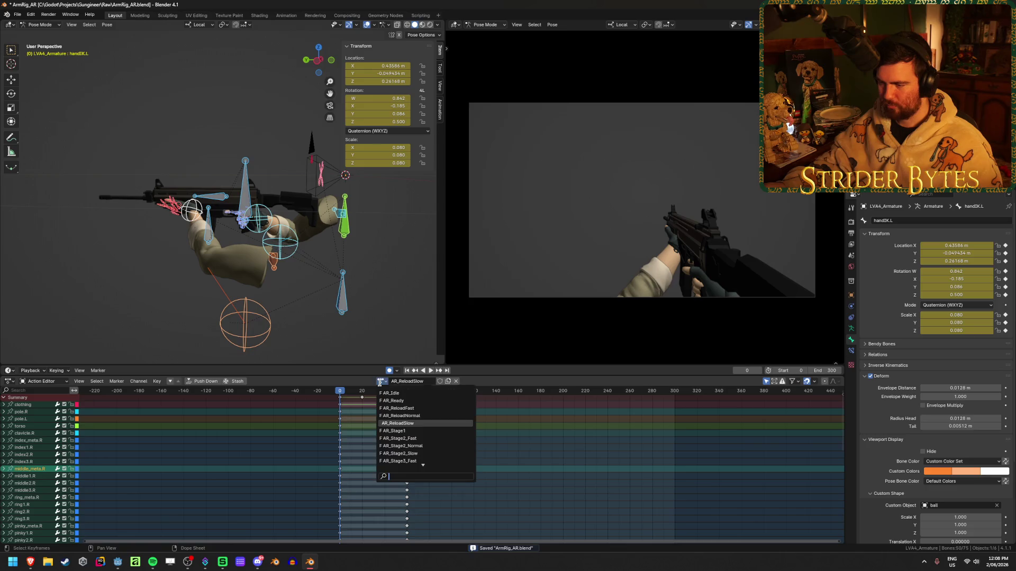
{"action": "left_click", "coordinate": [439, 381]}
Select all AR_Stage2_Slow keyframes, then return to AR_ReloadSlow at frame 60.
{"action": "left_click", "coordinate": [379, 381]}
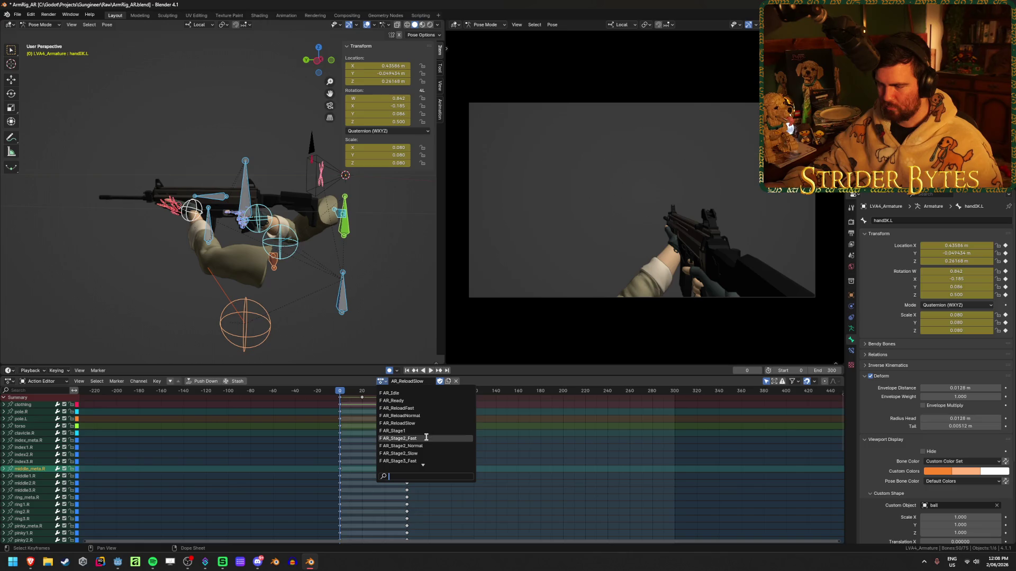
{"action": "left_click", "coordinate": [421, 454]}
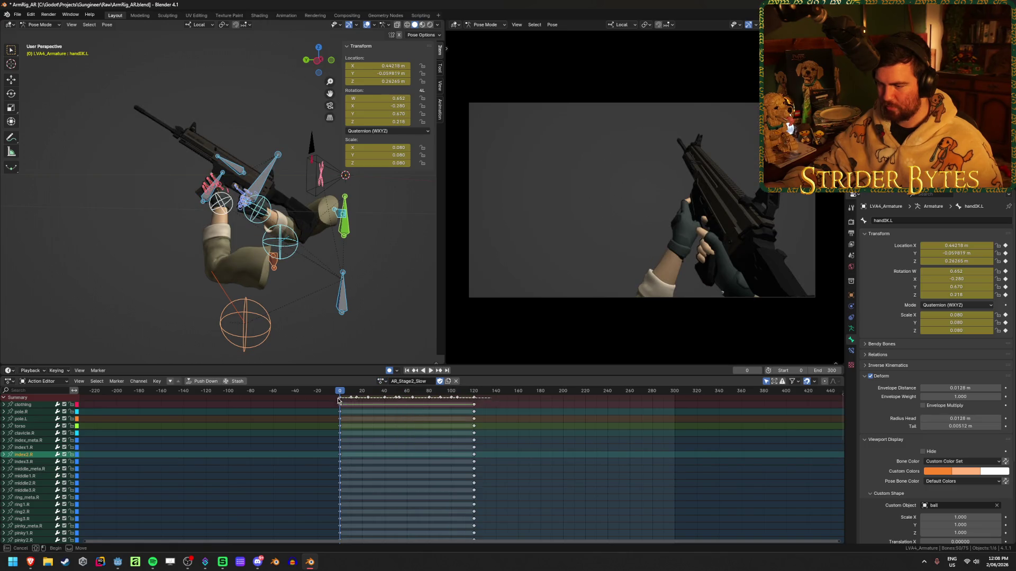
{"action": "key", "text": "a"}
{"action": "left_click", "coordinate": [380, 381]}
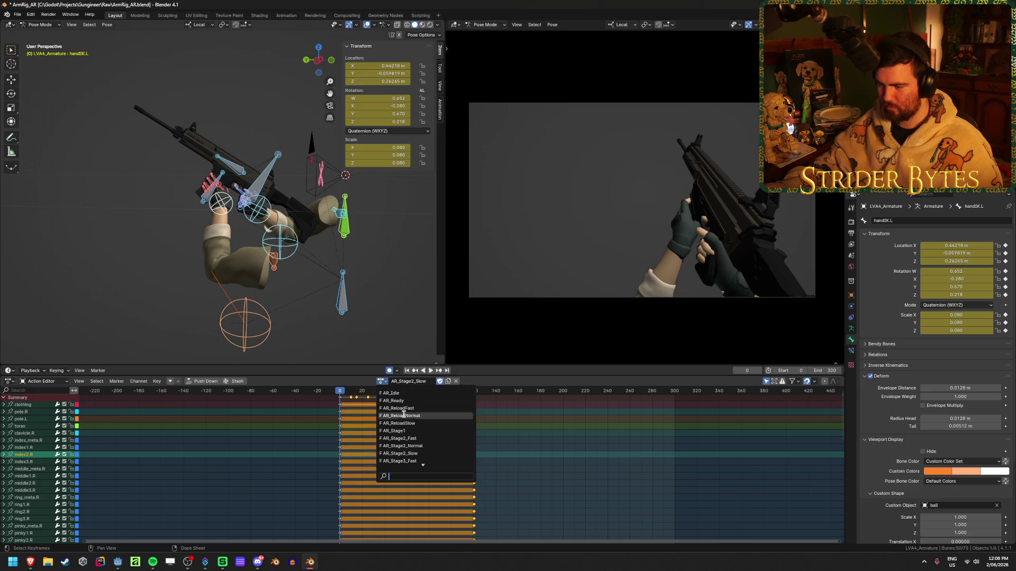
{"action": "left_click", "coordinate": [423, 423]}
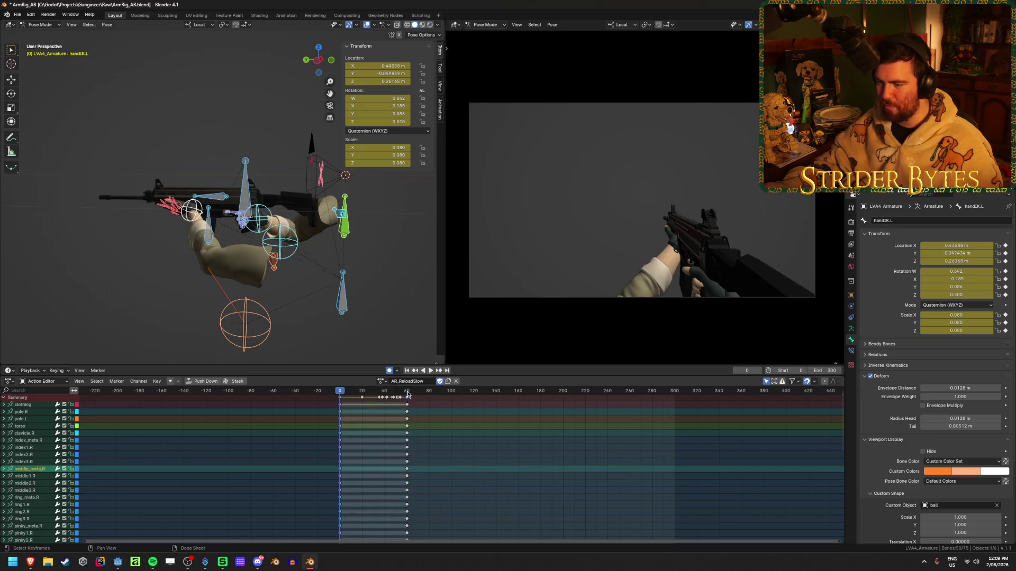
{"action": "key", "text": "Up"}
{"action": "left_click", "coordinate": [455, 443], "text": "ctrl"}
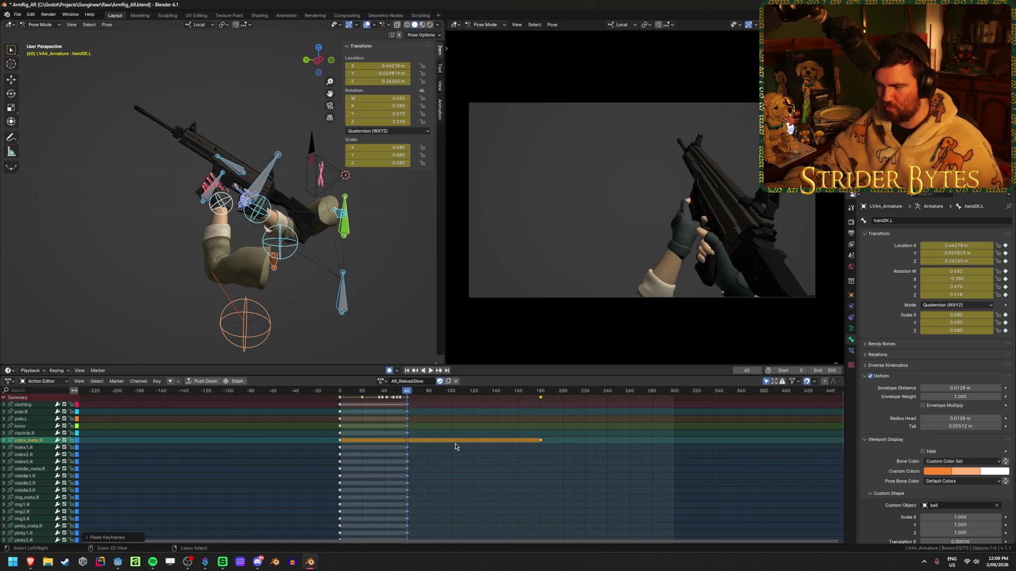
Paste the Stage 2 keys into AR_ReloadSlow, covering frames 60 to 180, and play them back.
{"action": "key", "text": "a"}
{"action": "key", "text": "ctrl+c"}
{"action": "key", "text": "ctrl+v"}
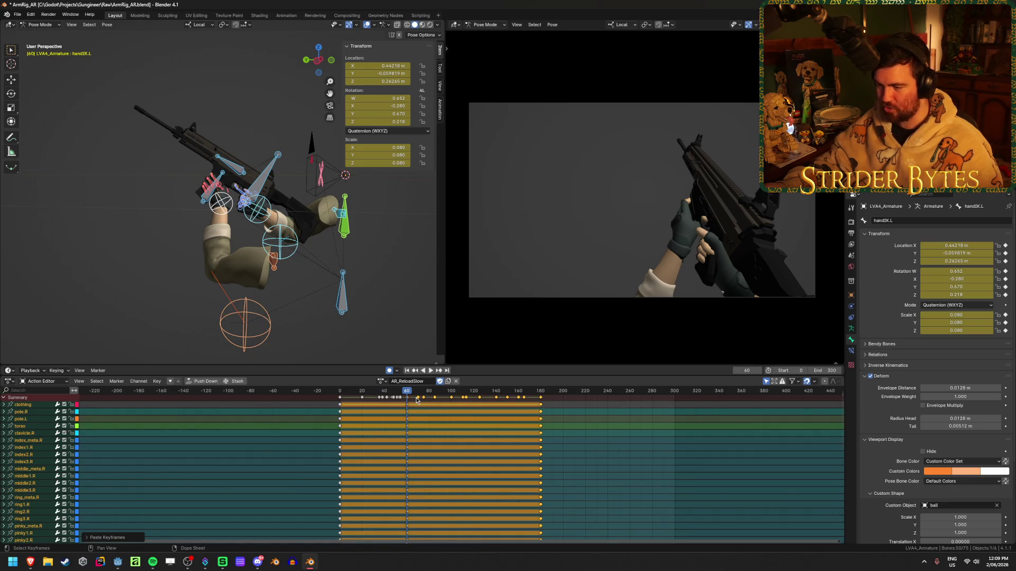
{"action": "key", "text": "ctrl+z"}
{"action": "key", "text": "ctrl+shift+z"}
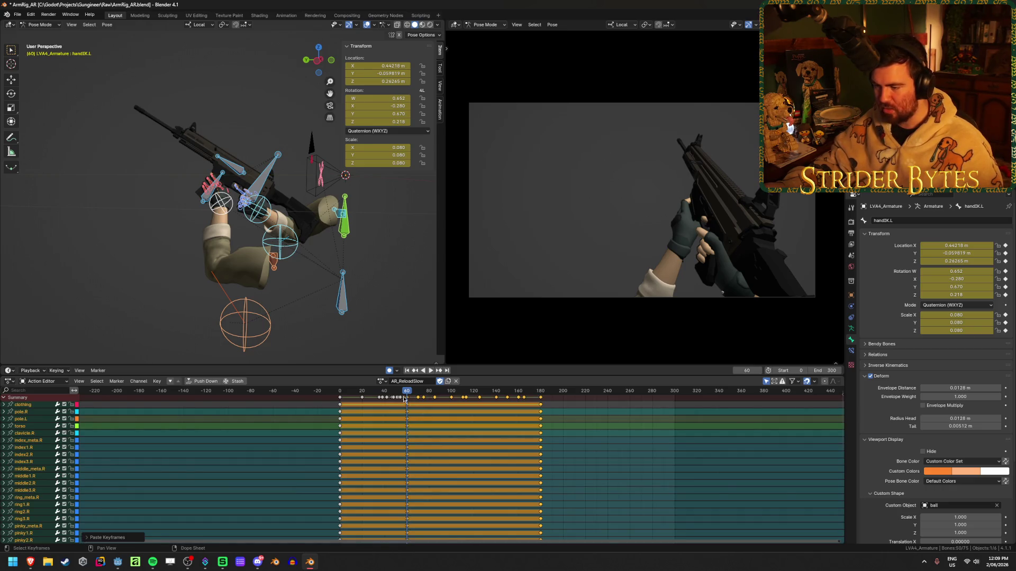
{"action": "key", "text": "space"}
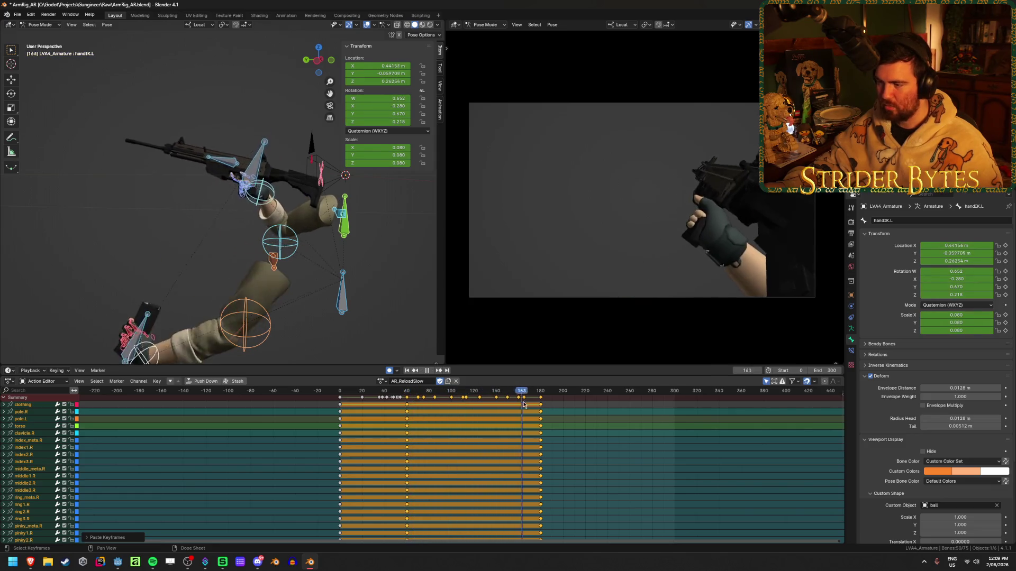
{"action": "key", "text": "space"}
Paste the AR_Stage3_Slow keys (frames 0–160) after frame 180, scrub to 331, and save.
{"action": "left_click", "coordinate": [385, 386]}
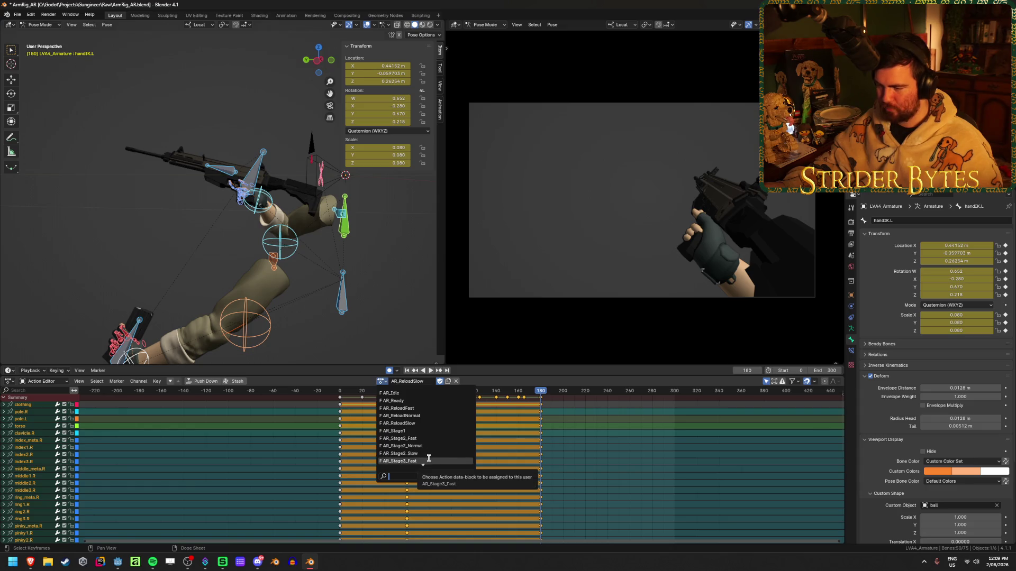
{"action": "scroll", "coordinate": [428, 458], "scroll_direction": "down", "scroll_amount": 1}
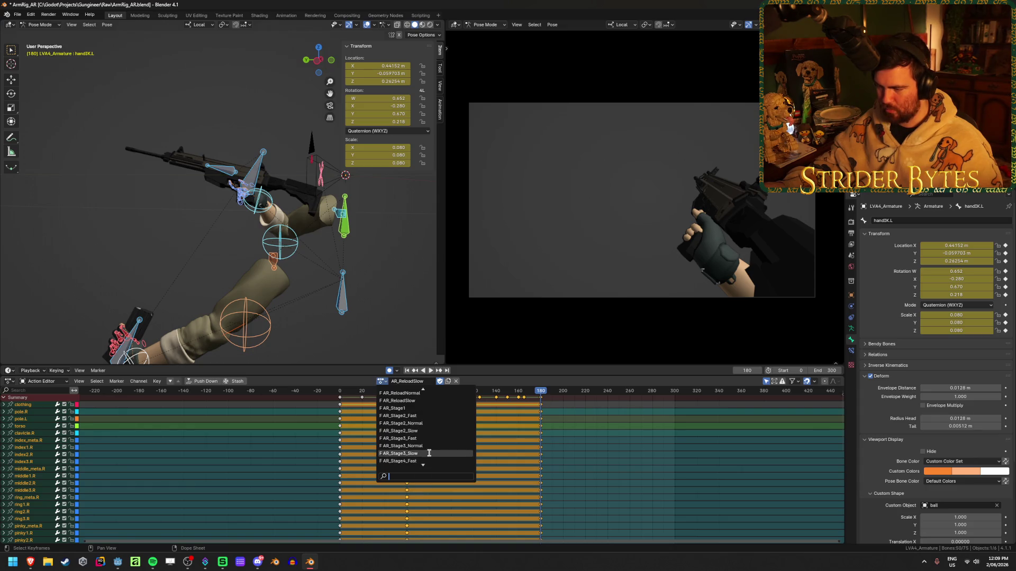
{"action": "left_click", "coordinate": [429, 461]}
{"action": "left_click_drag", "start_coordinate": [515, 398], "coordinate": [328, 408]}
{"action": "left_click", "coordinate": [384, 384]}
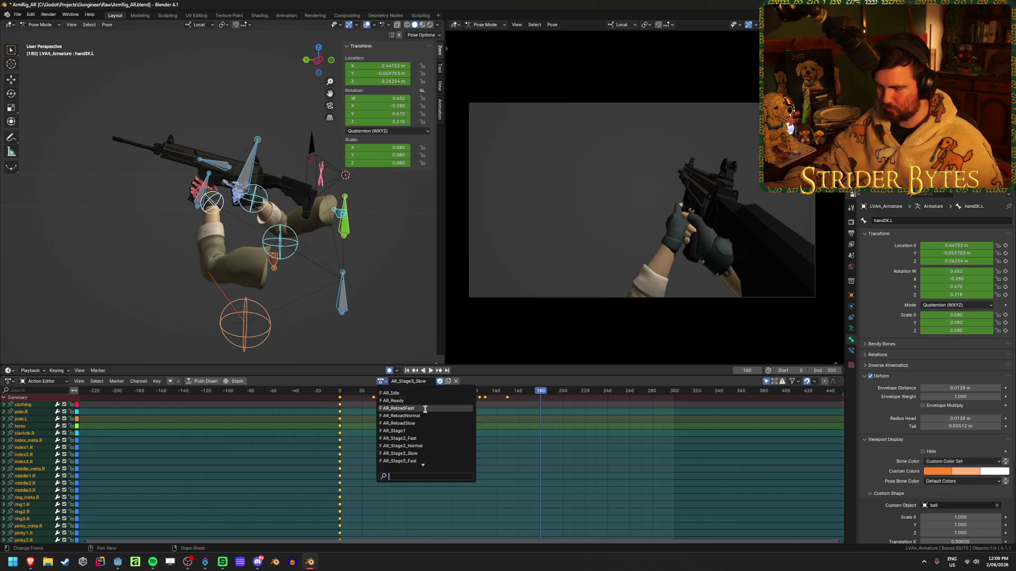
{"action": "left_click", "coordinate": [425, 422]}
{"action": "key", "text": "ctrl+v"}
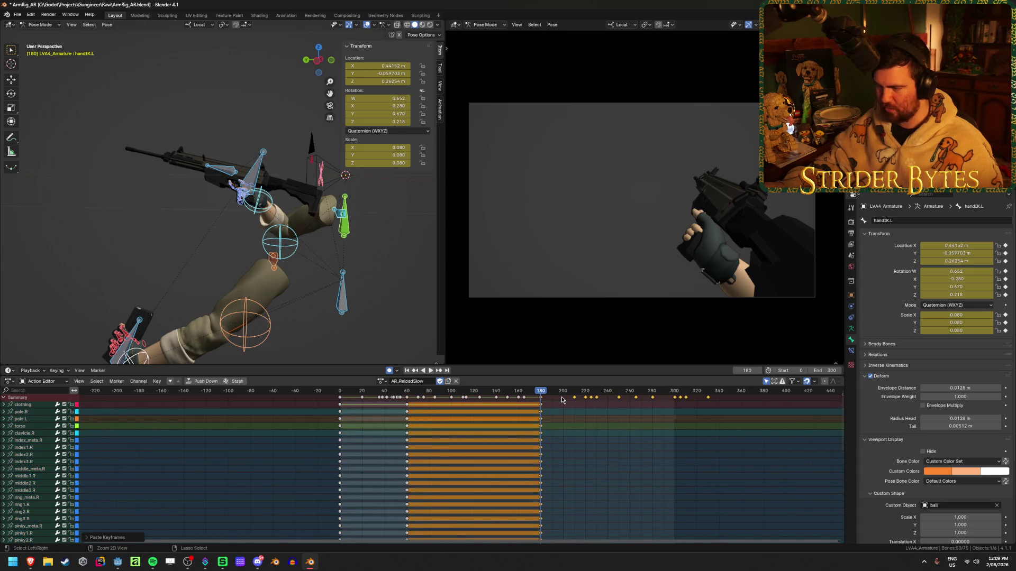
{"action": "left_click_drag", "start_coordinate": [541, 394], "coordinate": [716, 410]}
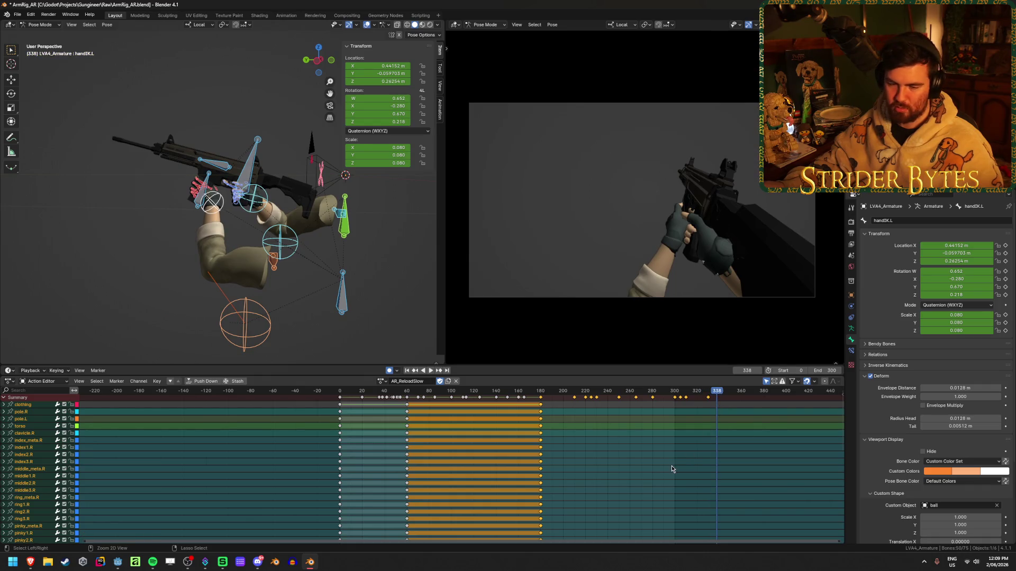
{"action": "key", "text": "ctrl+s"}
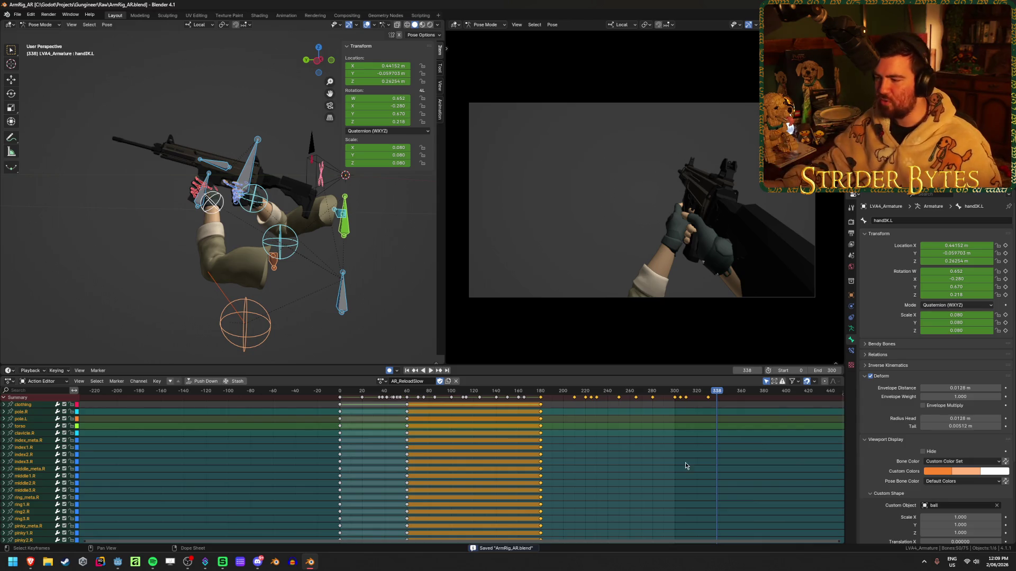
Set the current frame to 330 and select all AR_Stage4_Slow keyframes.
{"action": "left_click", "coordinate": [709, 396]}
{"action": "left_click_drag", "start_coordinate": [709, 396], "coordinate": [706, 395]}
{"action": "scroll", "coordinate": [212, 426], "scroll_direction": "right", "scroll_amount": 5}
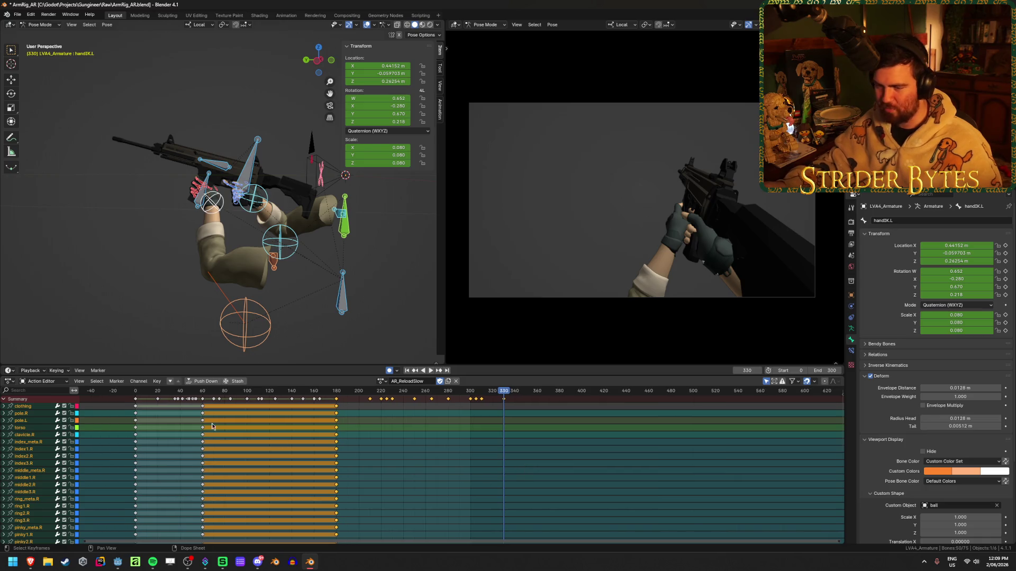
{"action": "left_click", "coordinate": [382, 381]}
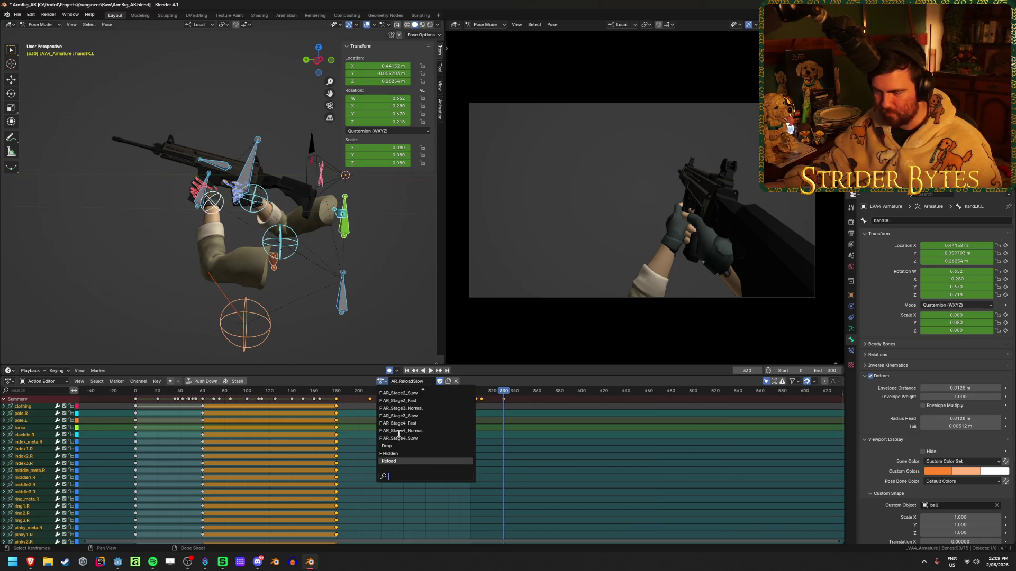
{"action": "left_click", "coordinate": [413, 439]}
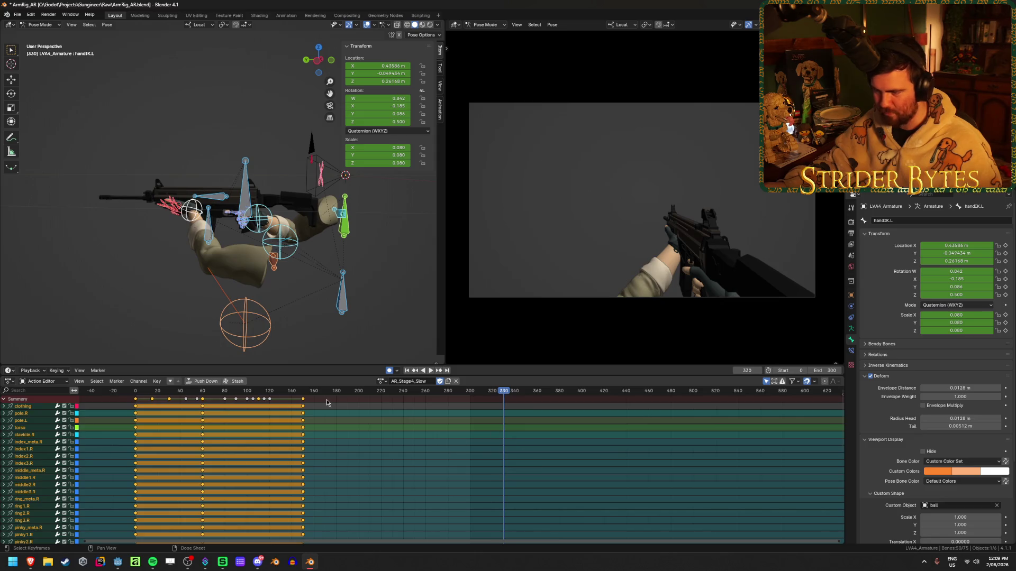
{"action": "left_click", "coordinate": [326, 402]}
{"action": "key", "text": "a"}
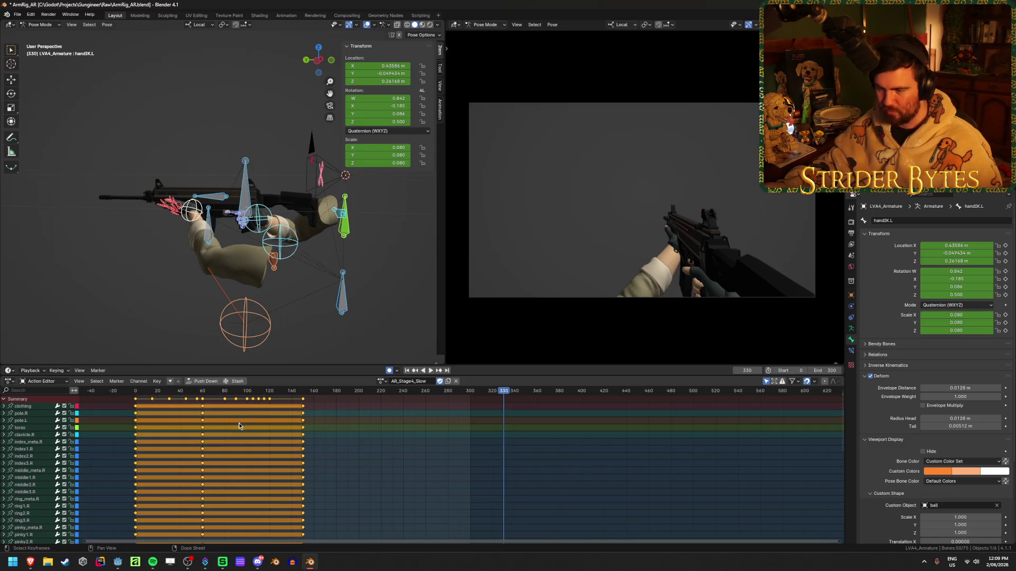
Paste the Stage 4 keys into AR_ReloadSlow at frame 330, check frame 480, and save.
{"action": "left_click", "coordinate": [382, 381]}
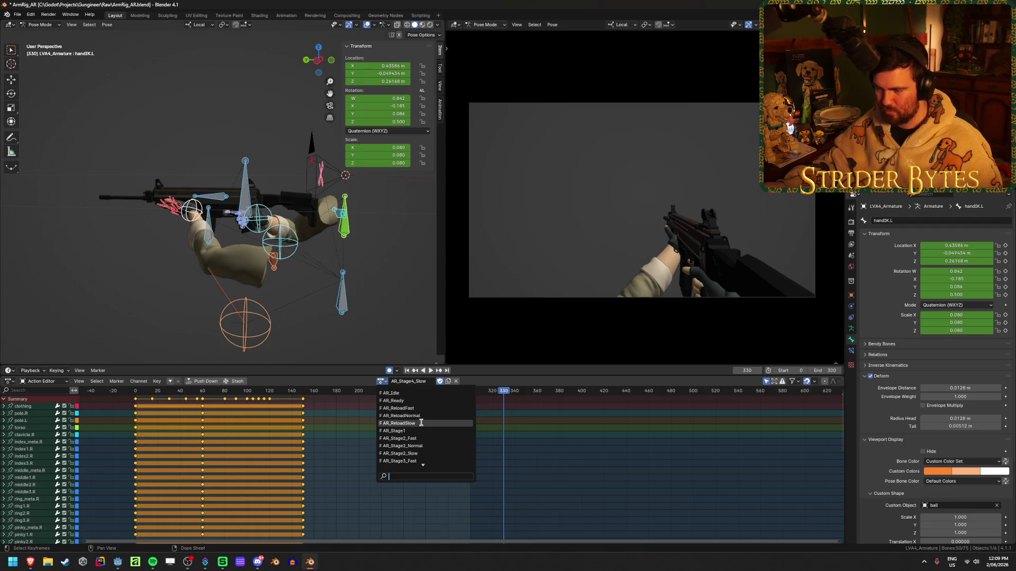
{"action": "left_click", "coordinate": [421, 424]}
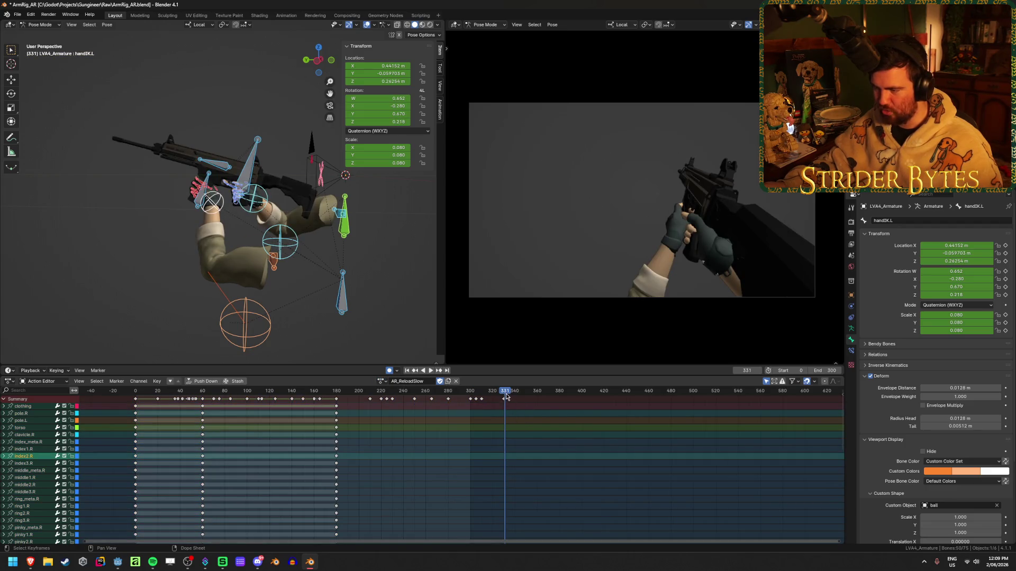
{"action": "left_click", "coordinate": [541, 442]}
{"action": "key", "text": "ctrl+v"}
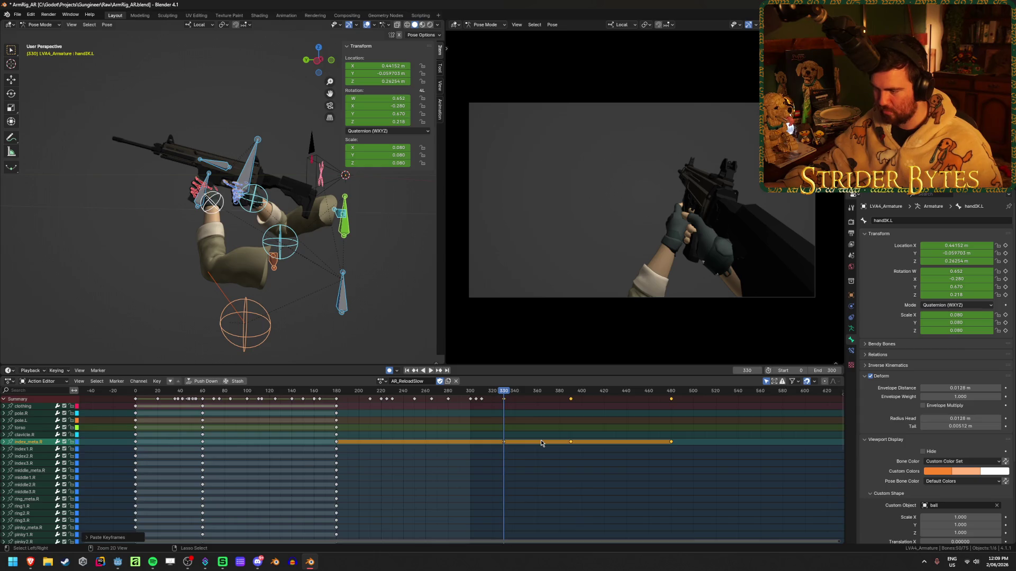
{"action": "left_click_drag", "start_coordinate": [506, 394], "coordinate": [670, 409]}
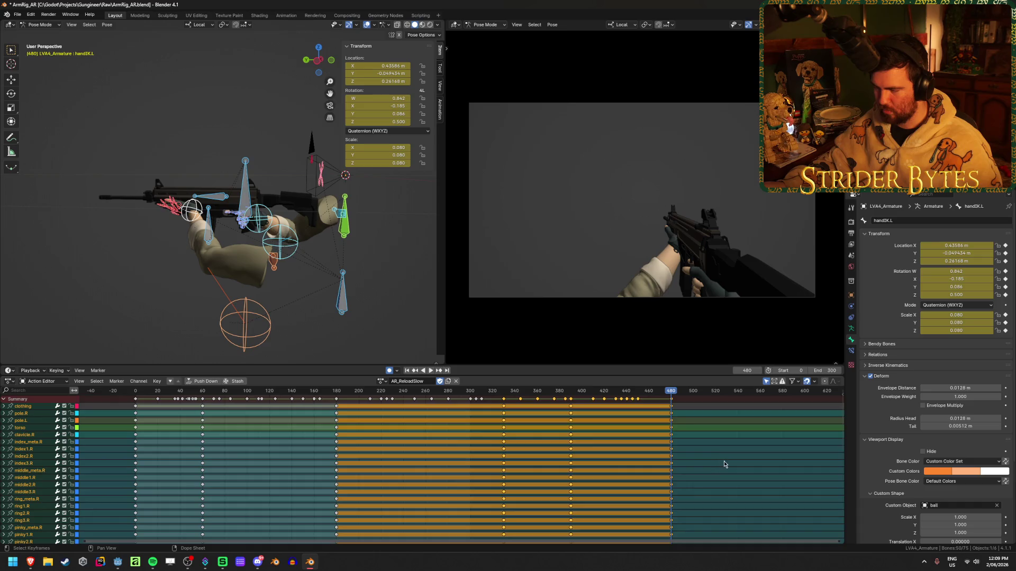
{"action": "left_click", "coordinate": [724, 462]}
{"action": "key", "text": "ctrl+s"}
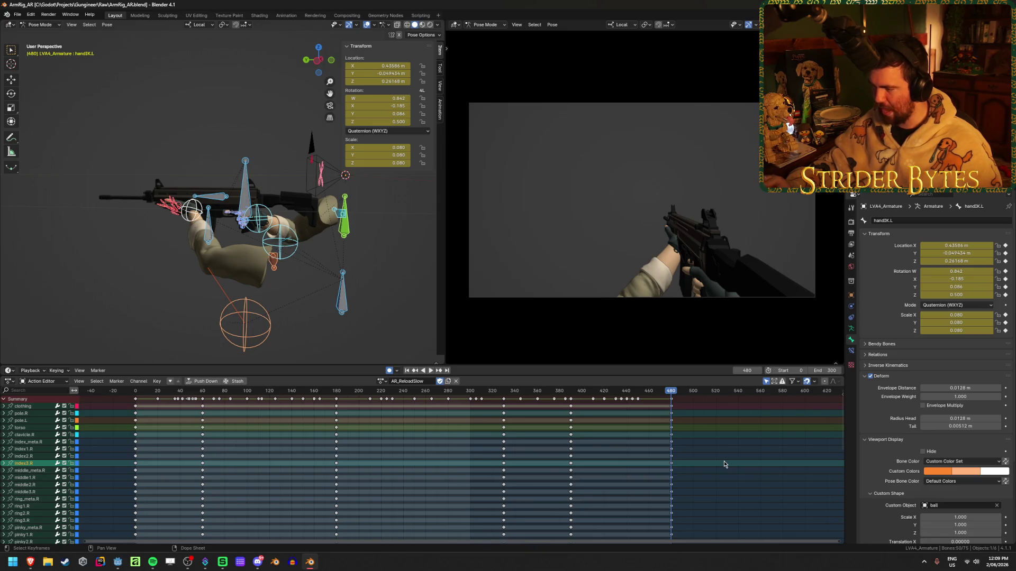
{"action": "left_click", "coordinate": [135, 392]}
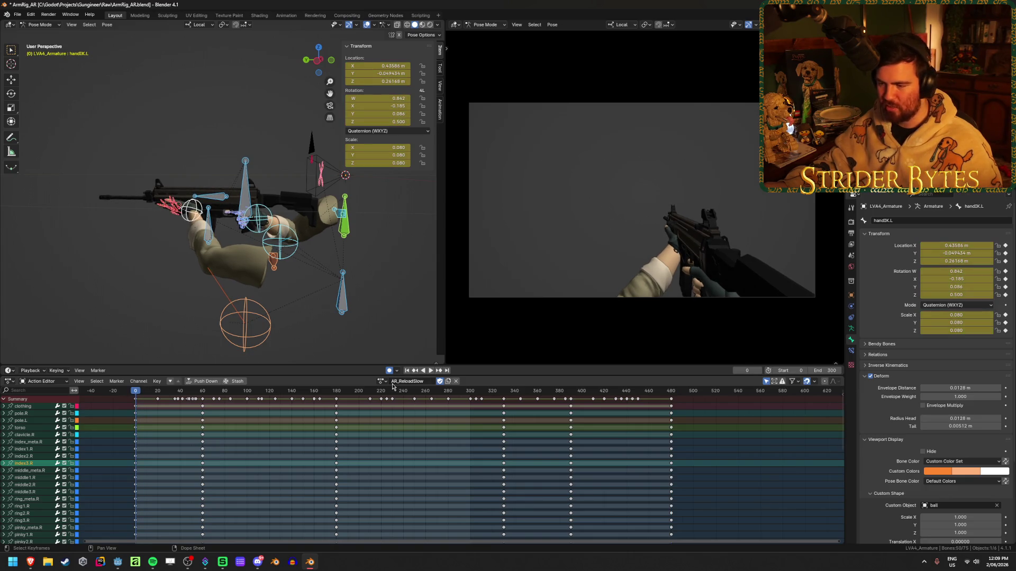
Preview the AR_ReloadFast and AR_ReloadSlow actions and save the blend file.
{"action": "left_click", "coordinate": [381, 382]}
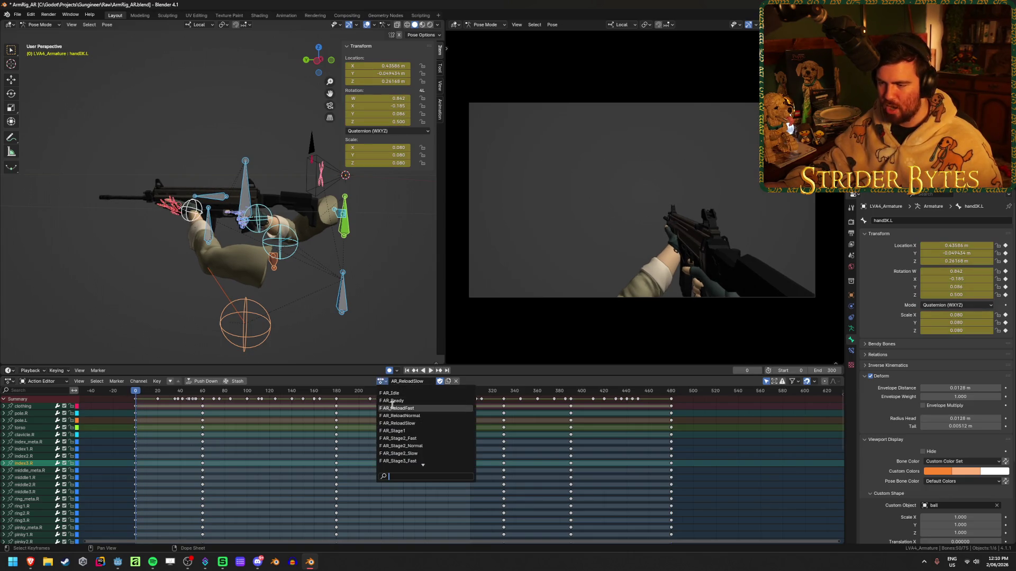
{"action": "left_click", "coordinate": [394, 407]}
{"action": "key", "text": "space"}
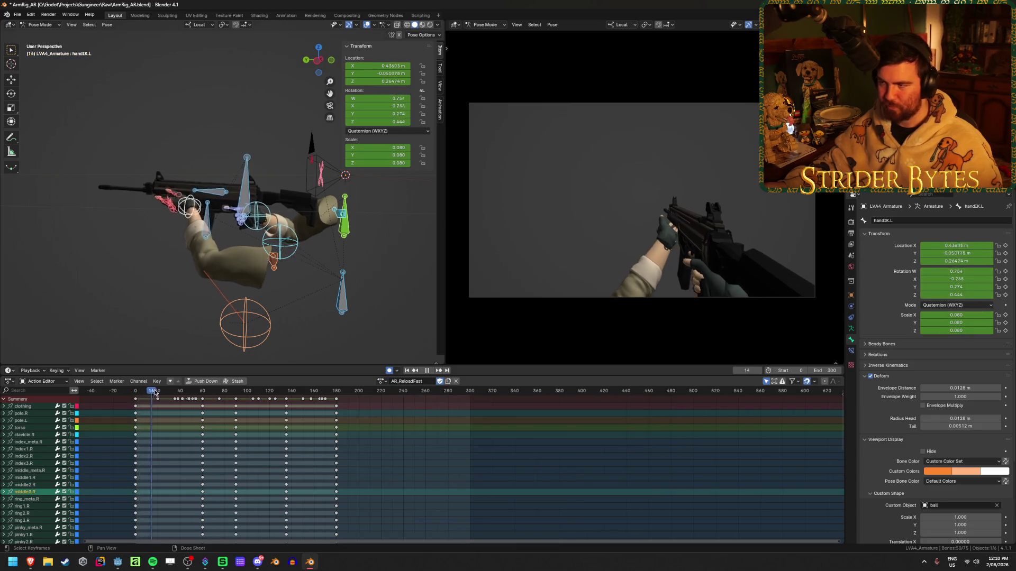
{"action": "left_click_drag", "start_coordinate": [200, 394], "coordinate": [236, 399]}
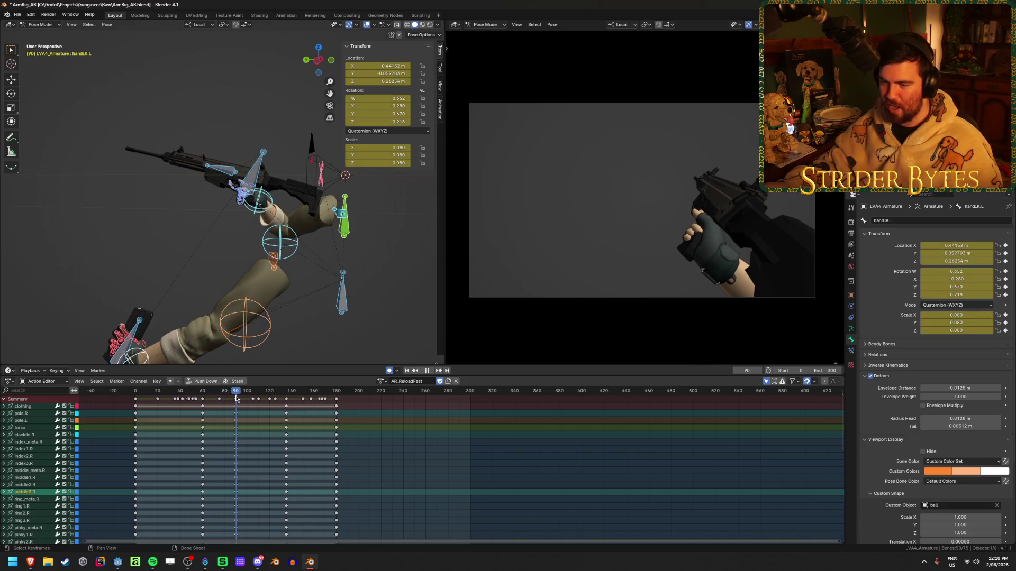
{"action": "left_click", "coordinate": [382, 380]}
{"action": "left_click", "coordinate": [427, 423]}
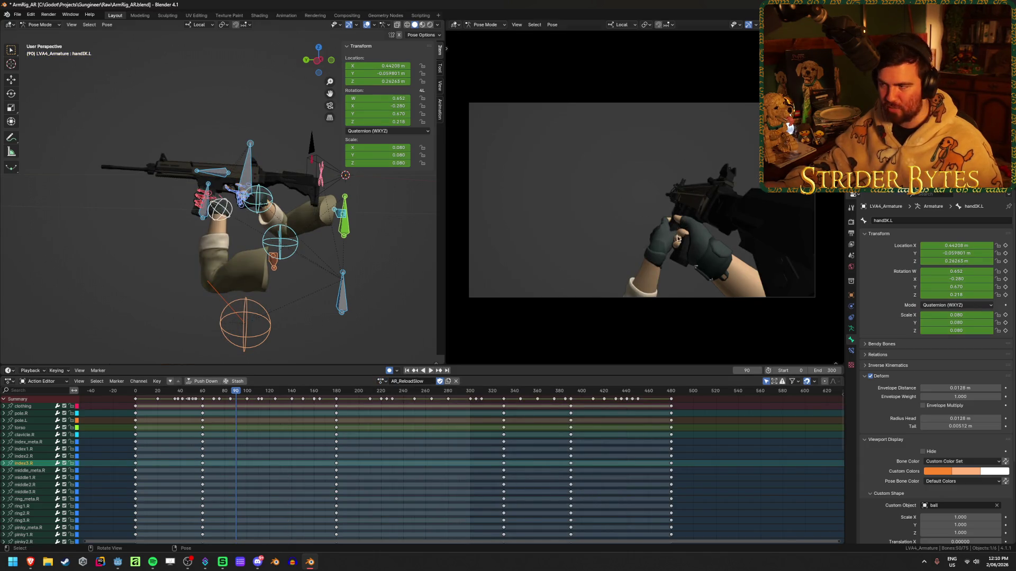
{"action": "mouse_move", "coordinate": [235, 393]}
{"action": "left_mouse_down"}
{"action": "mouse_move", "coordinate": [325, 392]}
{"action": "mouse_move", "coordinate": [236, 411]}
{"action": "left_mouse_up"}
{"action": "key", "text": "ctrl+s"}
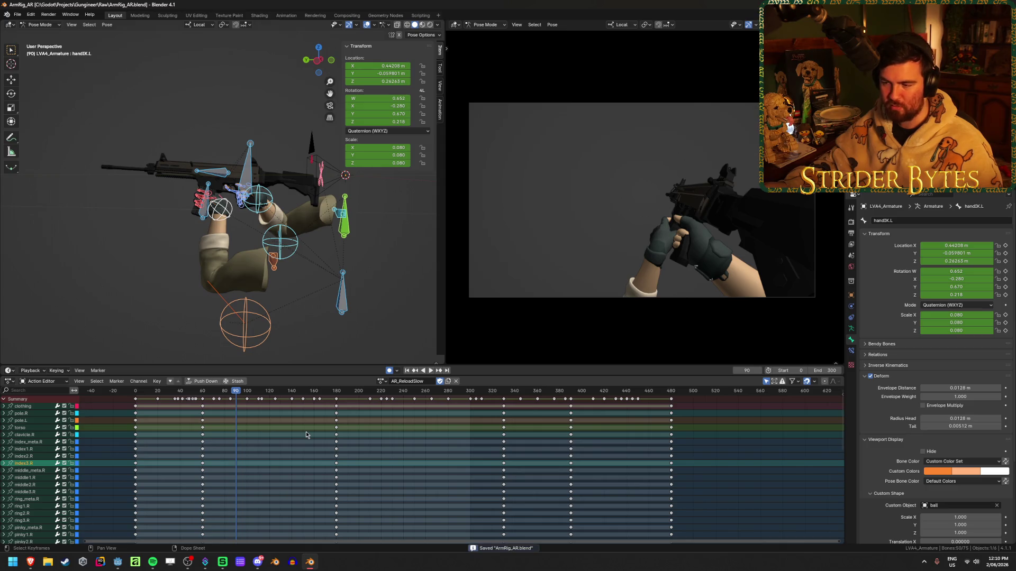
Play AR_ReloadNormal, save, and start a glTF 2.0 export with Ctrl+E.
{"action": "left_click", "coordinate": [381, 381]}
{"action": "left_click", "coordinate": [404, 418]}
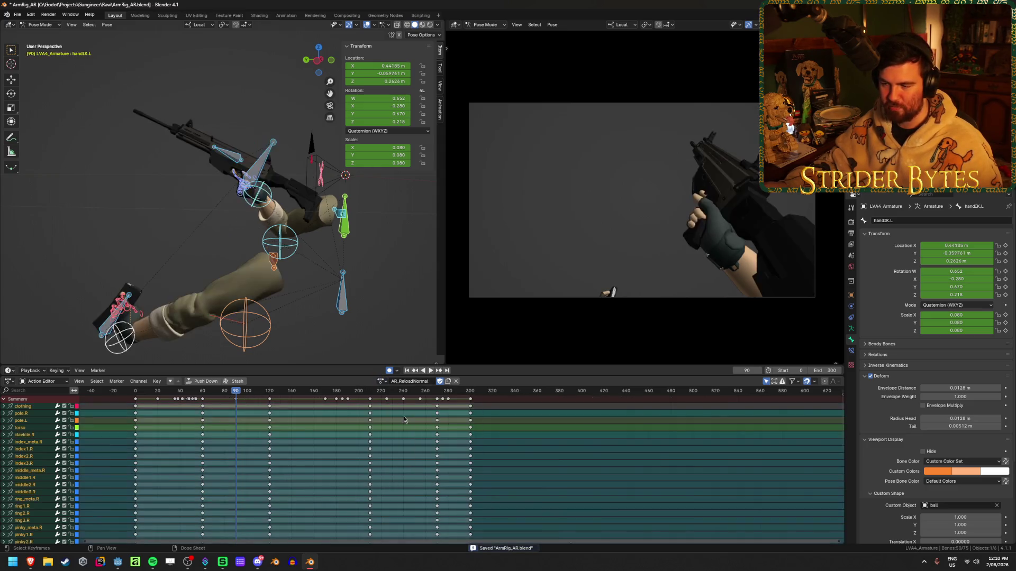
{"action": "key", "text": "space"}
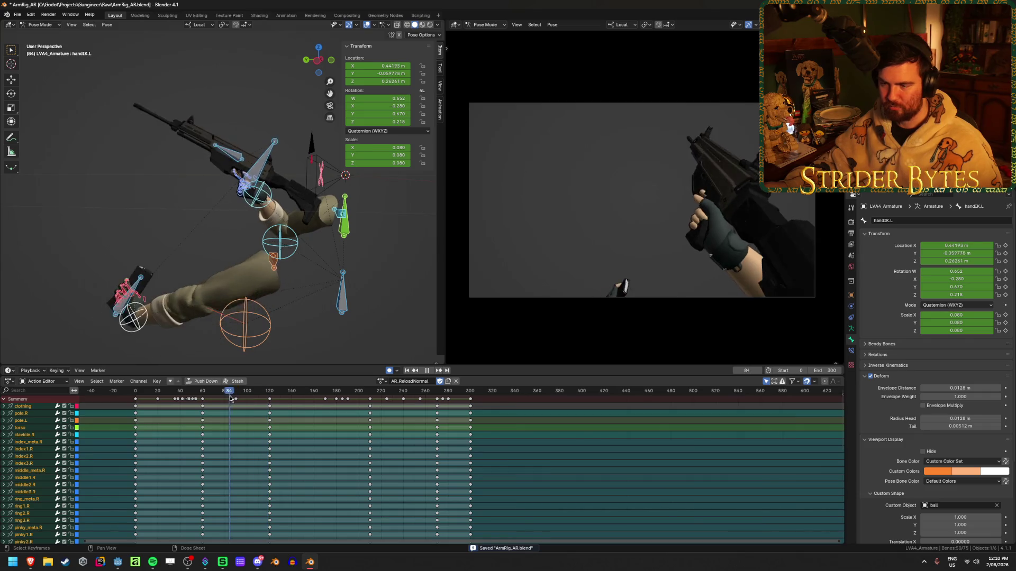
{"action": "key", "text": "space"}
{"action": "left_click", "coordinate": [573, 505]}
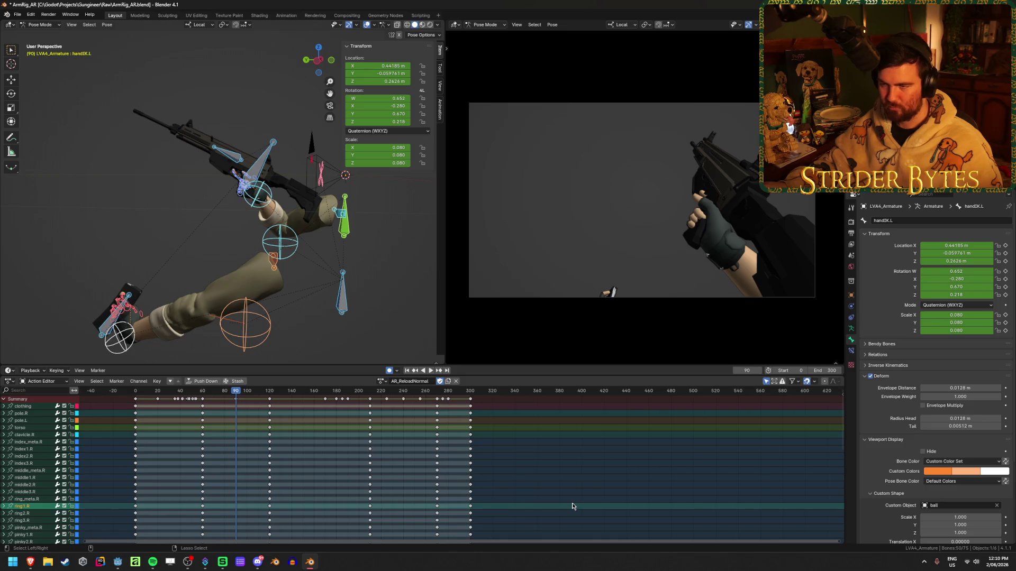
{"action": "key", "text": "ctrl+s"}
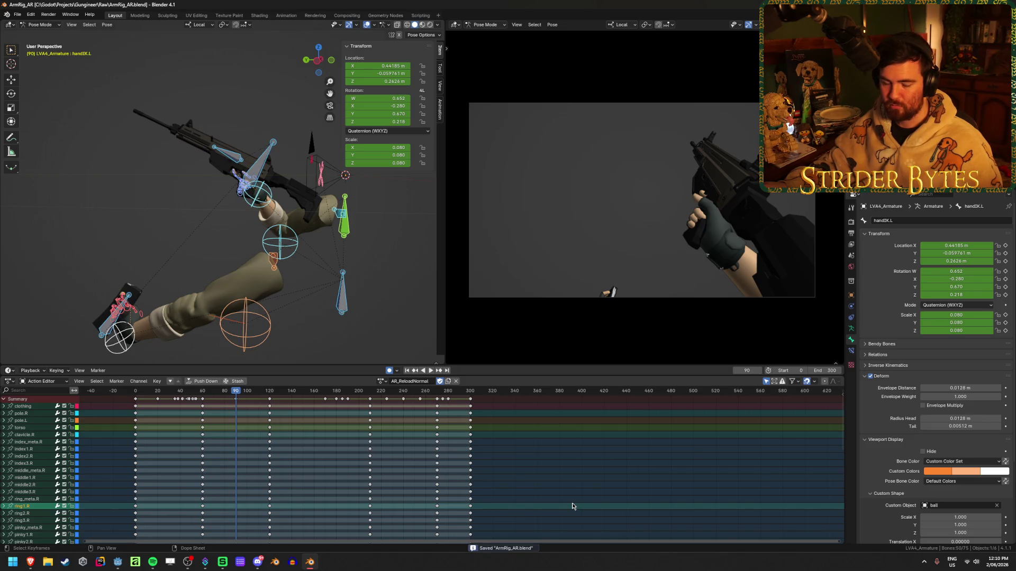
{"action": "key", "text": "ctrl+e"}
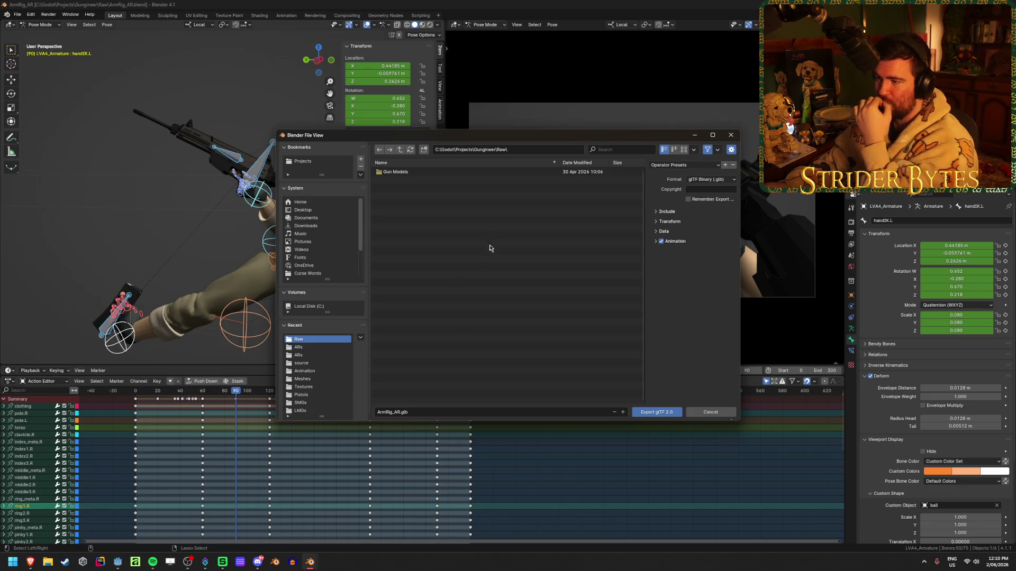
Browse to Projects/Gungineer/Animation and review the export's include, animation and data options.
{"action": "left_click", "coordinate": [400, 150]}
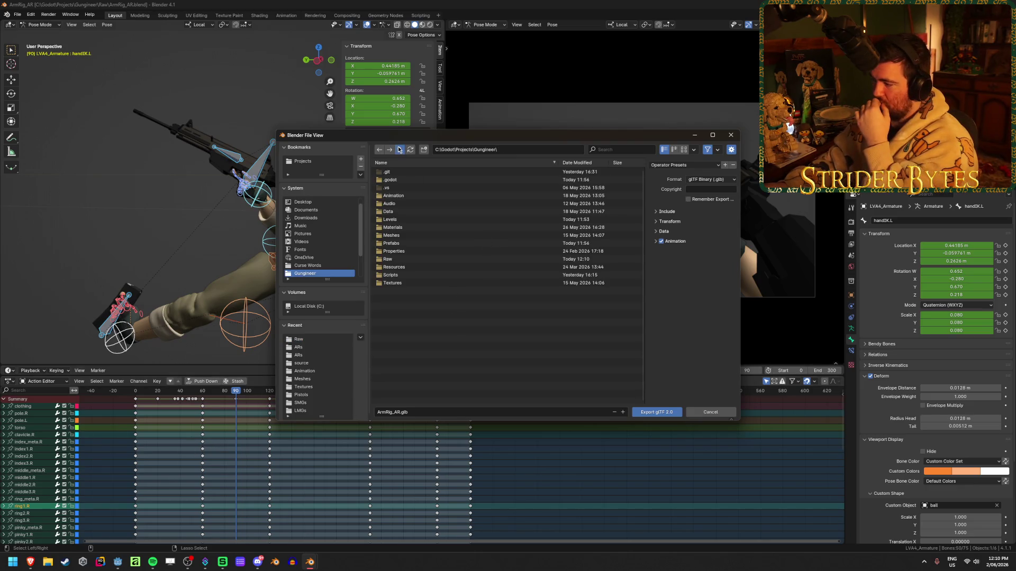
{"action": "left_click", "coordinate": [399, 150]}
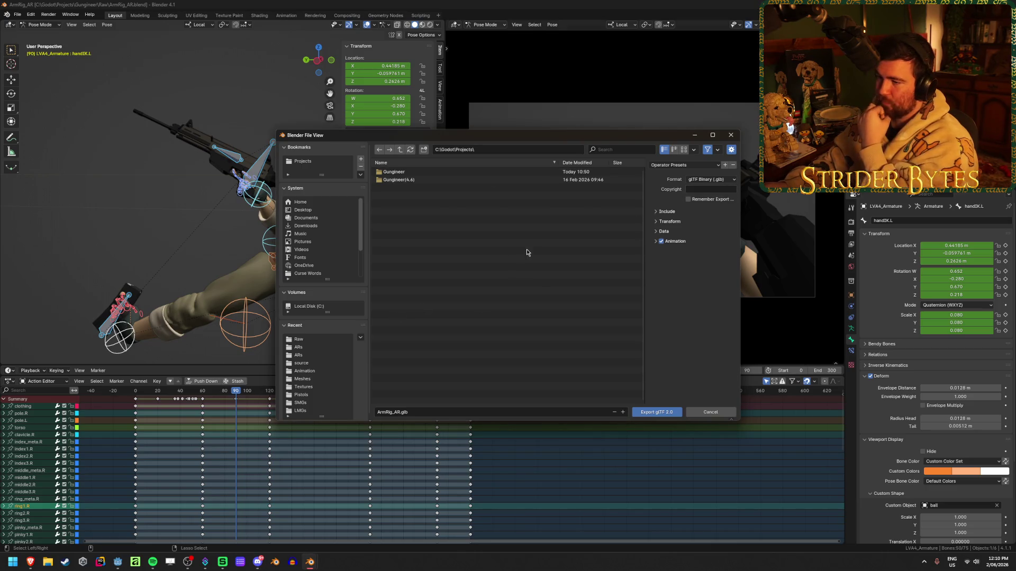
{"action": "left_click", "coordinate": [420, 173]}
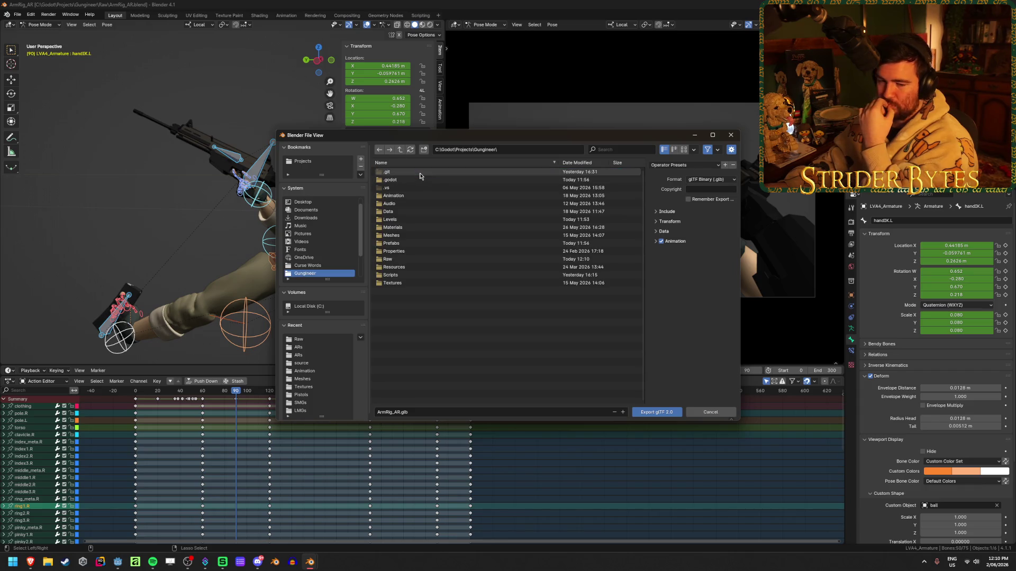
{"action": "left_click", "coordinate": [401, 197]}
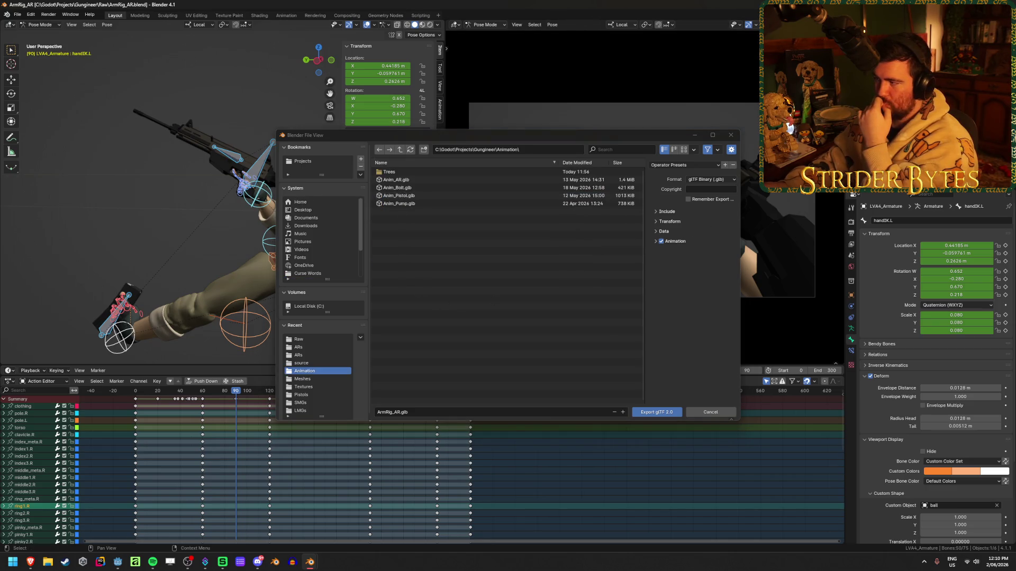
{"action": "left_click", "coordinate": [668, 211]}
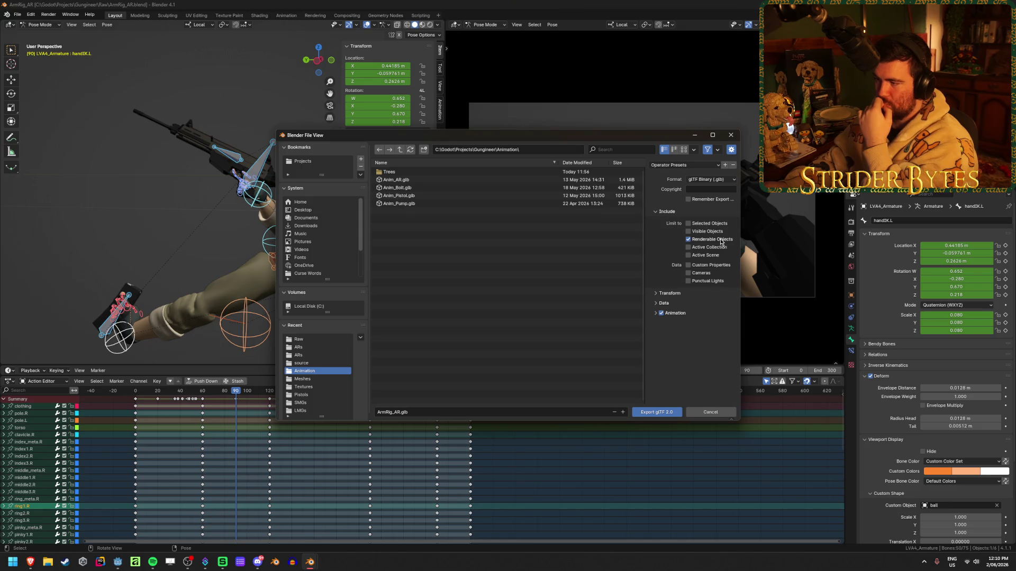
{"action": "left_click", "coordinate": [671, 313]}
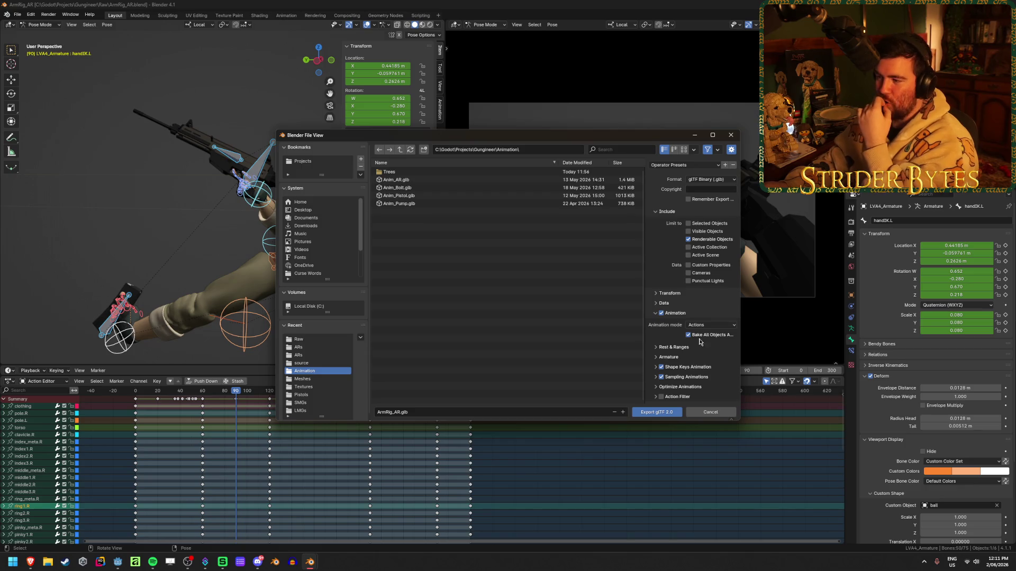
{"action": "left_click", "coordinate": [664, 304]}
{"action": "left_click", "coordinate": [665, 304]}
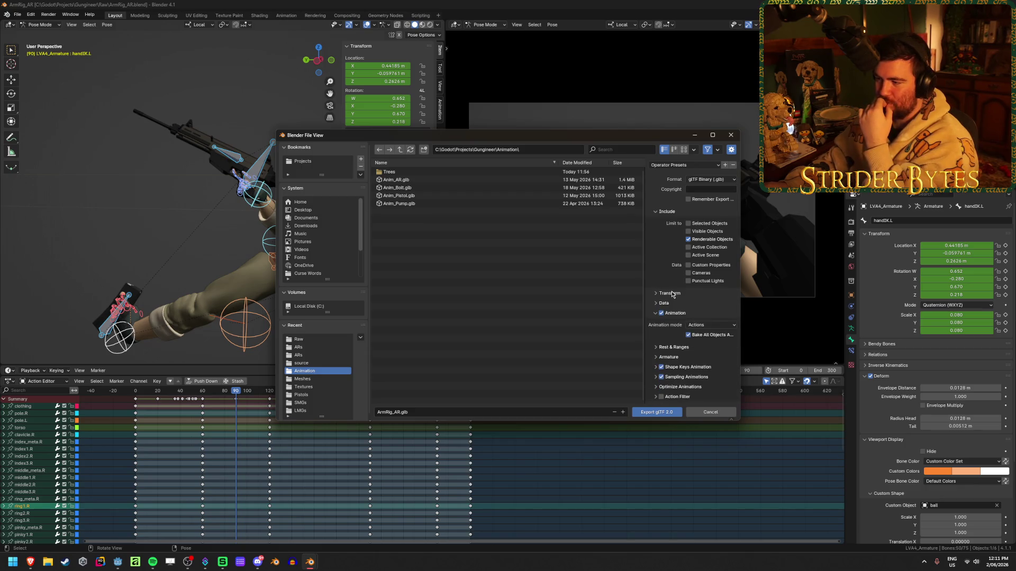
{"action": "left_click", "coordinate": [650, 313]}
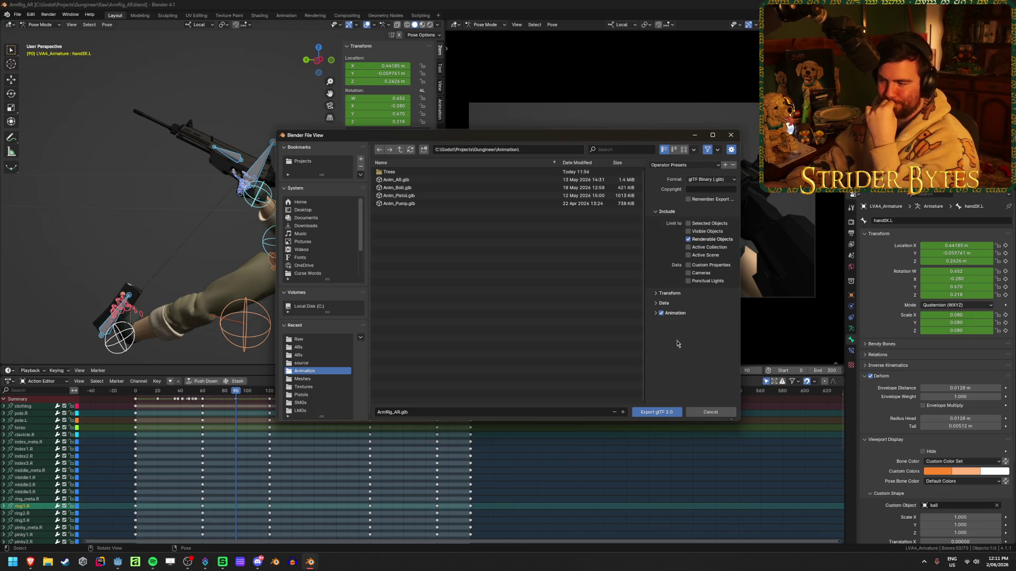
Export the rig over Anim_AR.glb, then return to Object Mode.
{"action": "left_click", "coordinate": [418, 179]}
{"action": "left_click", "coordinate": [668, 412]}
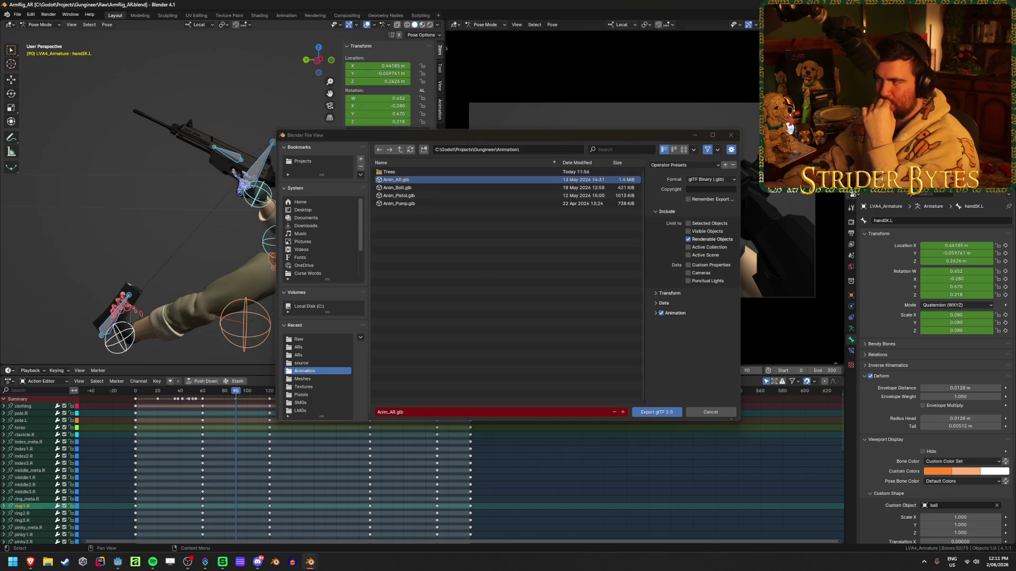
{"action": "left_click", "coordinate": [668, 415]}
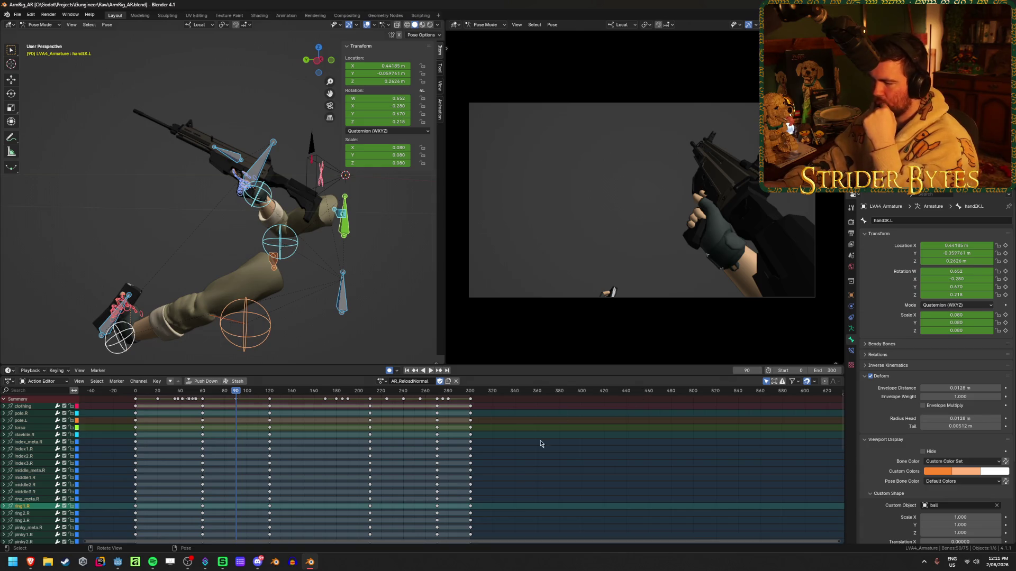
{"action": "key", "text": "ctrl+Tab"}
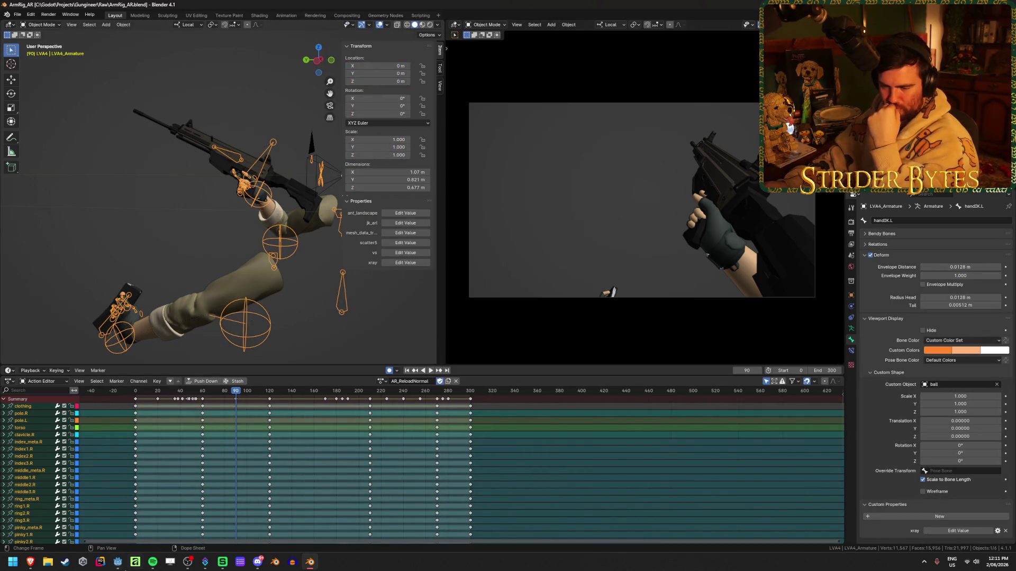
Switch to the Godot Engine window so it reimports the updated assets.
{"action": "left_click", "coordinate": [118, 561]}
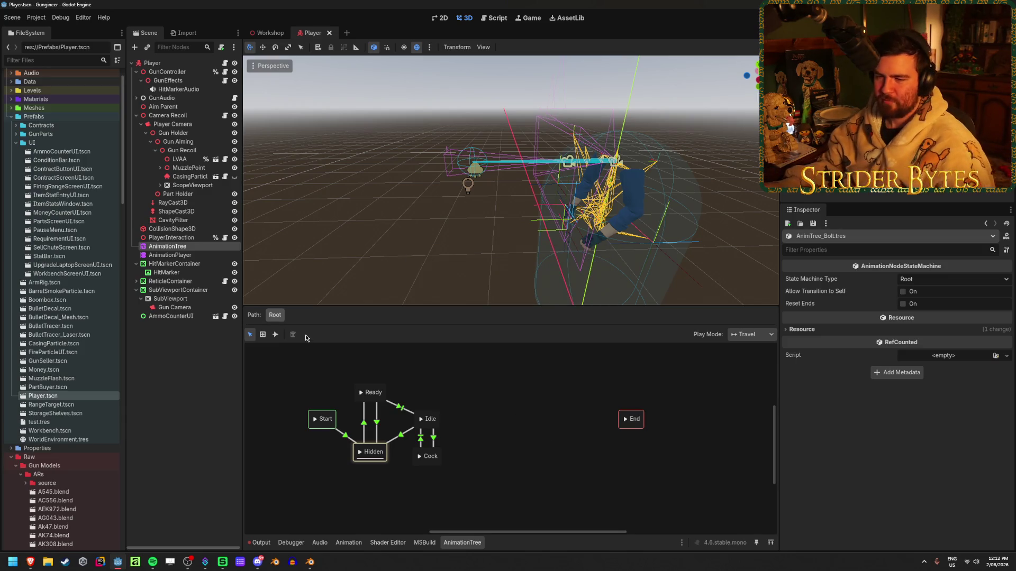
Drag AnimTree_AR.tres from res://Animation into the AnimationTree's Tree Root field.
{"action": "left_click", "coordinate": [197, 256]}
{"action": "left_click", "coordinate": [199, 247]}
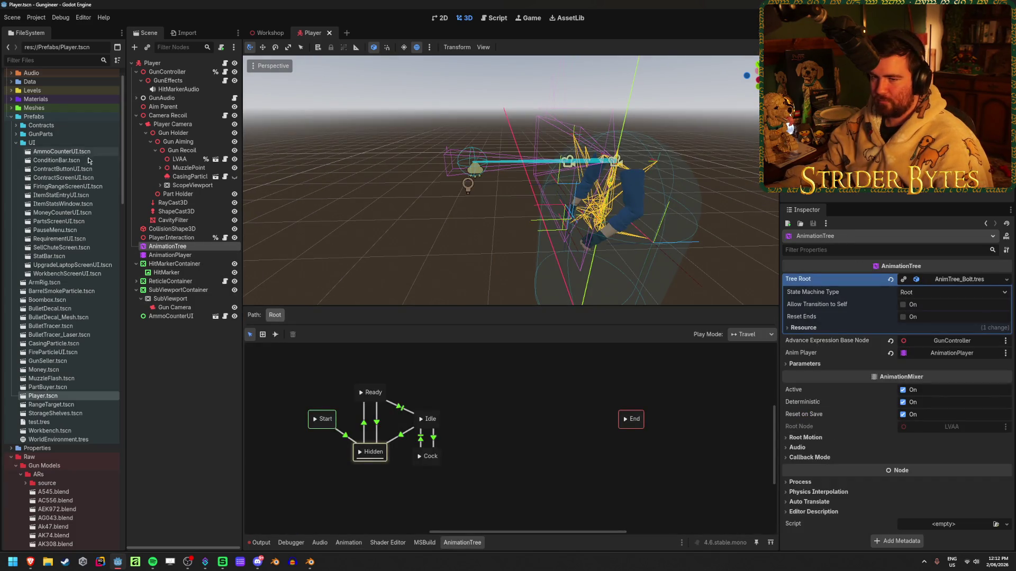
{"action": "scroll", "coordinate": [12, 94], "scroll_direction": "up", "scroll_amount": 2}
{"action": "left_click", "coordinate": [12, 94]}
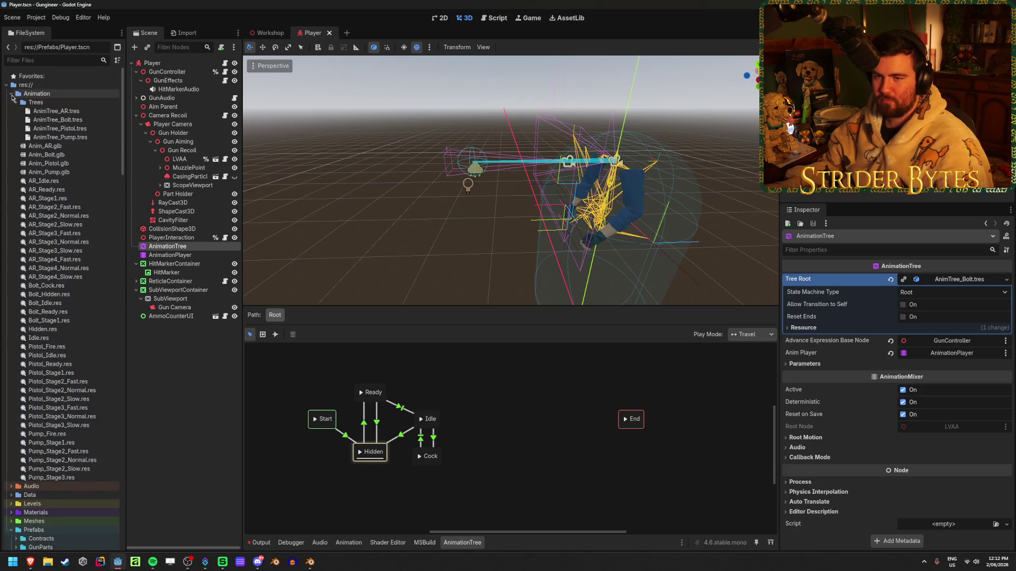
{"action": "mouse_move", "coordinate": [56, 111]}
{"action": "left_mouse_down"}
{"action": "mouse_move", "coordinate": [688, 254]}
{"action": "mouse_move", "coordinate": [957, 279]}
{"action": "left_mouse_up"}
Pan around the new rifle state machine, then open Anim_AR.glb's import settings.
{"action": "left_click", "coordinate": [533, 465]}
{"action": "left_click_drag", "start_coordinate": [506, 449], "coordinate": [442, 493]}
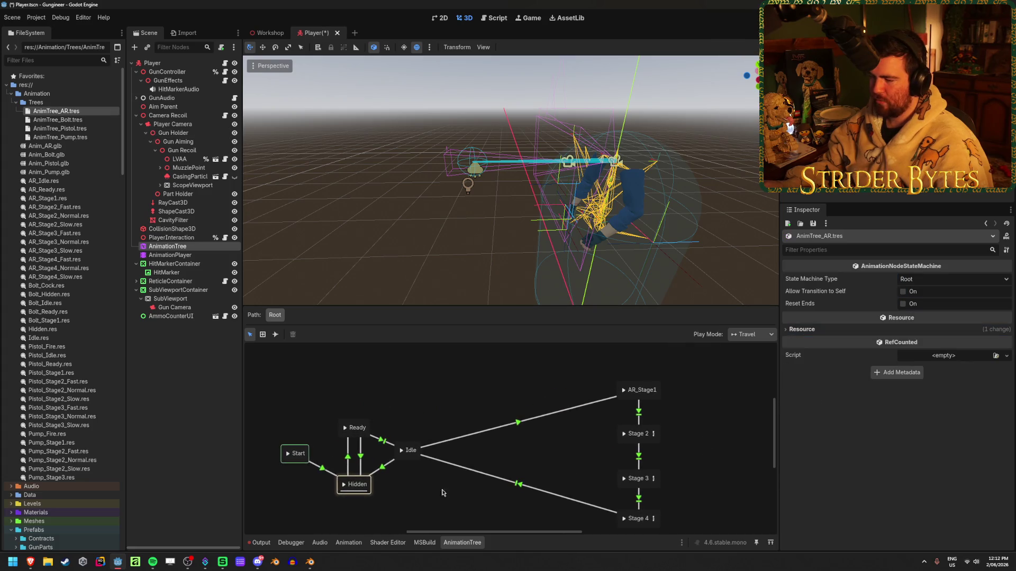
{"action": "scroll", "coordinate": [424, 388], "scroll_direction": "up", "scroll_amount": 1}
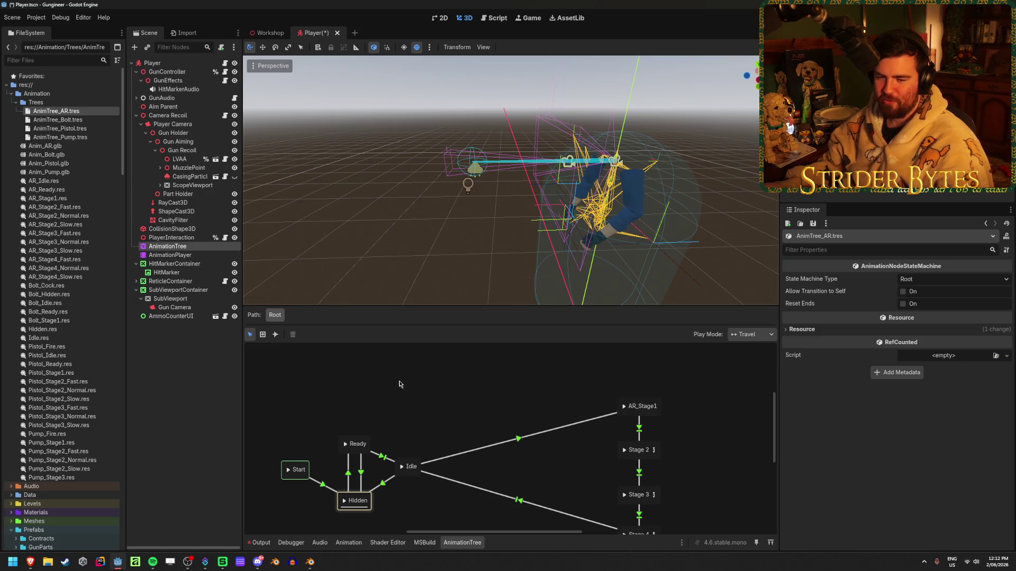
{"action": "left_click_drag", "start_coordinate": [397, 384], "coordinate": [403, 404]}
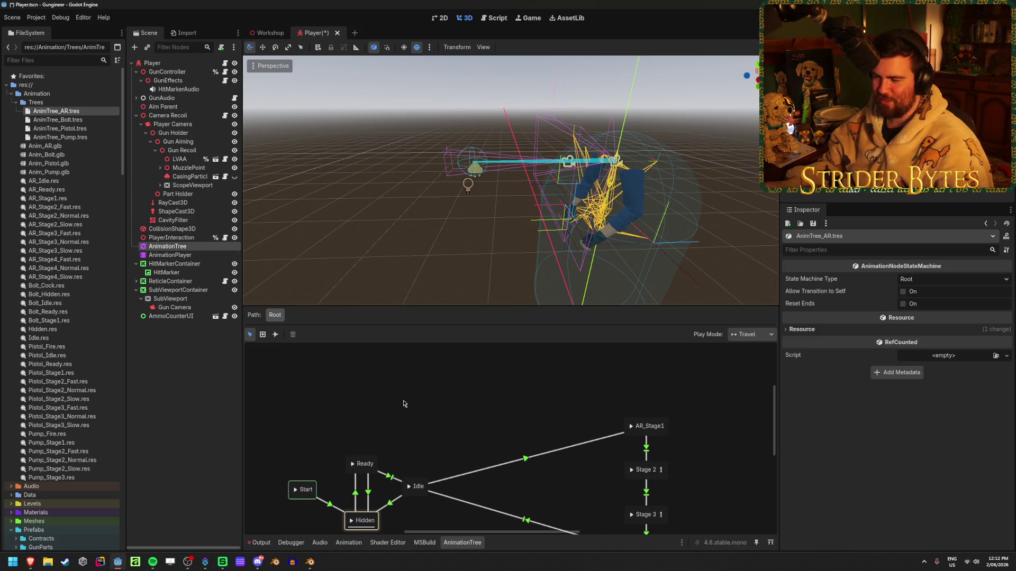
{"action": "left_click", "coordinate": [67, 156]}
{"action": "double_click", "coordinate": [59, 147]}
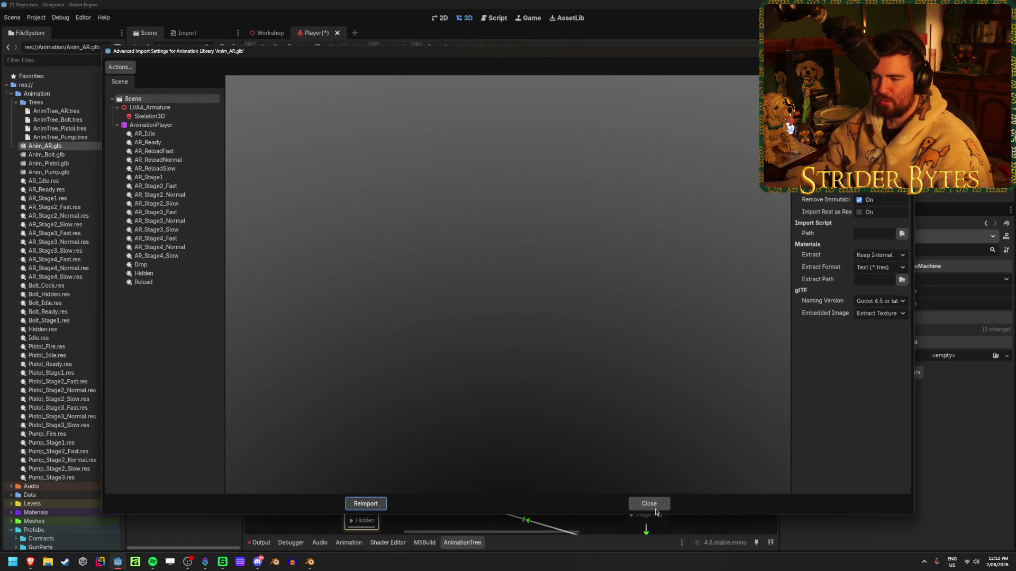
Close the Anim_AR.glb import settings and bring up the state graph's add-node menu.
{"action": "left_click", "coordinate": [655, 507]}
{"action": "right_click", "coordinate": [490, 387]}
{"action": "mouse_move", "coordinate": [523, 395]}
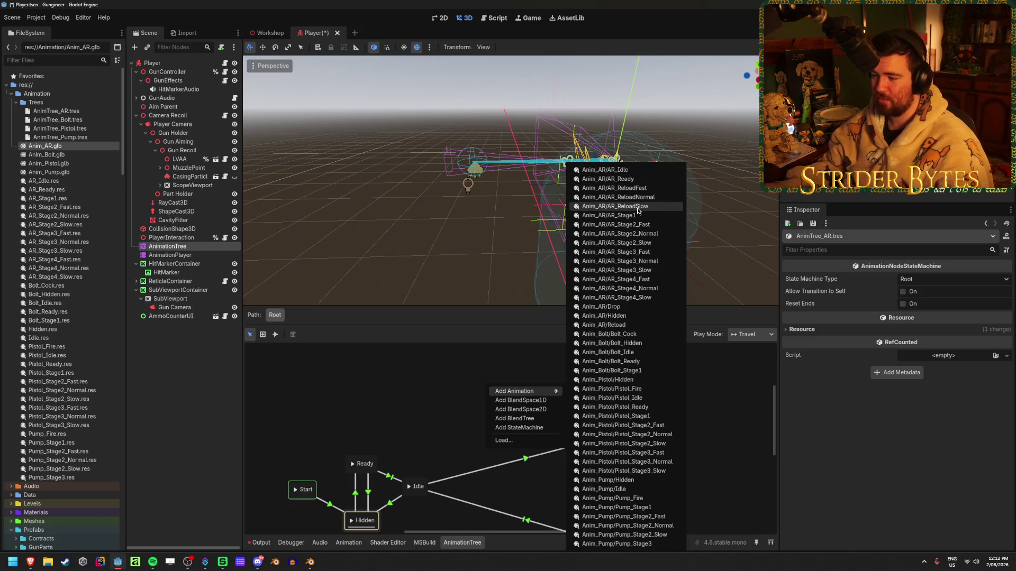
{"action": "left_click", "coordinate": [397, 407]}
{"action": "right_click", "coordinate": [445, 374]}
{"action": "mouse_move", "coordinate": [475, 381]}
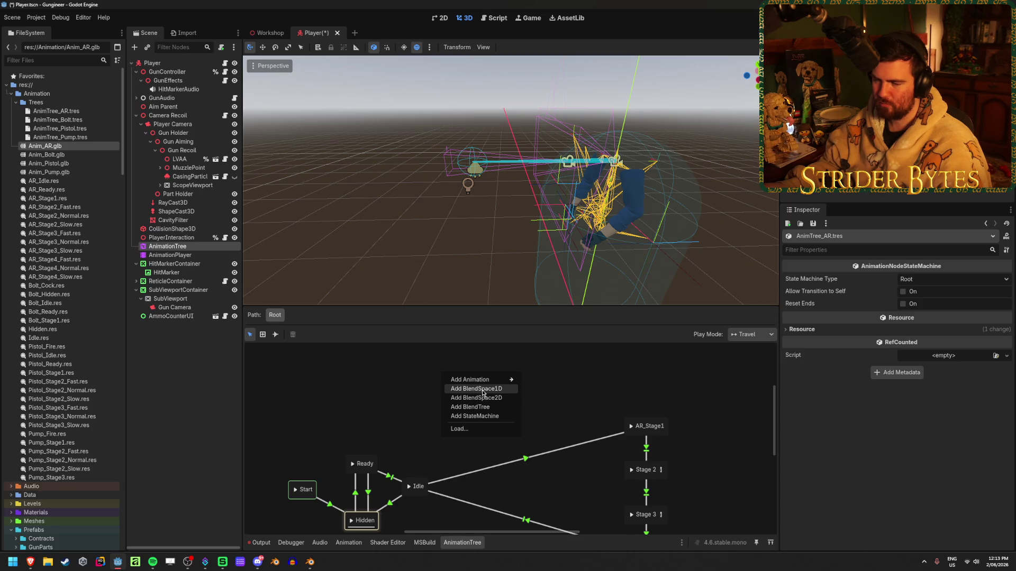
Add a BlendTree node to the root state machine and view which nodes it can hold.
{"action": "left_click", "coordinate": [473, 407]}
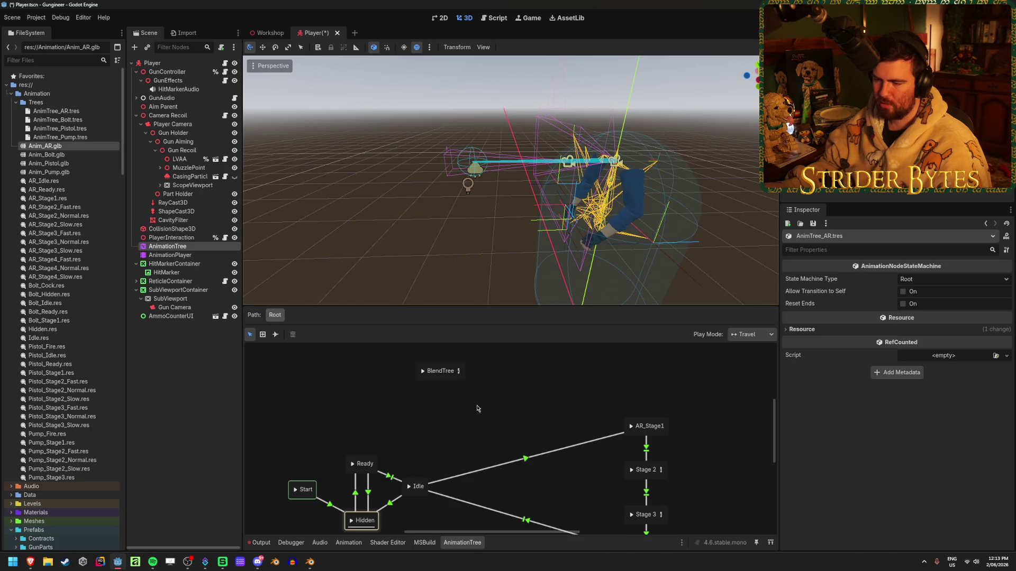
{"action": "left_click_drag", "start_coordinate": [450, 374], "coordinate": [451, 392]}
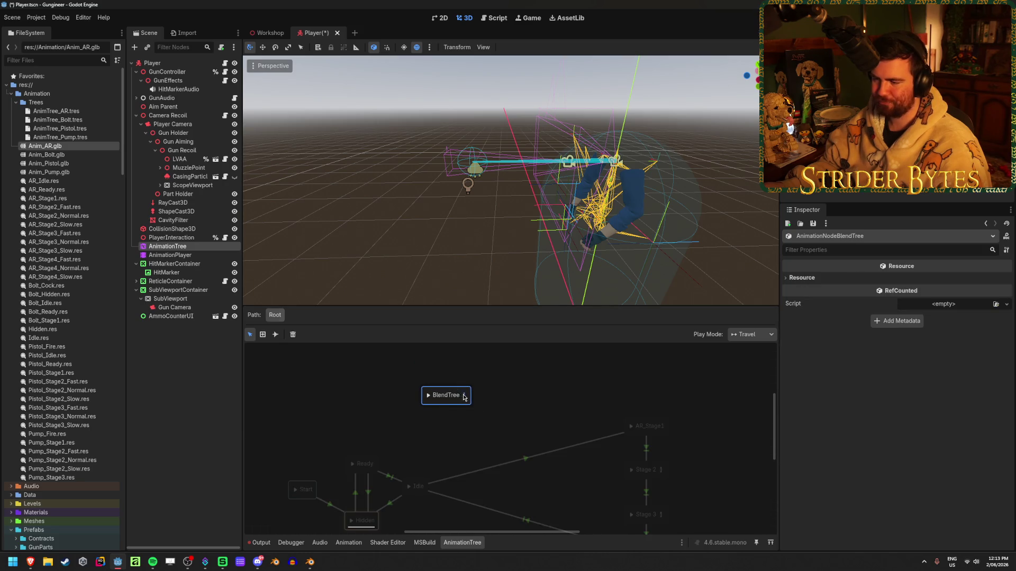
{"action": "left_click", "coordinate": [463, 395]}
{"action": "right_click", "coordinate": [461, 393]}
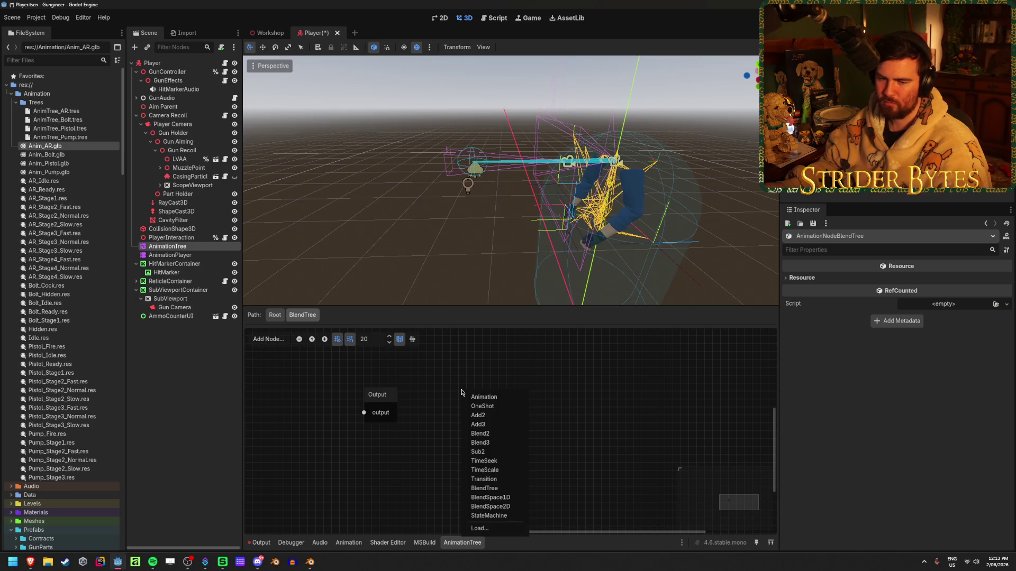
{"action": "left_click", "coordinate": [274, 315]}
Return to the root graph and add a BlendSpace1D node.
{"action": "left_click", "coordinate": [274, 315]}
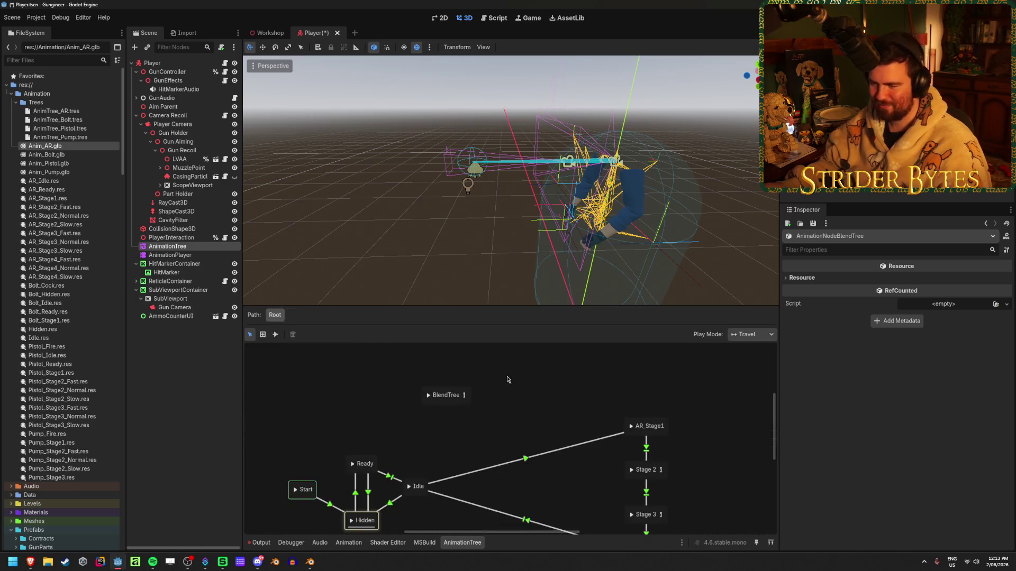
{"action": "left_click", "coordinate": [440, 404]}
{"action": "right_click", "coordinate": [442, 393]}
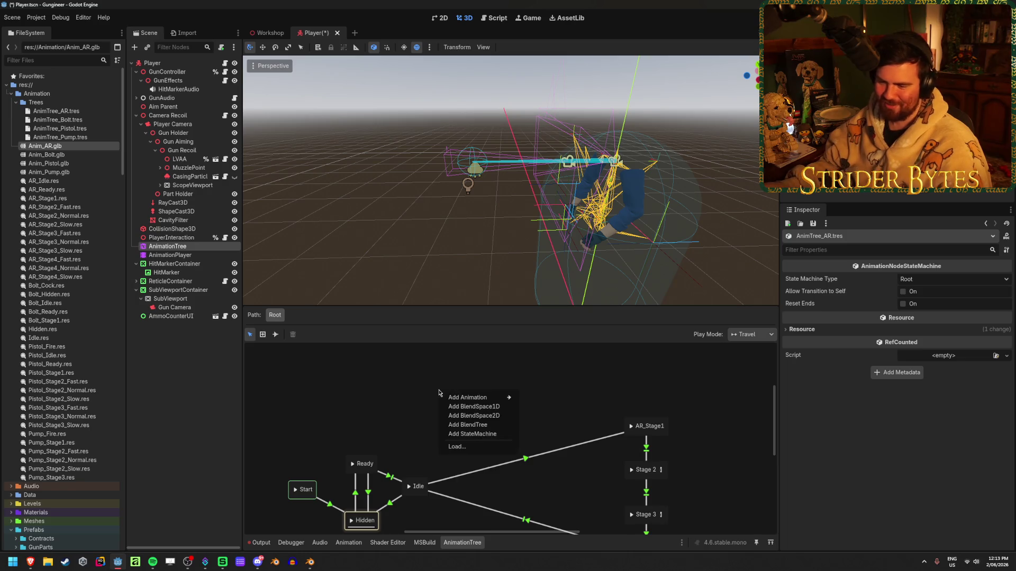
{"action": "left_click", "coordinate": [466, 407]}
Open the BlendSpace1D and add AR_ReloadNormal as a blend point at 0.
{"action": "left_click", "coordinate": [465, 394]}
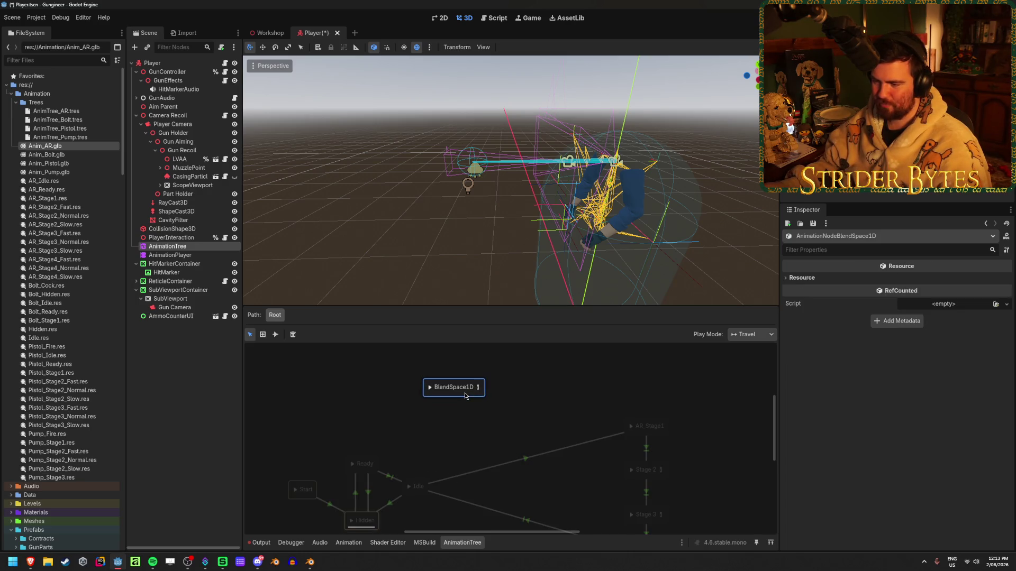
{"action": "left_click", "coordinate": [495, 444]}
{"action": "left_click", "coordinate": [469, 395]}
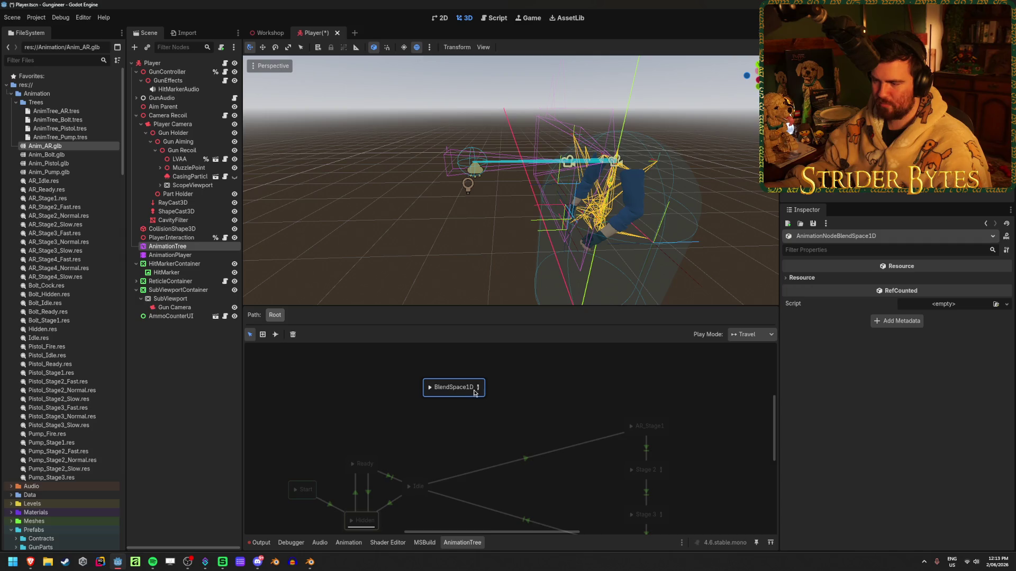
{"action": "left_click", "coordinate": [478, 387]}
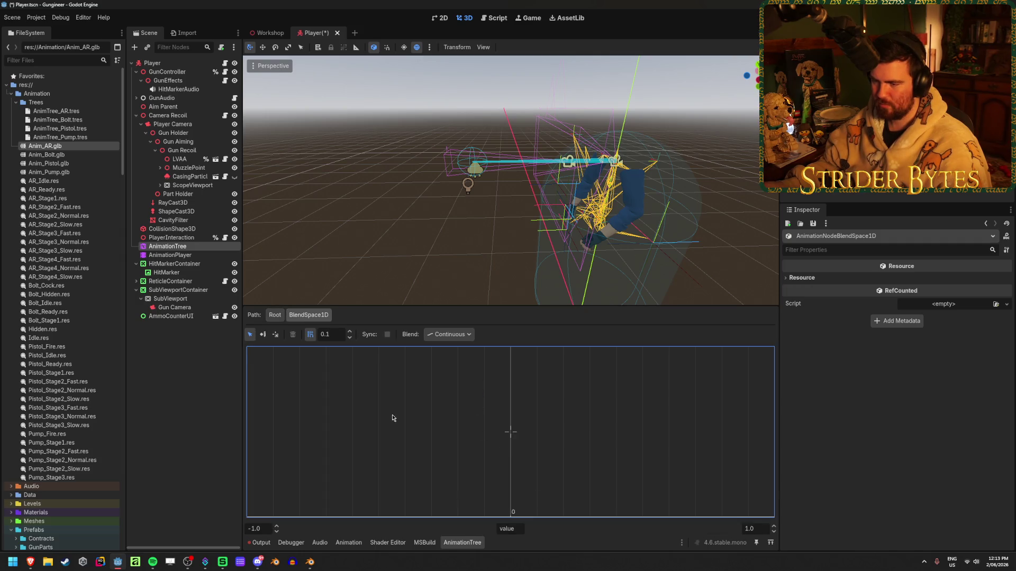
{"action": "right_click", "coordinate": [465, 412]}
{"action": "mouse_move", "coordinate": [492, 417]}
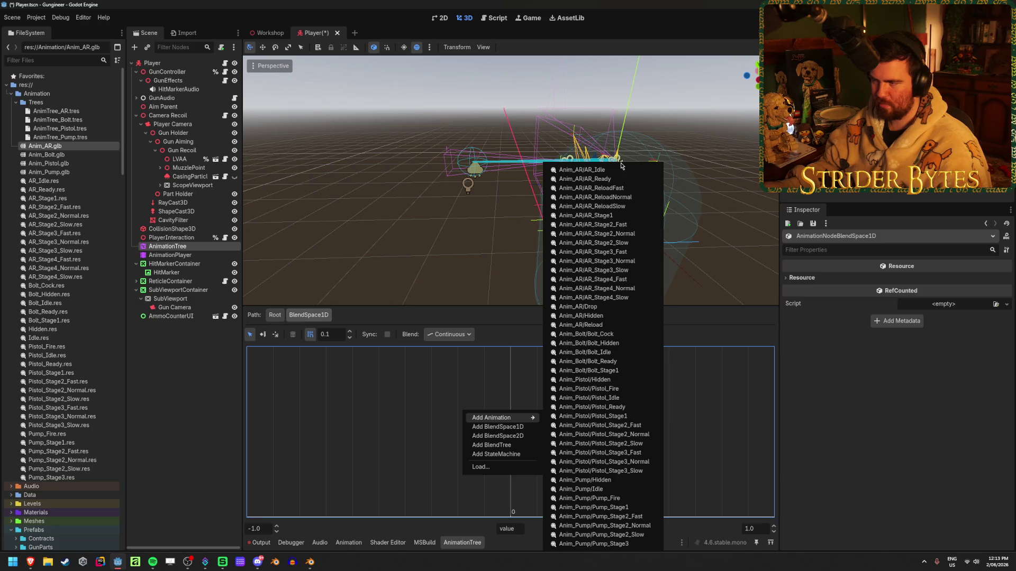
{"action": "left_click", "coordinate": [595, 197]}
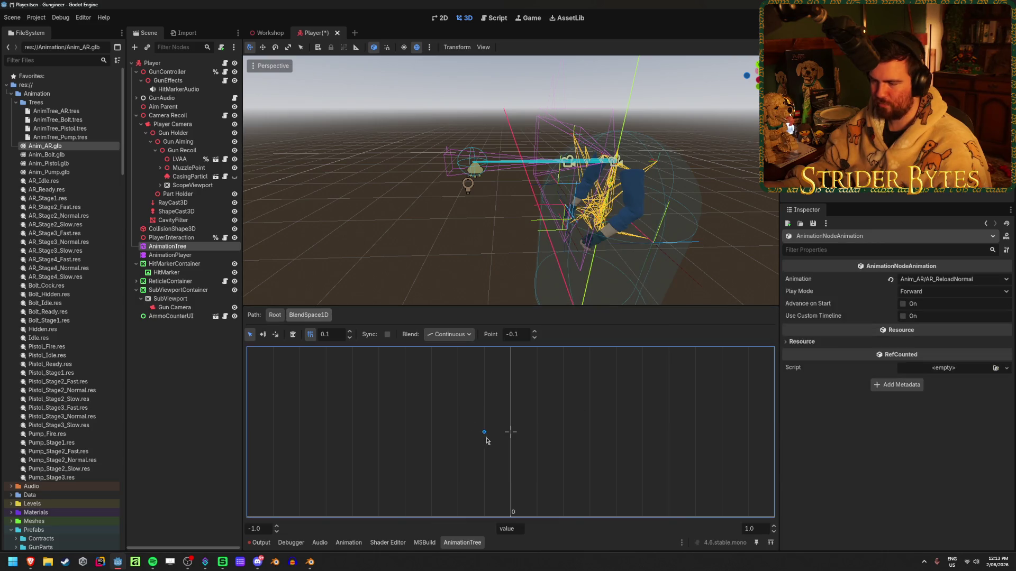
{"action": "left_click_drag", "start_coordinate": [485, 435], "coordinate": [368, 453]}
{"action": "mouse_move", "coordinate": [639, 466]}
{"action": "left_mouse_down"}
{"action": "mouse_move", "coordinate": [483, 460]}
{"action": "mouse_move", "coordinate": [630, 463]}
{"action": "left_mouse_up"}
Add AR_ReloadFast at 1 and AR_ReloadSlow at -1 as blend points.
{"action": "right_click", "coordinate": [629, 412]}
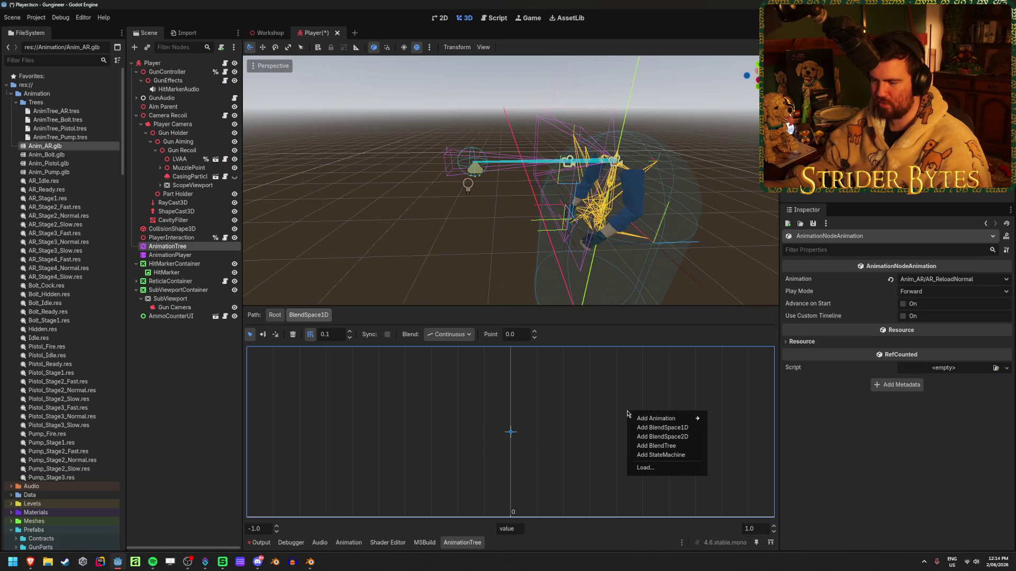
{"action": "mouse_move", "coordinate": [656, 418]}
{"action": "left_click", "coordinate": [759, 197]}
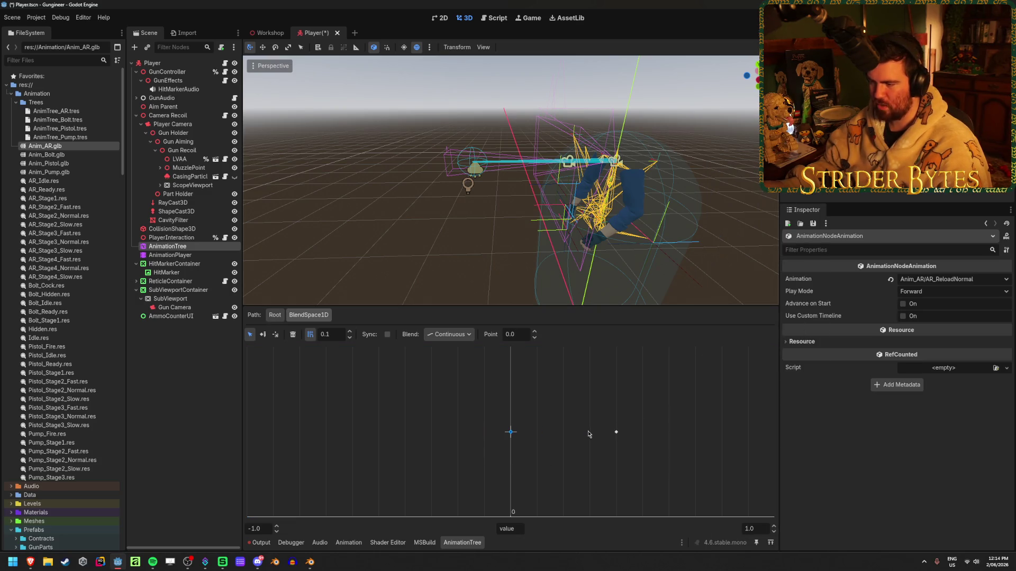
{"action": "left_click_drag", "start_coordinate": [615, 434], "coordinate": [760, 460]}
{"action": "right_click", "coordinate": [600, 394]}
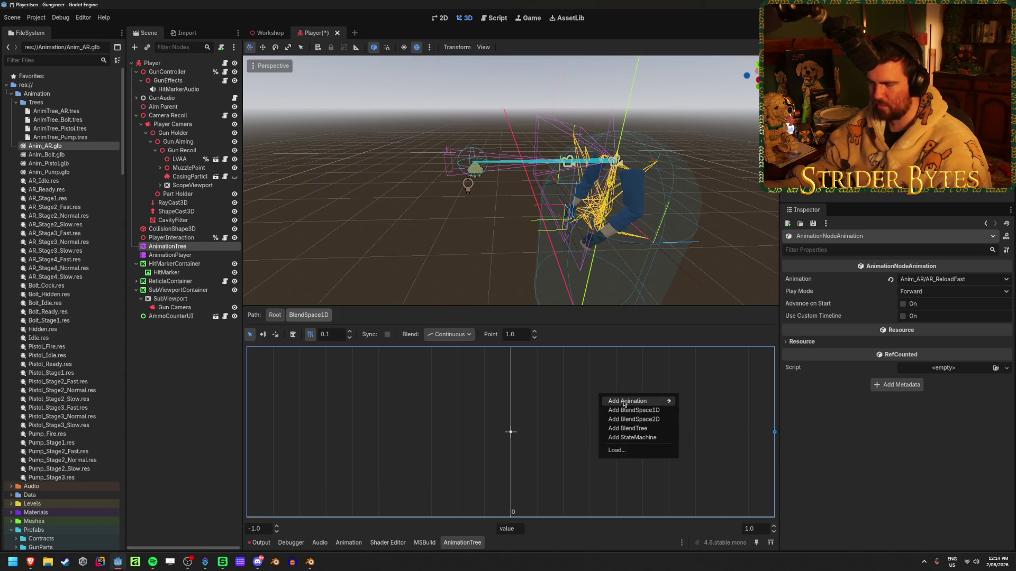
{"action": "mouse_move", "coordinate": [656, 401]}
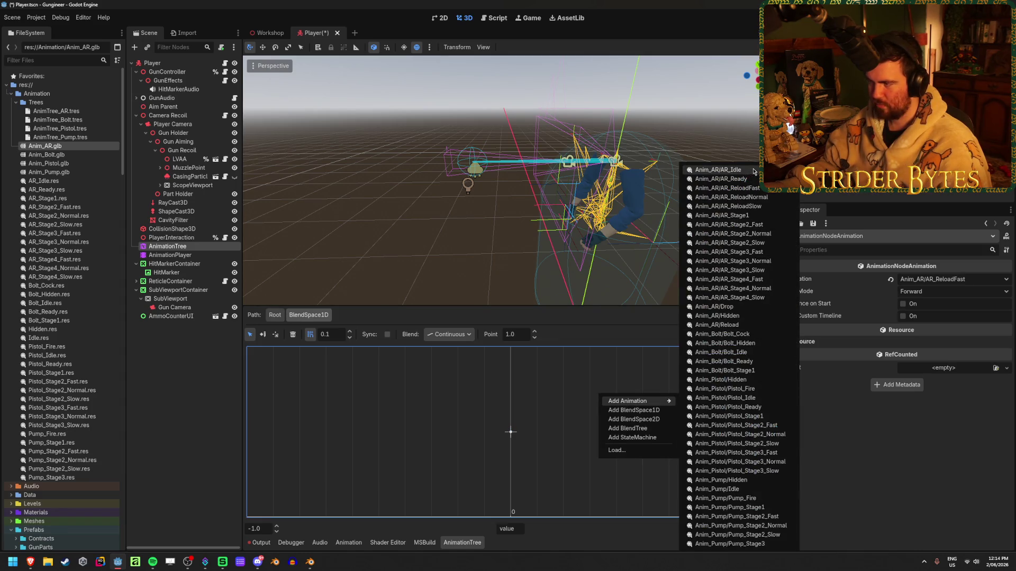
{"action": "left_click", "coordinate": [773, 210]}
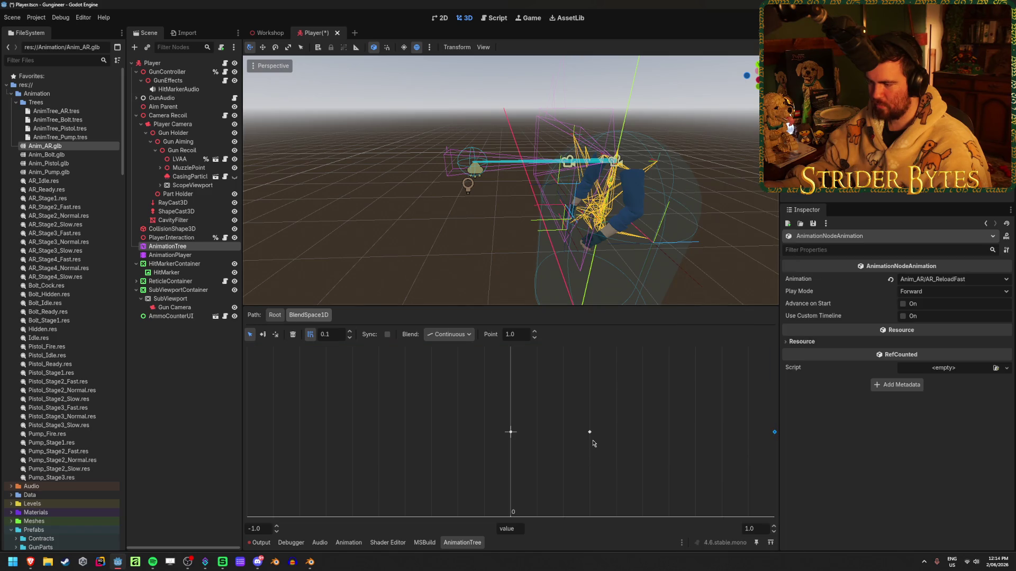
{"action": "left_click_drag", "start_coordinate": [591, 432], "coordinate": [263, 453]}
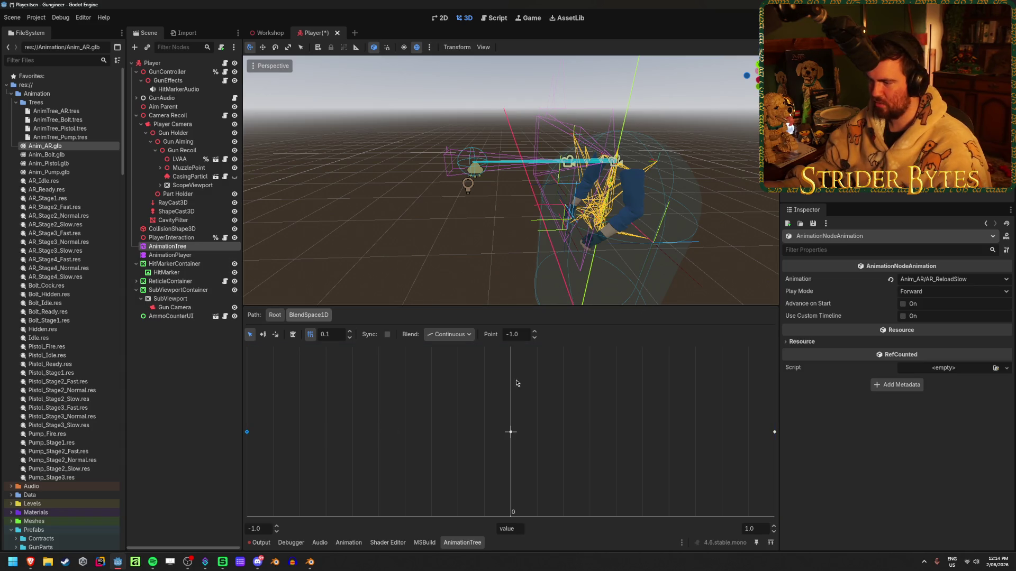
Slide the blend position from the centre toward the slow end, then select the AnimationPlayer.
{"action": "left_click", "coordinate": [487, 390]}
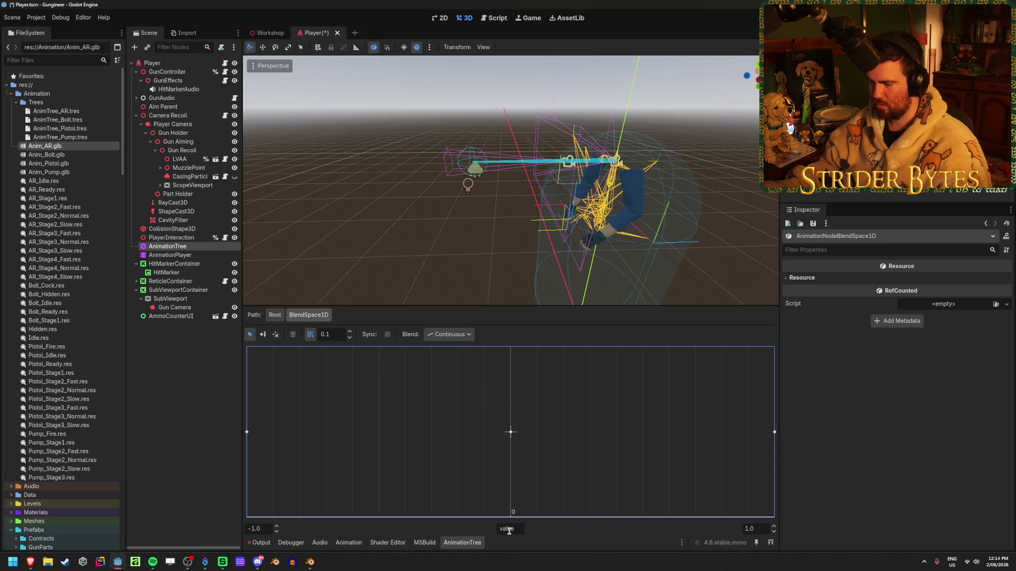
{"action": "left_click", "coordinate": [275, 335]}
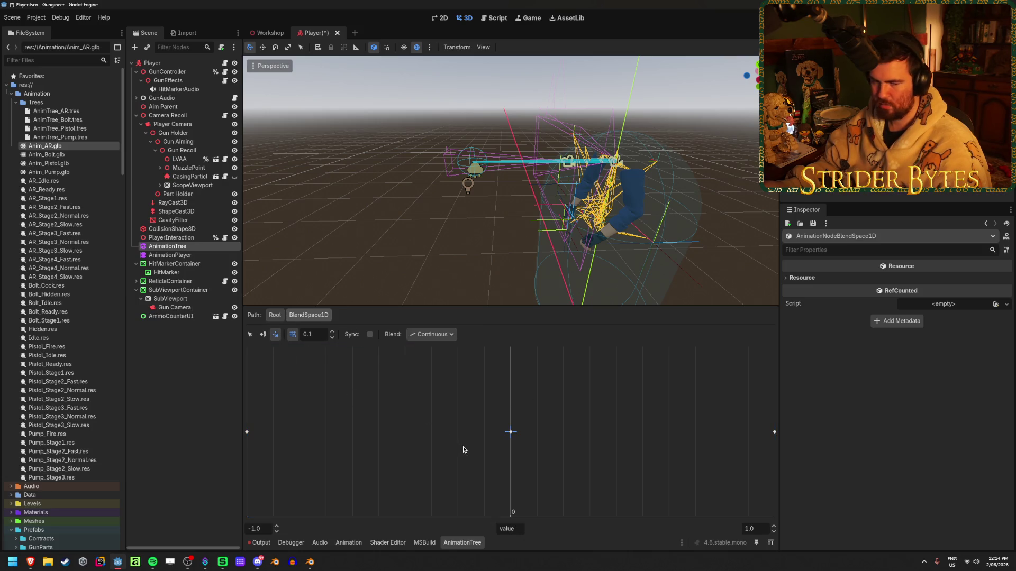
{"action": "left_click", "coordinate": [504, 449]}
{"action": "mouse_move", "coordinate": [731, 454]}
{"action": "left_mouse_down"}
{"action": "mouse_move", "coordinate": [362, 434]}
{"action": "mouse_move", "coordinate": [457, 460]}
{"action": "mouse_move", "coordinate": [227, 471]}
{"action": "mouse_move", "coordinate": [504, 487]}
{"action": "left_mouse_up"}
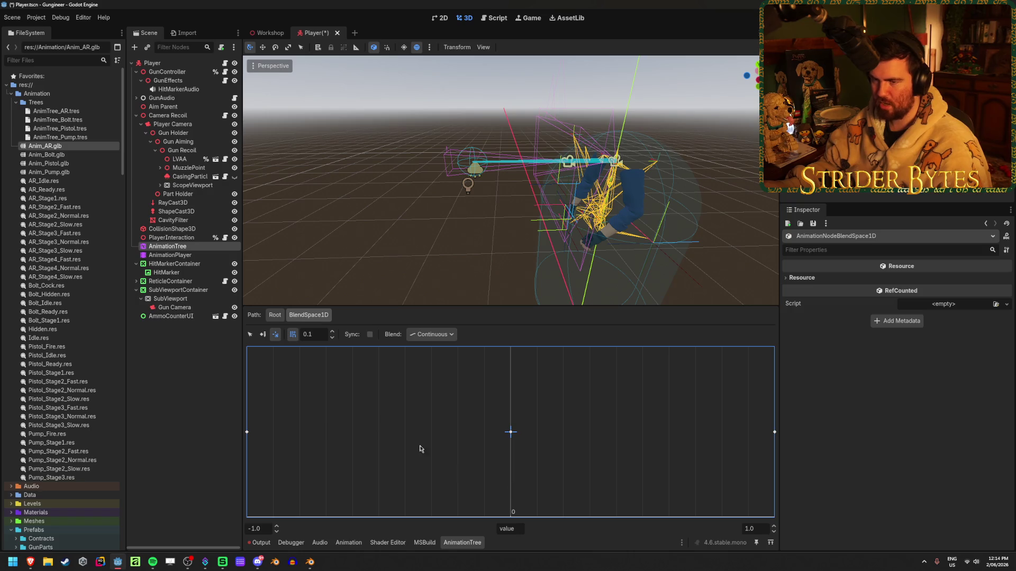
{"action": "left_click", "coordinate": [171, 256]}
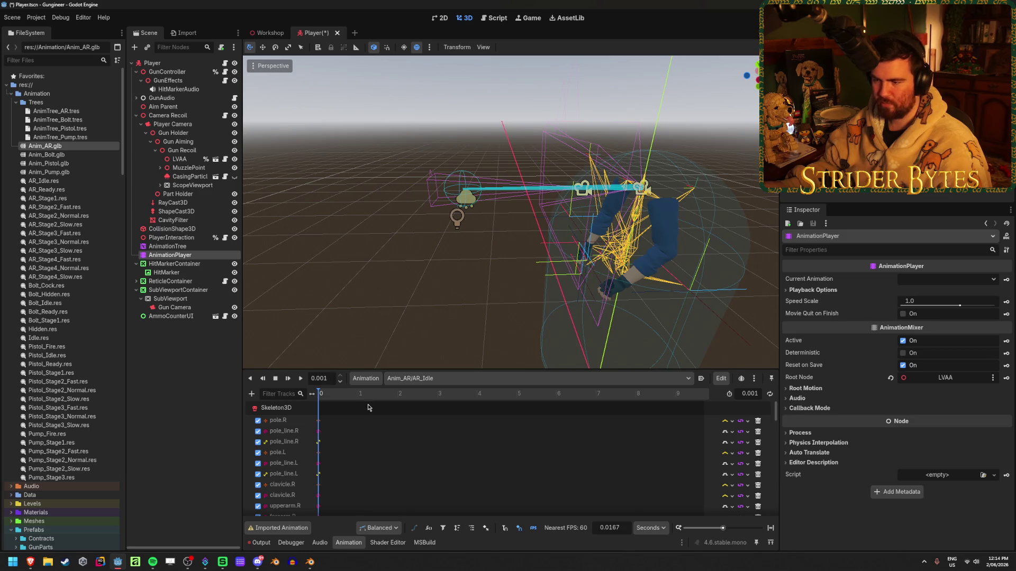
Load Anim_AR/AR_ReloadNormal in the Animation timeline, scrub its poses, then return to the AnimationTree graph.
{"action": "left_click", "coordinate": [466, 379]}
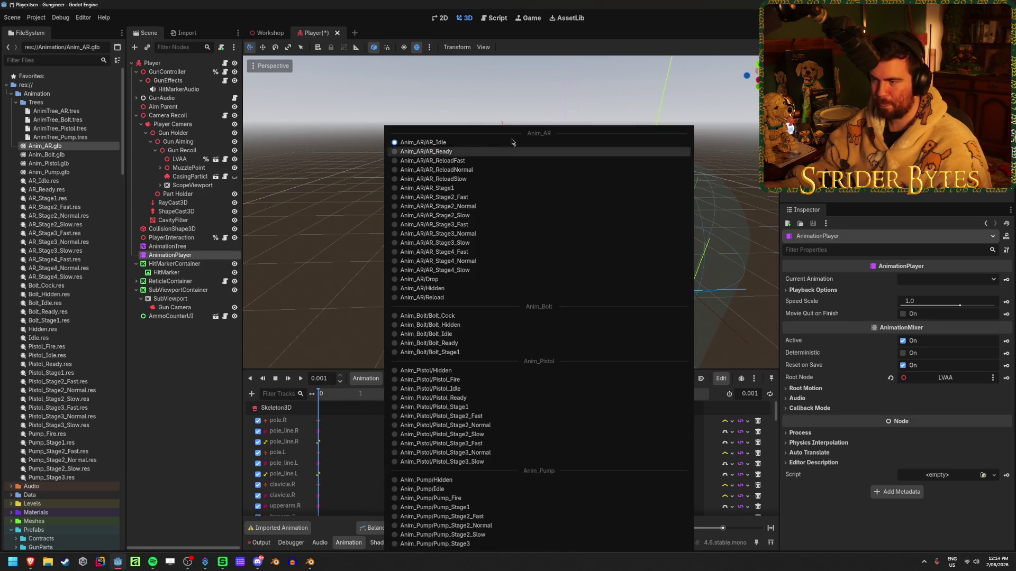
{"action": "left_click", "coordinate": [503, 170]}
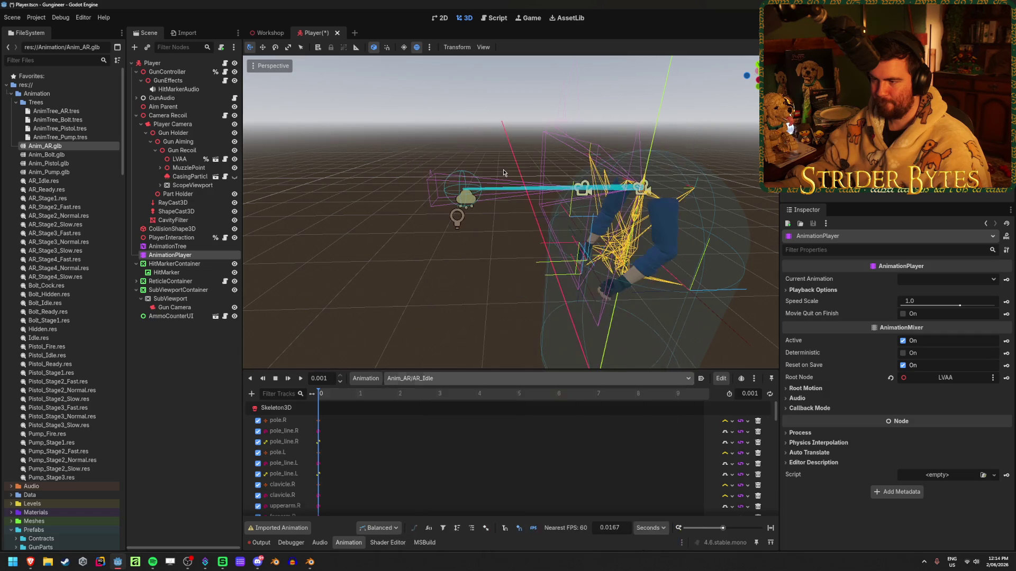
{"action": "left_click", "coordinate": [354, 395]}
{"action": "left_click", "coordinate": [168, 246]}
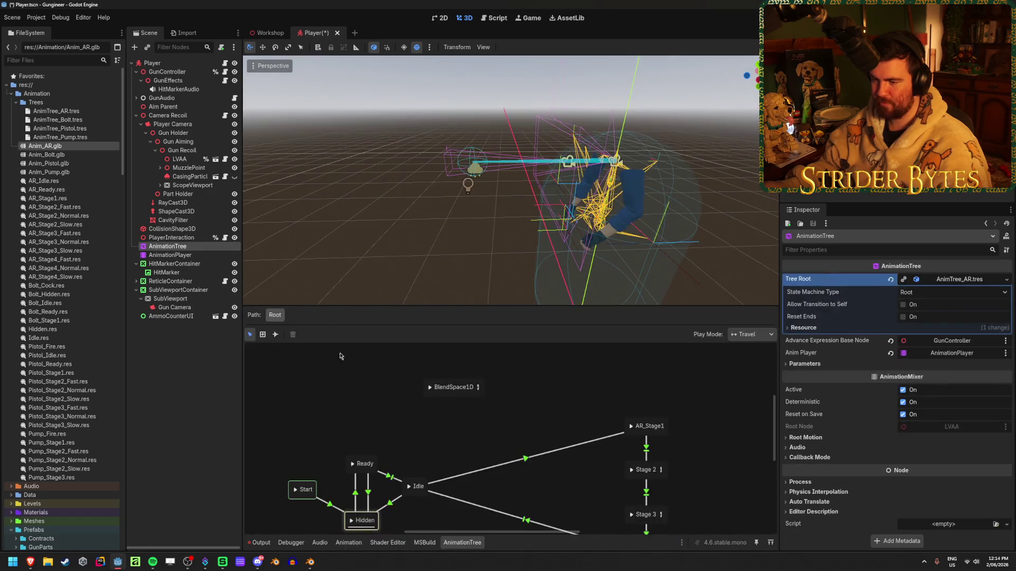
{"action": "left_click", "coordinate": [348, 542]}
{"action": "left_click", "coordinate": [450, 378]}
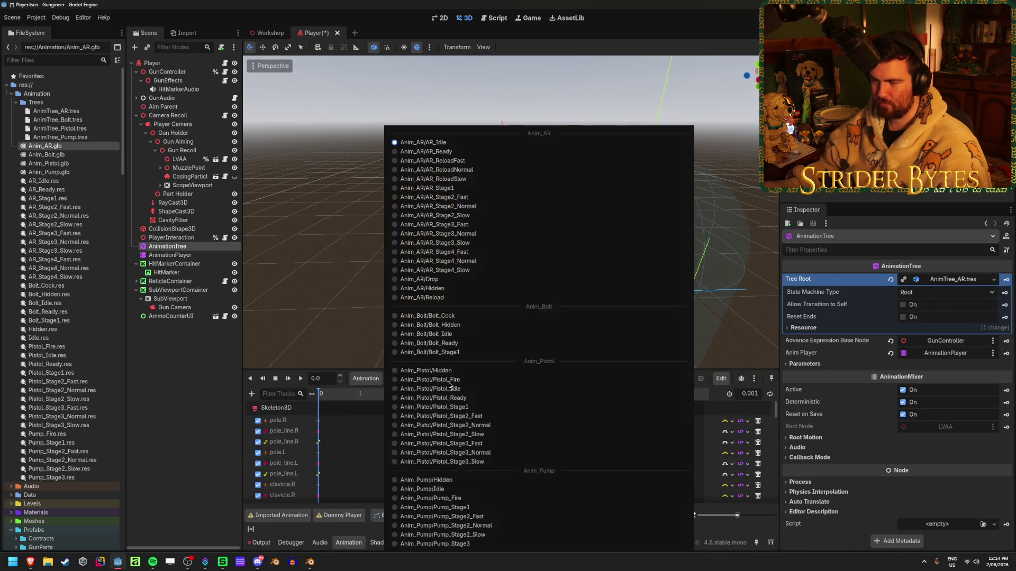
{"action": "left_click", "coordinate": [436, 169]}
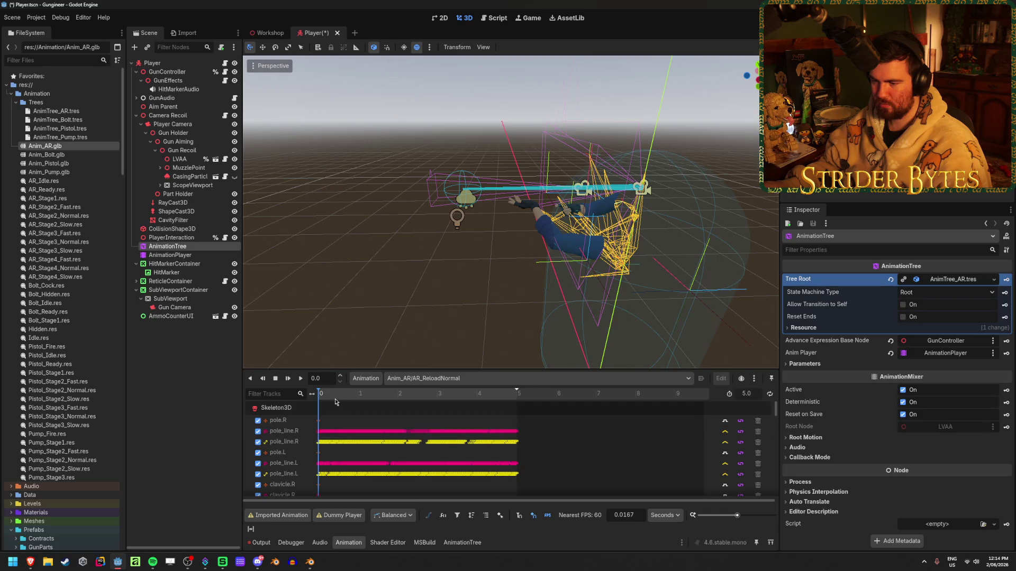
{"action": "left_click_drag", "start_coordinate": [391, 394], "coordinate": [432, 395]}
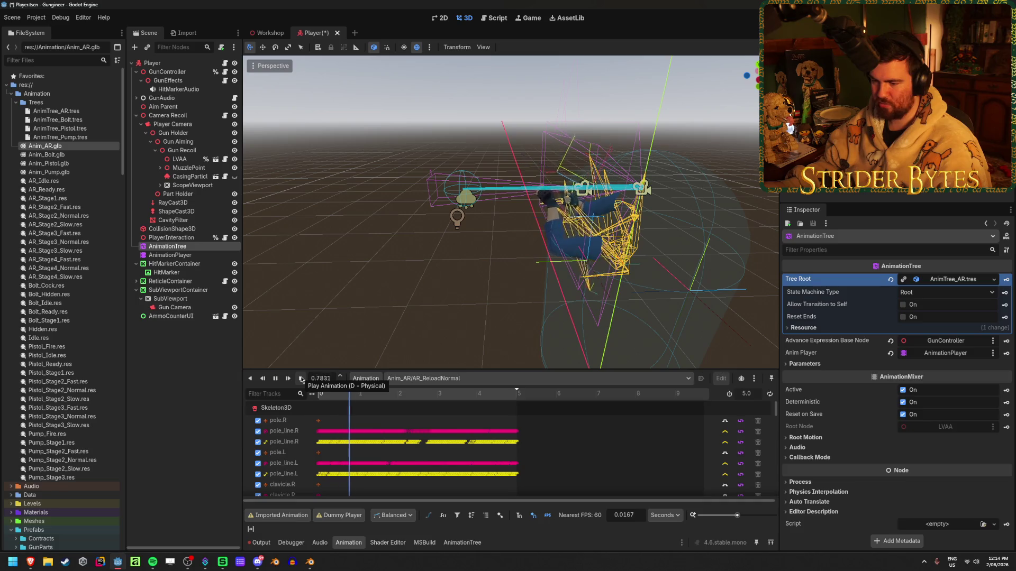
{"action": "left_click", "coordinate": [462, 543]}
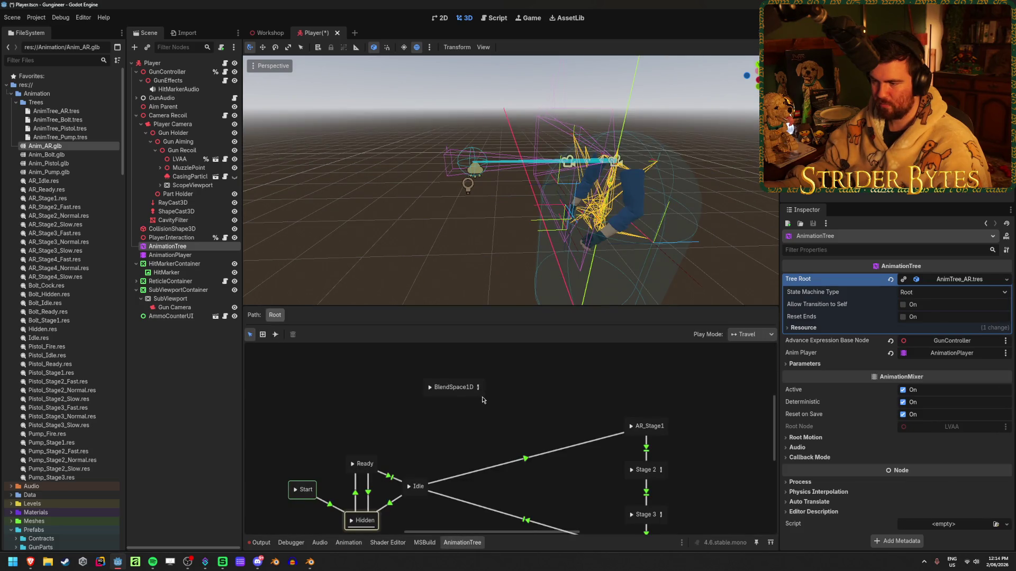
{"action": "left_click", "coordinate": [453, 387]}
{"action": "right_click", "coordinate": [484, 413]}
{"action": "left_click", "coordinate": [421, 440]}
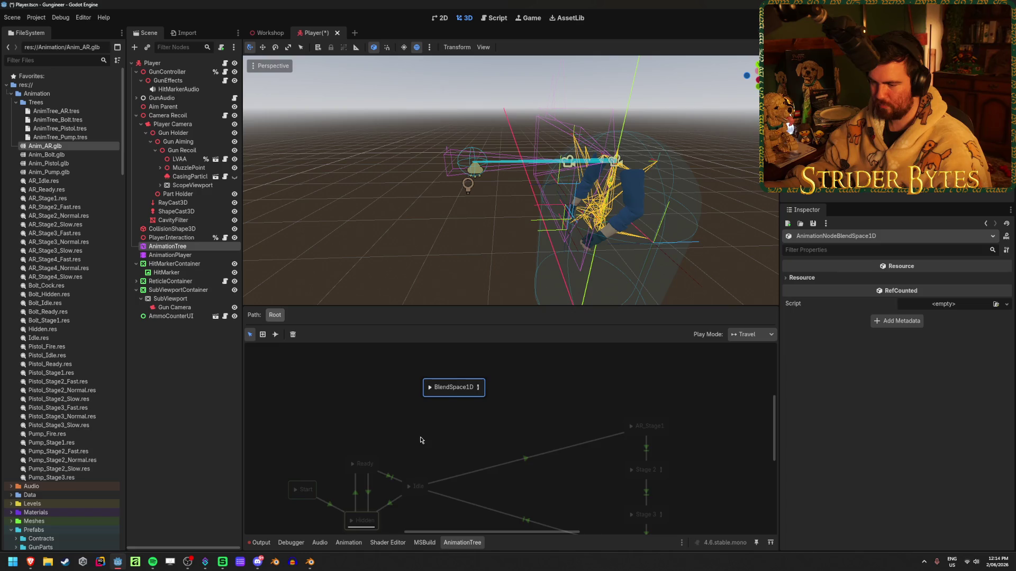
{"action": "left_click", "coordinate": [421, 440]}
{"action": "mouse_move", "coordinate": [300, 489]}
{"action": "left_mouse_down"}
{"action": "mouse_move", "coordinate": [293, 425]}
{"action": "mouse_move", "coordinate": [453, 388]}
{"action": "left_mouse_up"}
{"action": "left_click", "coordinate": [335, 431]}
{"action": "left_click", "coordinate": [379, 414]}
{"action": "left_click", "coordinate": [328, 476]}
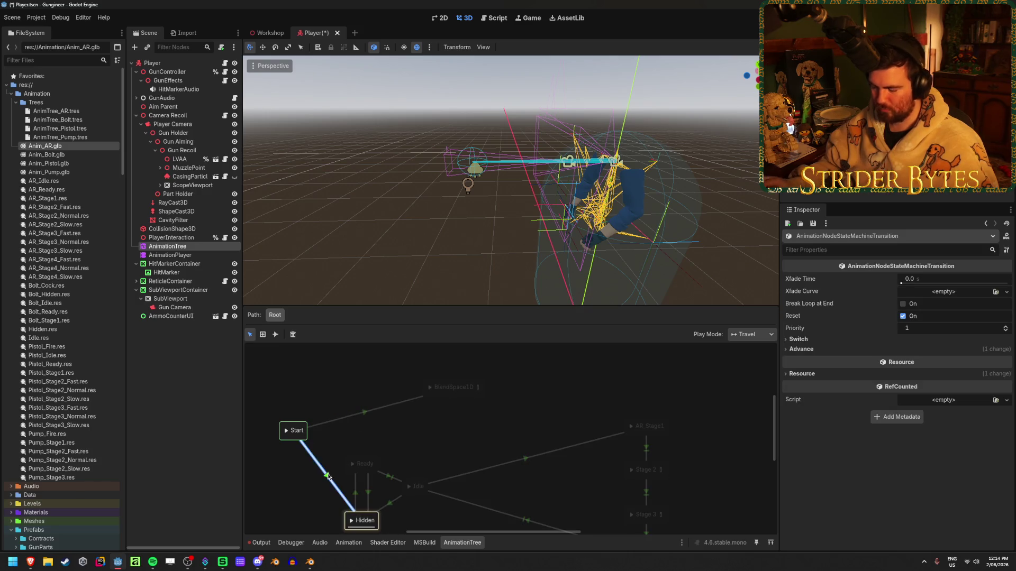
{"action": "key", "text": "Delete"}
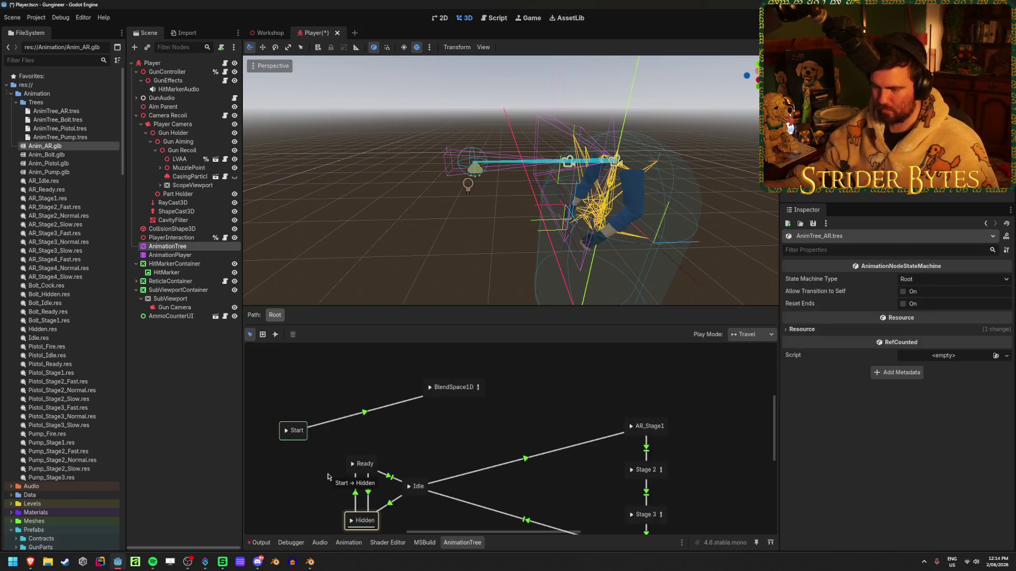
{"action": "left_click", "coordinate": [478, 387]}
{"action": "mouse_move", "coordinate": [519, 442]}
{"action": "left_mouse_down"}
{"action": "mouse_move", "coordinate": [517, 433]}
{"action": "mouse_move", "coordinate": [645, 433]}
{"action": "mouse_move", "coordinate": [774, 448]}
{"action": "left_mouse_up"}
{"action": "left_click", "coordinate": [510, 434]}
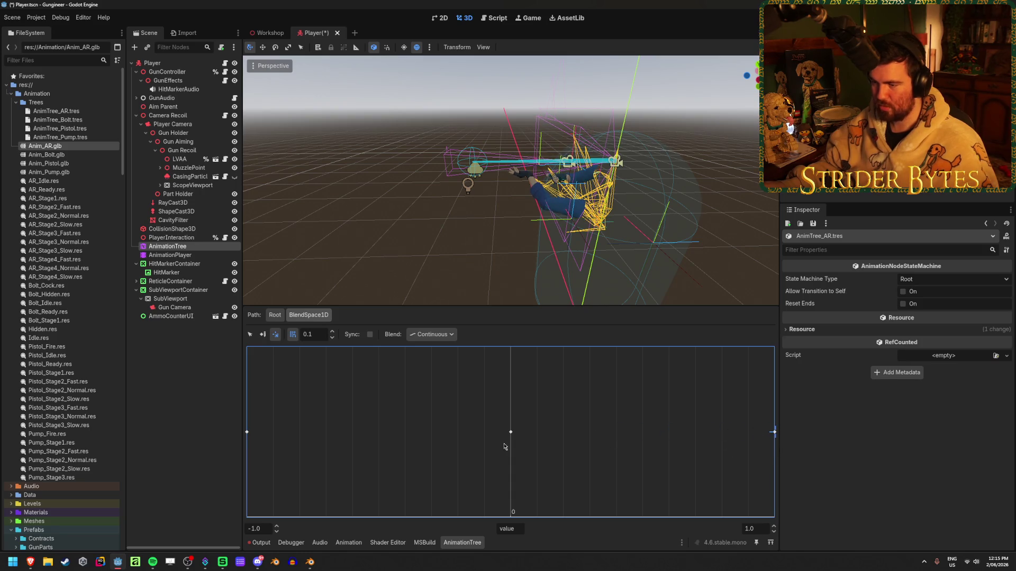
{"action": "left_click", "coordinate": [250, 335]}
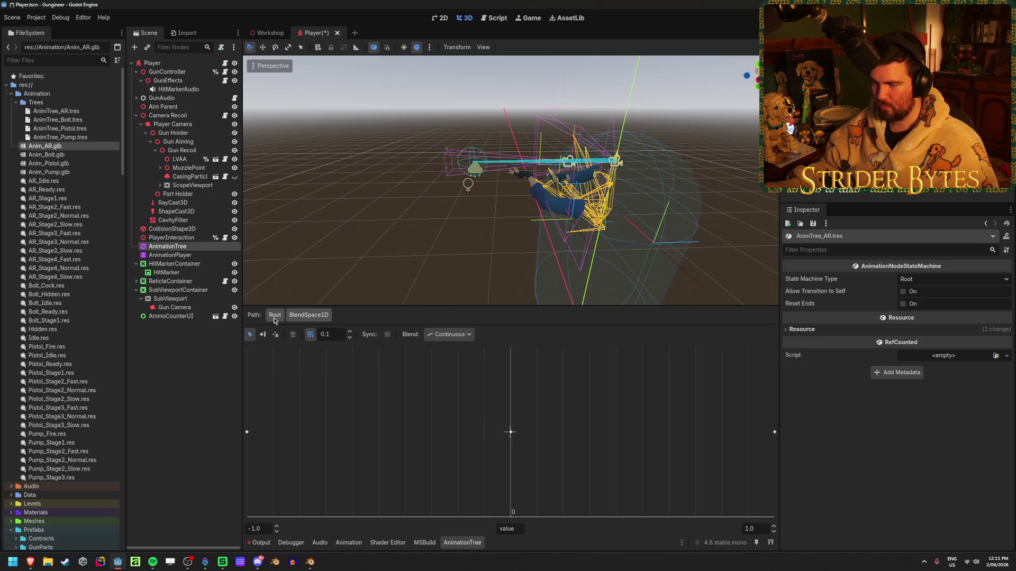
{"action": "left_click", "coordinate": [275, 315]}
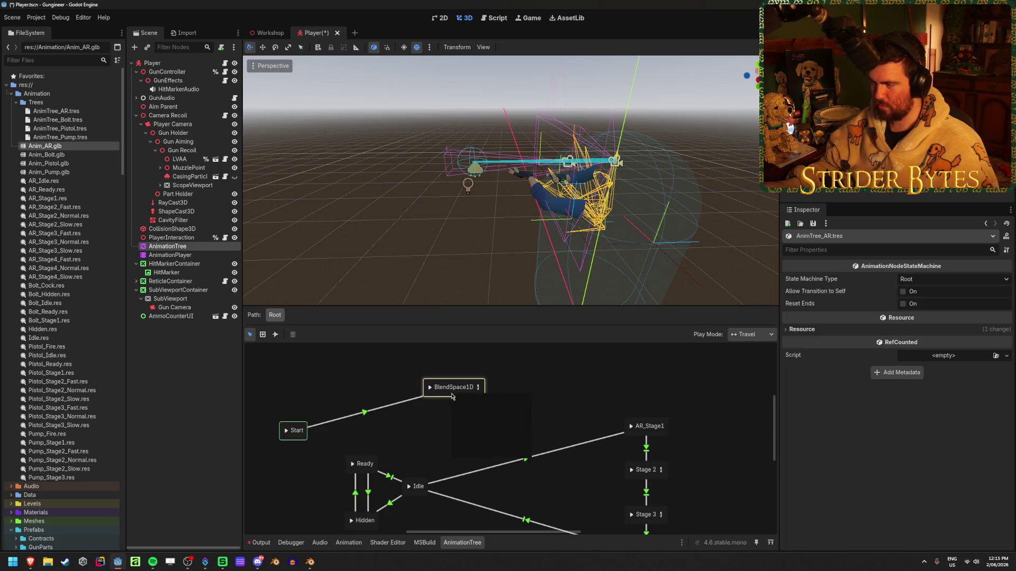
{"action": "left_click", "coordinate": [441, 395]}
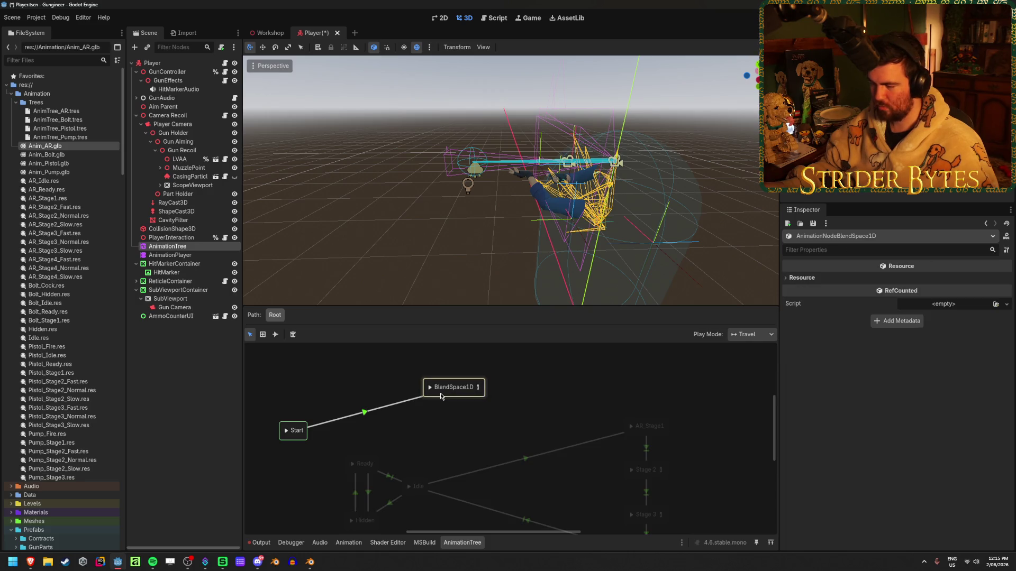
{"action": "left_click", "coordinate": [450, 400]}
{"action": "right_click", "coordinate": [457, 397]}
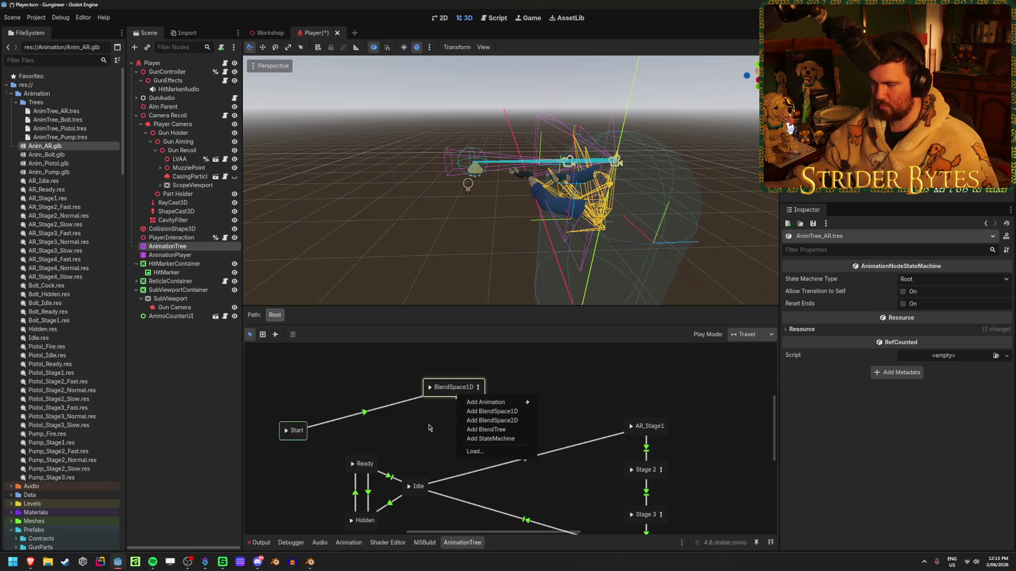
{"action": "left_click", "coordinate": [450, 389]}
{"action": "right_click", "coordinate": [448, 384]}
{"action": "left_click", "coordinate": [499, 367]}
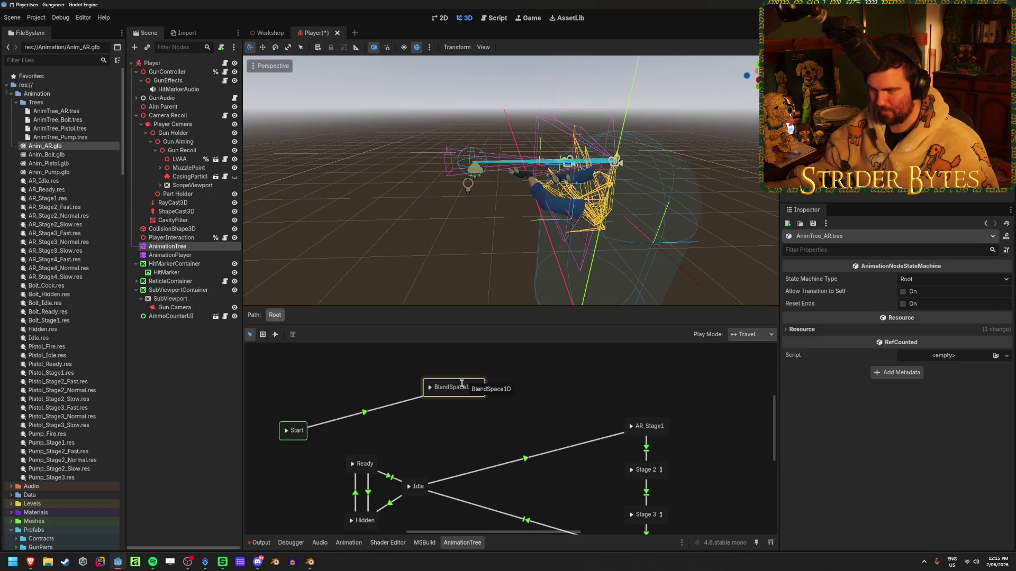
{"action": "mouse_move", "coordinate": [465, 383]}
{"action": "left_mouse_down"}
{"action": "mouse_move", "coordinate": [285, 404]}
{"action": "mouse_move", "coordinate": [294, 431]}
{"action": "left_mouse_up"}
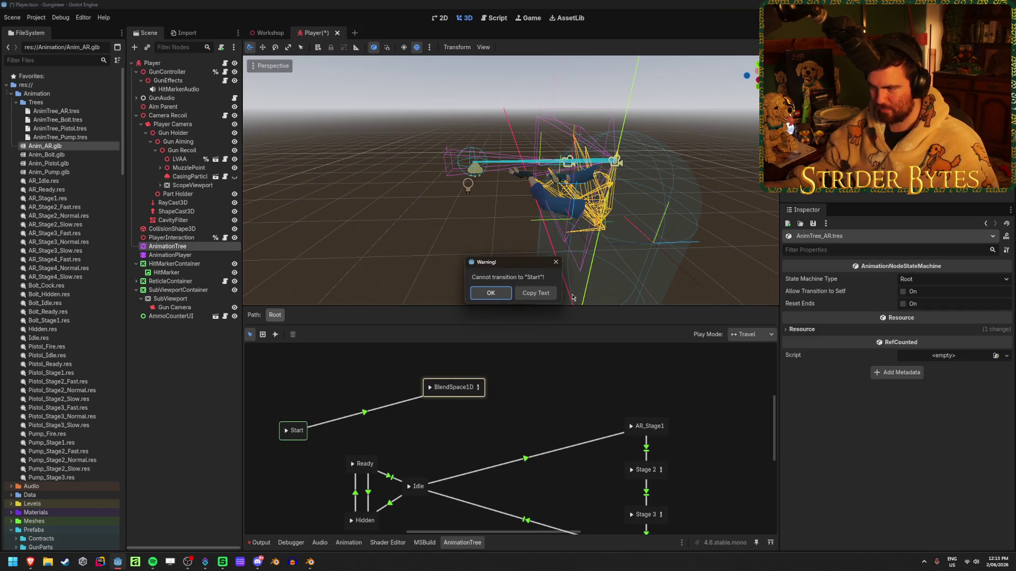
{"action": "left_click", "coordinate": [555, 262]}
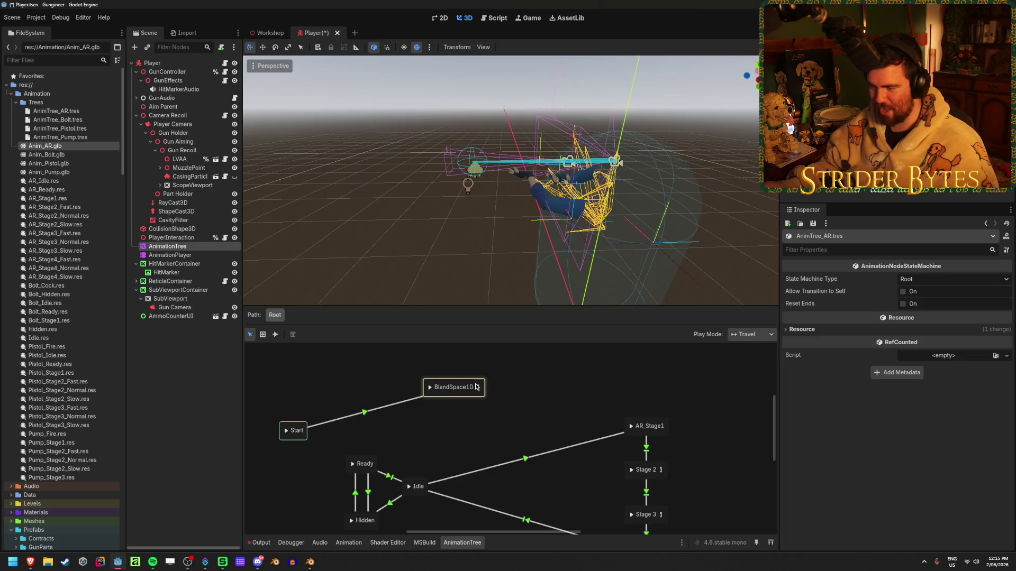
{"action": "left_click", "coordinate": [478, 387]}
{"action": "left_click", "coordinate": [333, 377]}
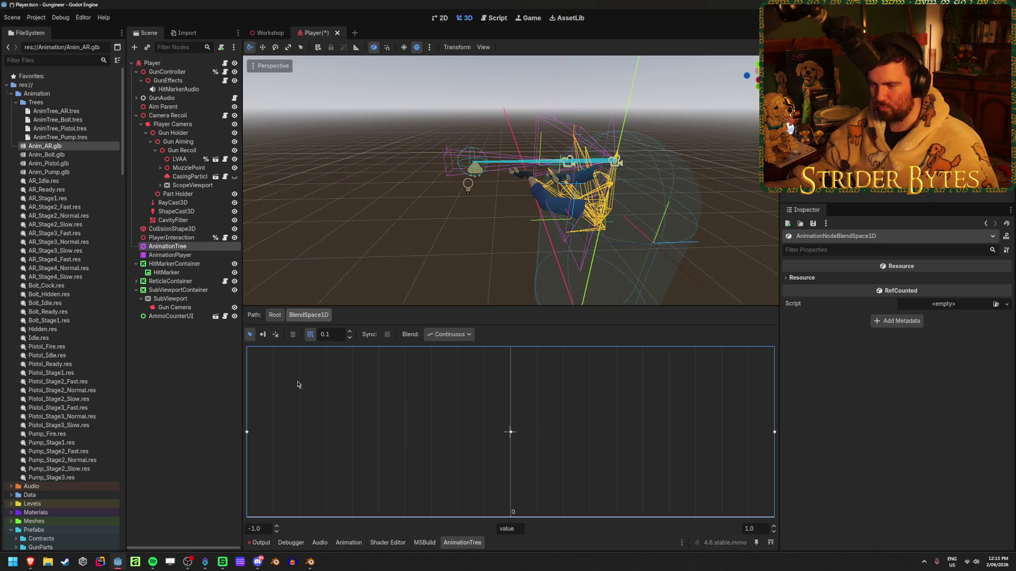
Go up to the root state machine and reopen the BlendSpace1D node.
{"action": "left_click", "coordinate": [274, 315]}
{"action": "left_click", "coordinate": [466, 380]}
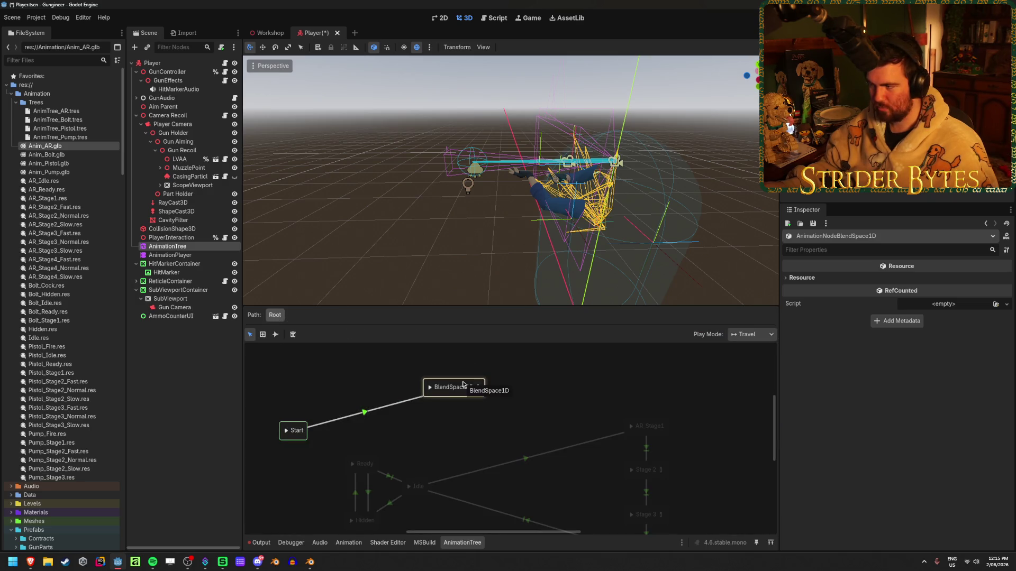
{"action": "left_click", "coordinate": [479, 391]}
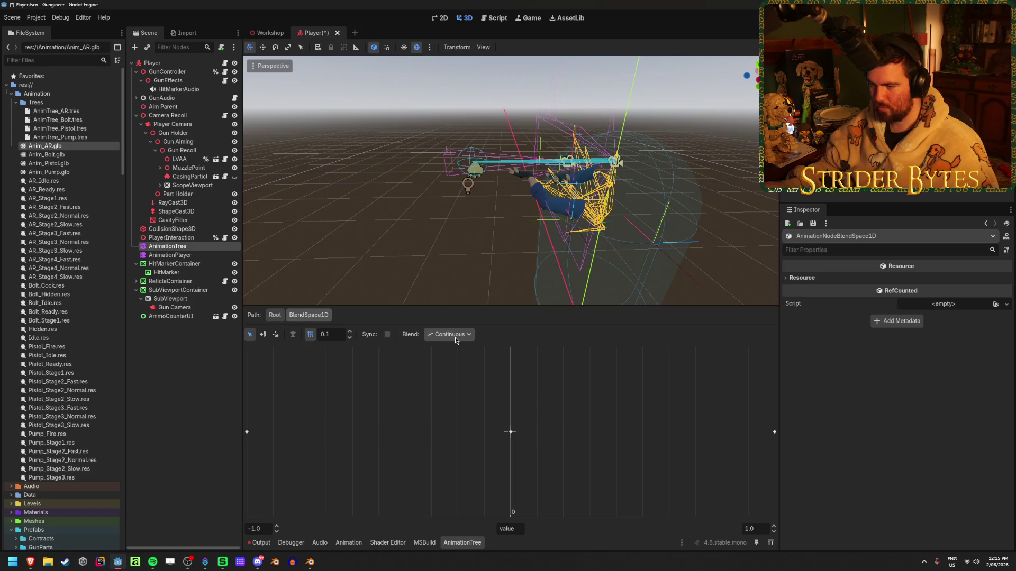
Leave the Blend mode unchanged, turn off Sync, and return to the root state machine.
{"action": "left_click", "coordinate": [471, 335]}
{"action": "left_click", "coordinate": [471, 336]}
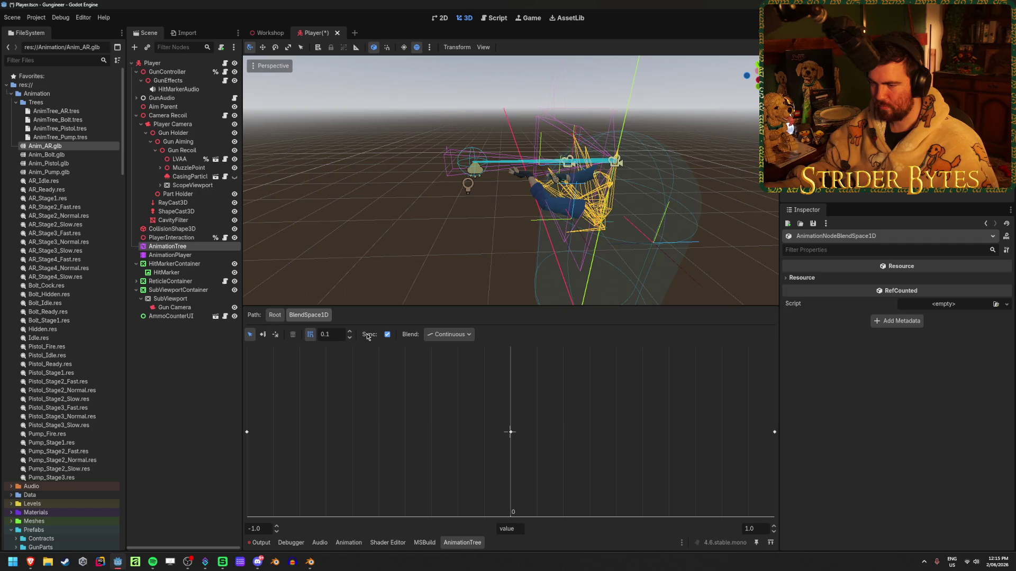
{"action": "left_click", "coordinate": [387, 335]}
{"action": "left_click", "coordinate": [424, 450]}
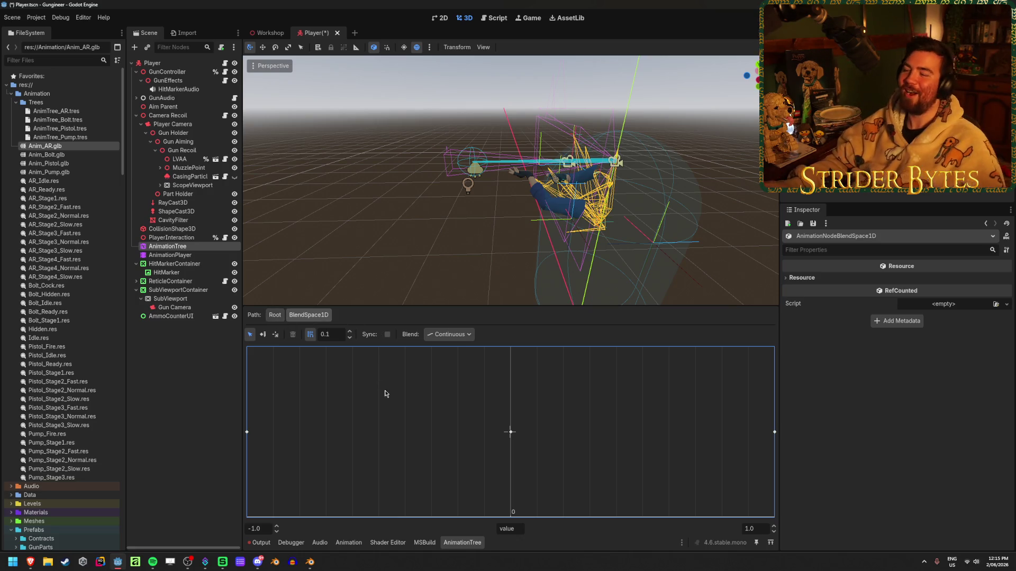
{"action": "left_click", "coordinate": [274, 315]}
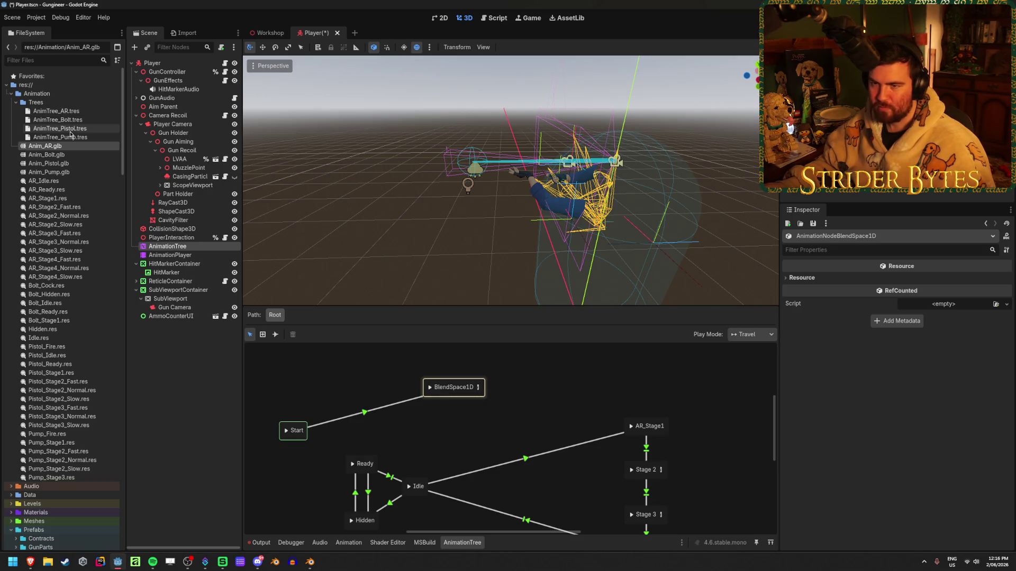
Preview AR_ReloadSlow, AR_ReloadNormal and AR_ReloadFast in Anim_AR.glb's import settings, then reimport.
{"action": "double_click", "coordinate": [70, 147]}
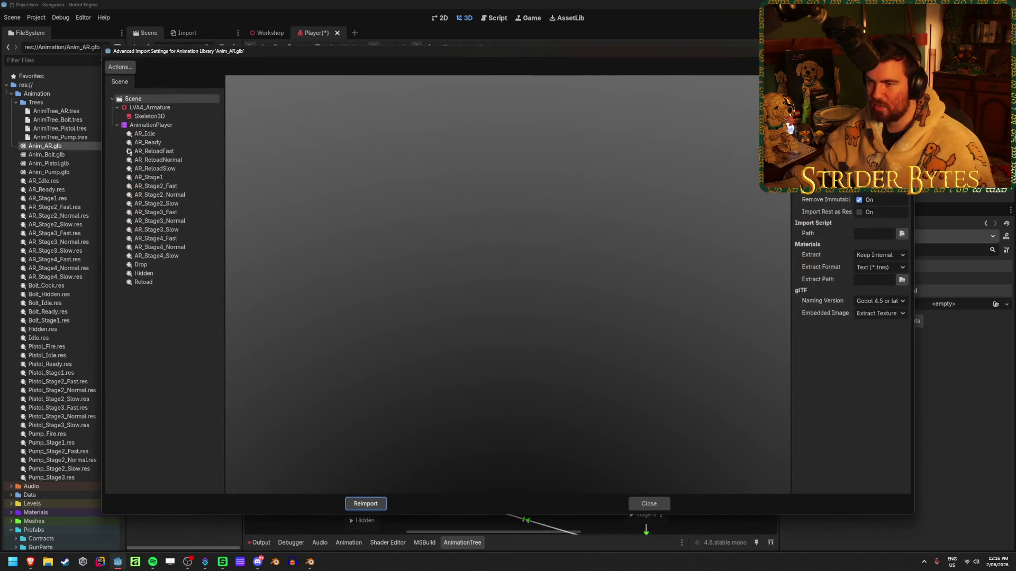
{"action": "left_click", "coordinate": [171, 159]}
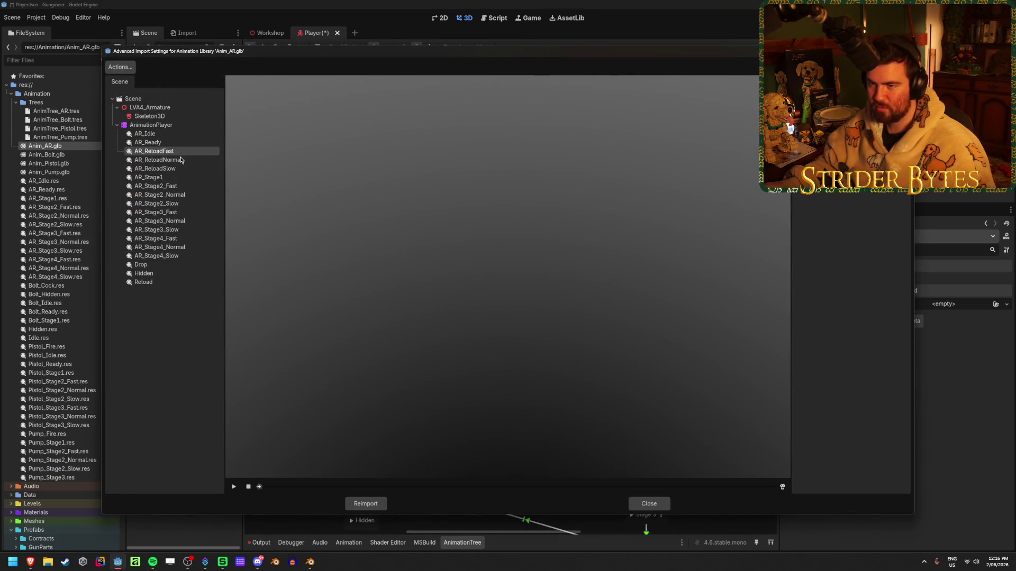
{"action": "left_click", "coordinate": [211, 170]}
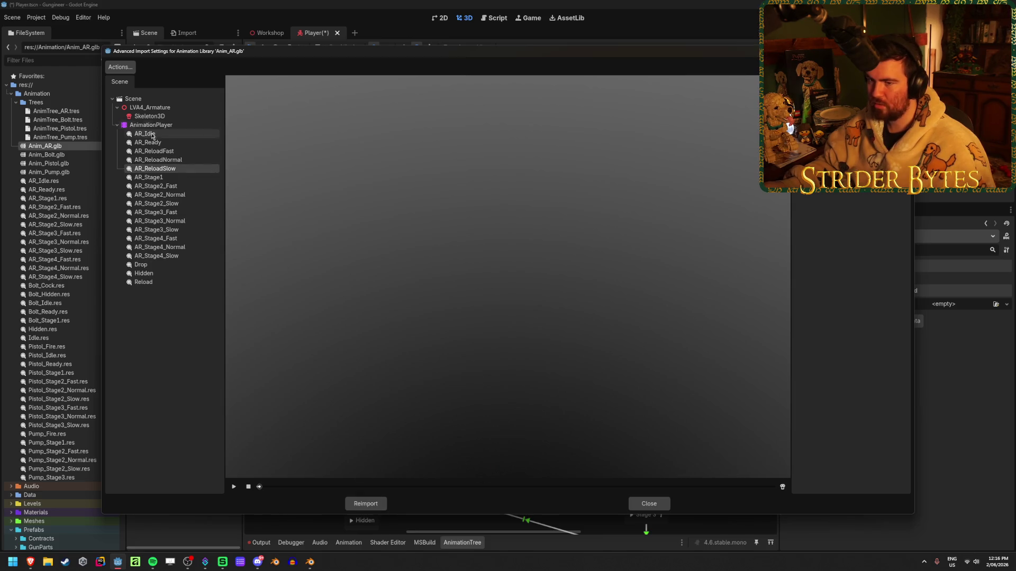
{"action": "left_click", "coordinate": [178, 162]}
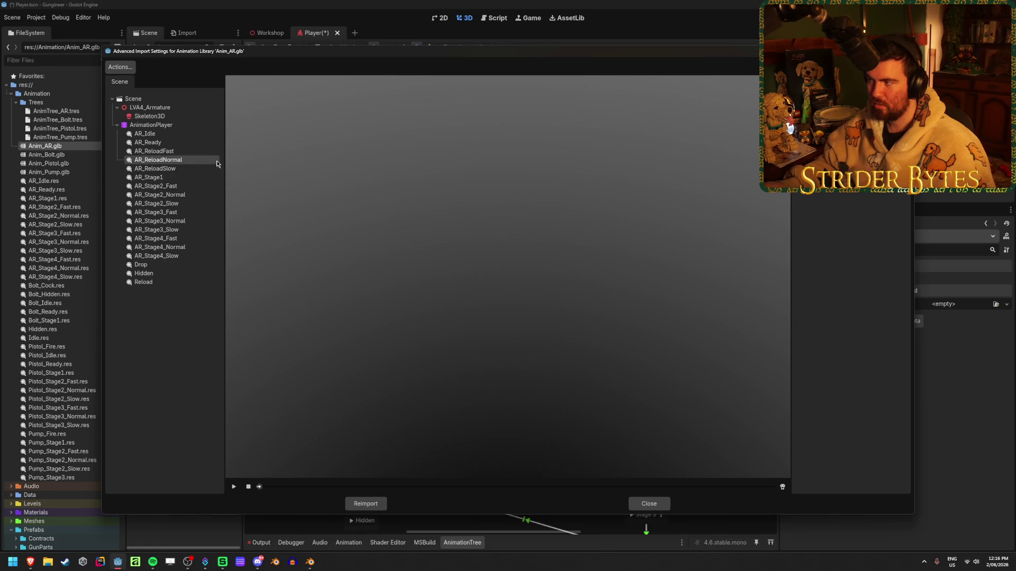
{"action": "key", "text": "Up"}
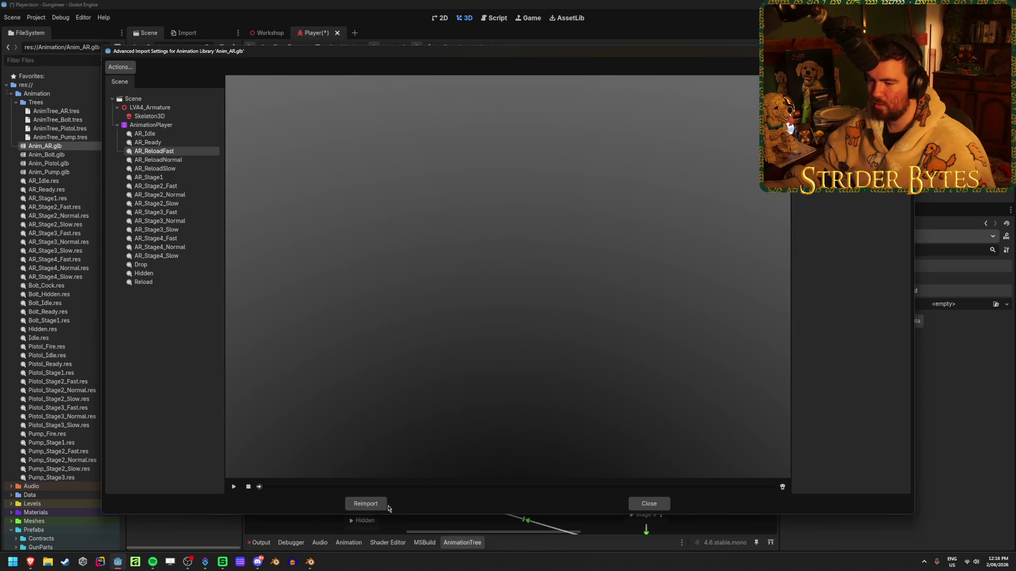
{"action": "left_click", "coordinate": [384, 505]}
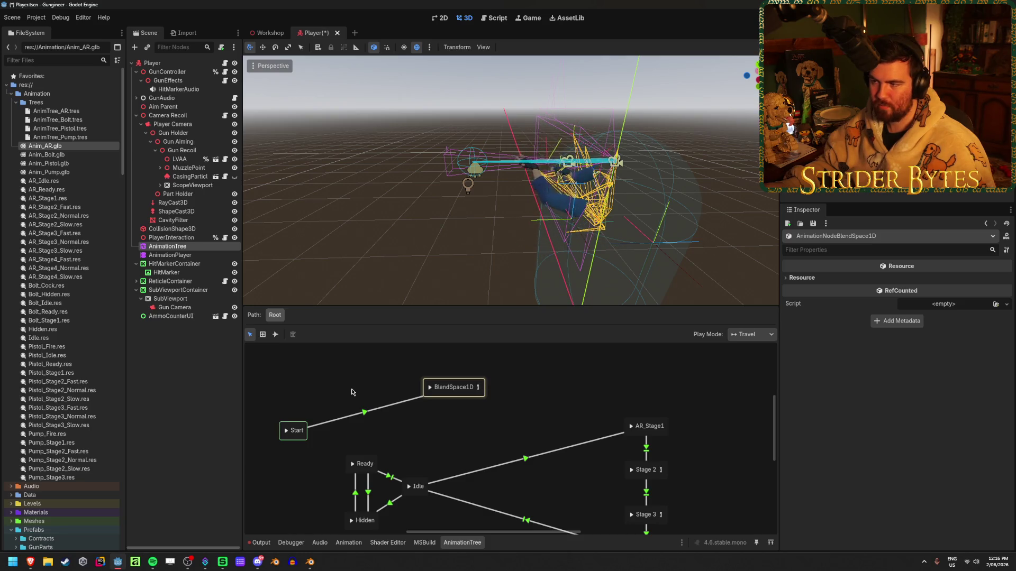
Move the AR_ReloadNormal blend point to 0.0 in the BlendSpace1D.
{"action": "left_click", "coordinate": [477, 388]}
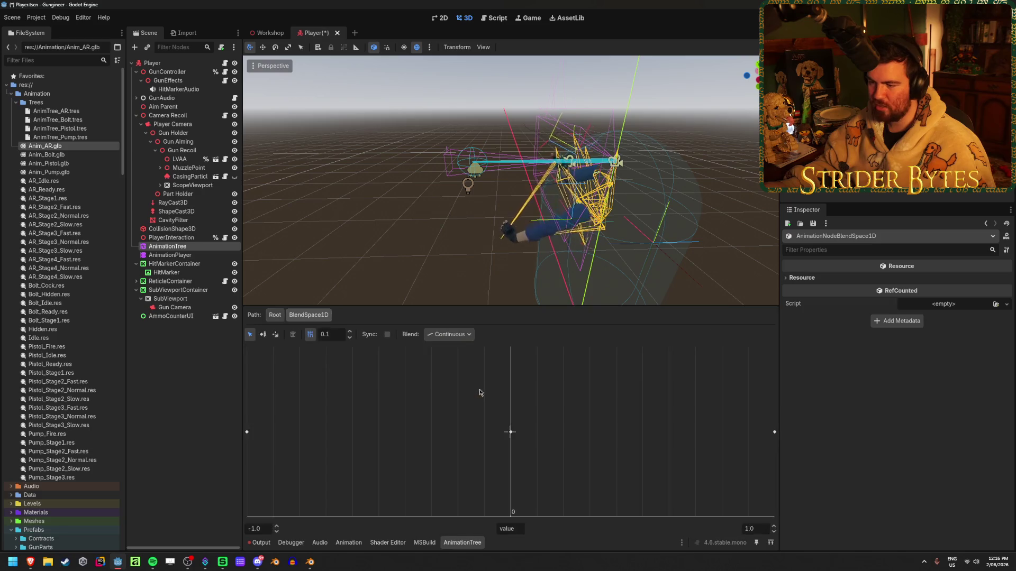
{"action": "left_click", "coordinate": [537, 432]}
{"action": "left_click_drag", "start_coordinate": [532, 442], "coordinate": [508, 434]}
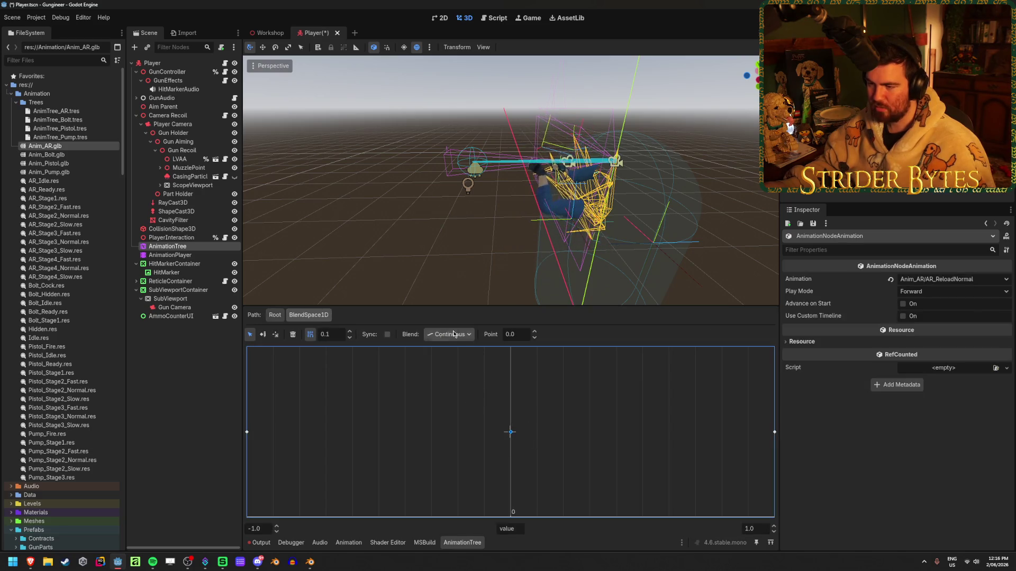
{"action": "left_click", "coordinate": [275, 334]}
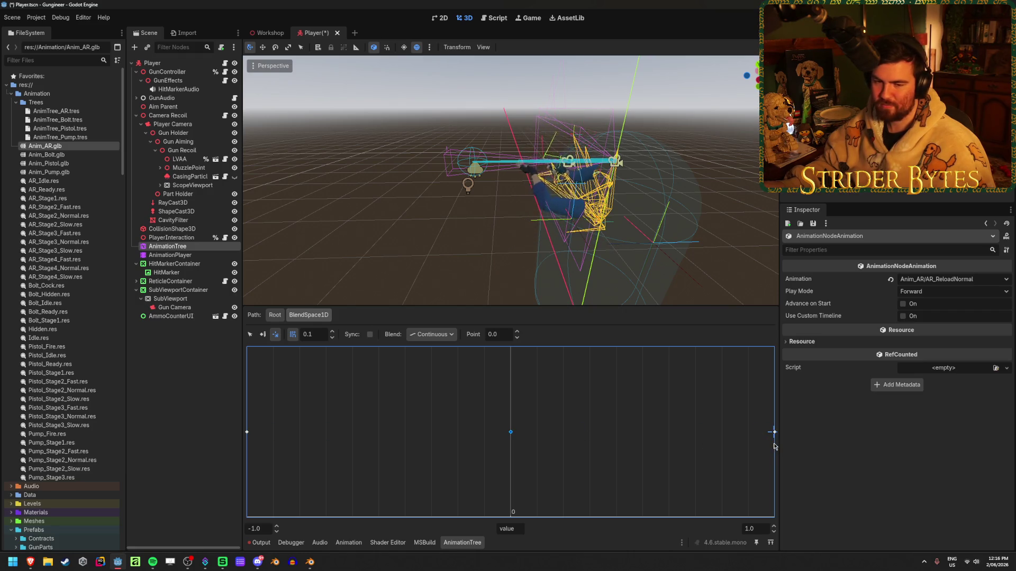
Sweep the blend position between the ends and the centre to preview the blend.
{"action": "mouse_move", "coordinate": [246, 444]}
{"action": "left_mouse_down"}
{"action": "mouse_move", "coordinate": [540, 431]}
{"action": "mouse_move", "coordinate": [774, 445]}
{"action": "left_mouse_up"}
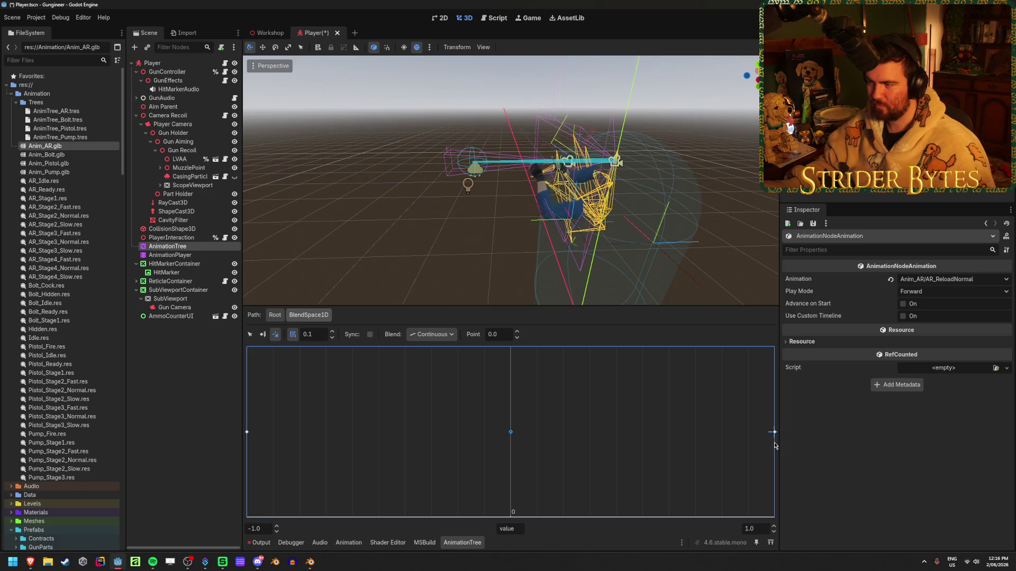
{"action": "left_click_drag", "start_coordinate": [774, 446], "coordinate": [505, 448]}
{"action": "left_click_drag", "start_coordinate": [259, 458], "coordinate": [762, 456]}
{"action": "left_click", "coordinate": [420, 460]}
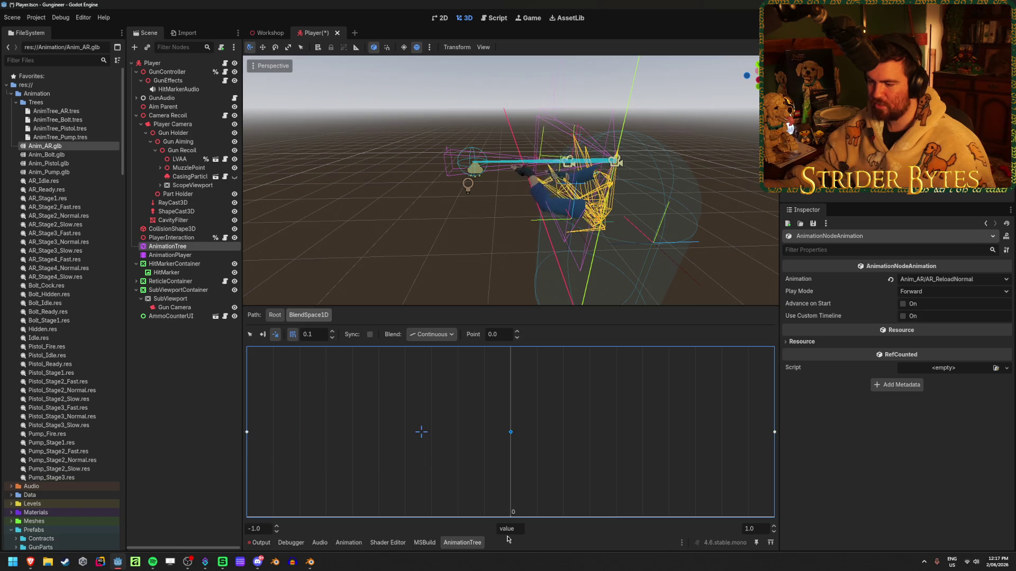
{"action": "double_click", "coordinate": [509, 529]}
{"action": "type", "text": "0"}
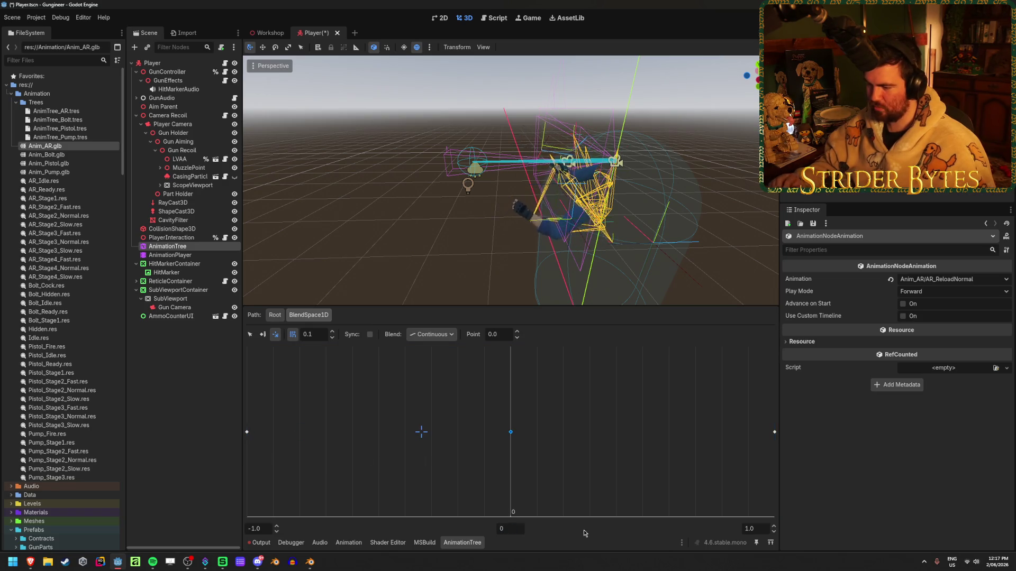
{"action": "type", "text": ".1"}
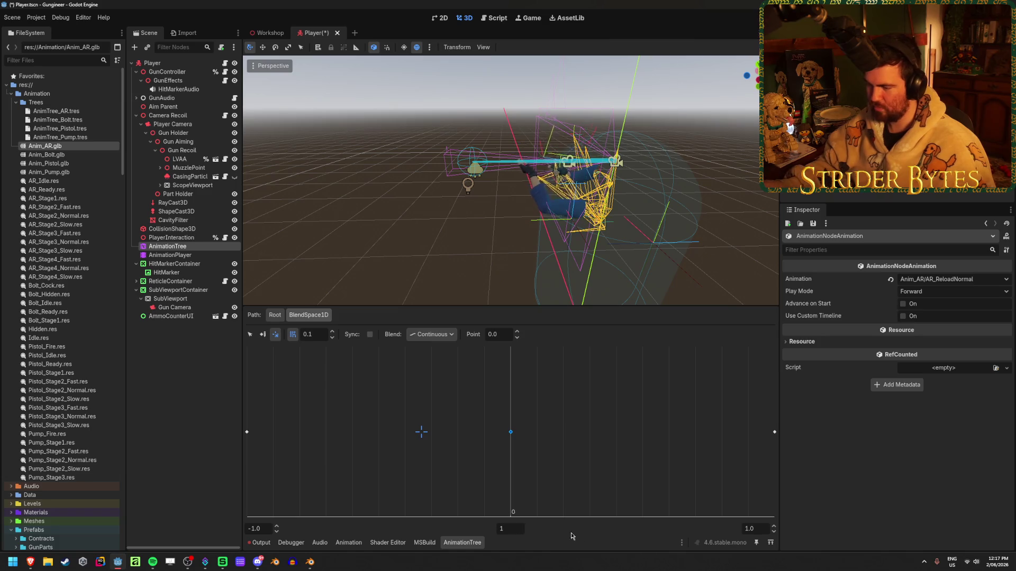
{"action": "left_click", "coordinate": [429, 432]}
{"action": "left_click", "coordinate": [387, 471]}
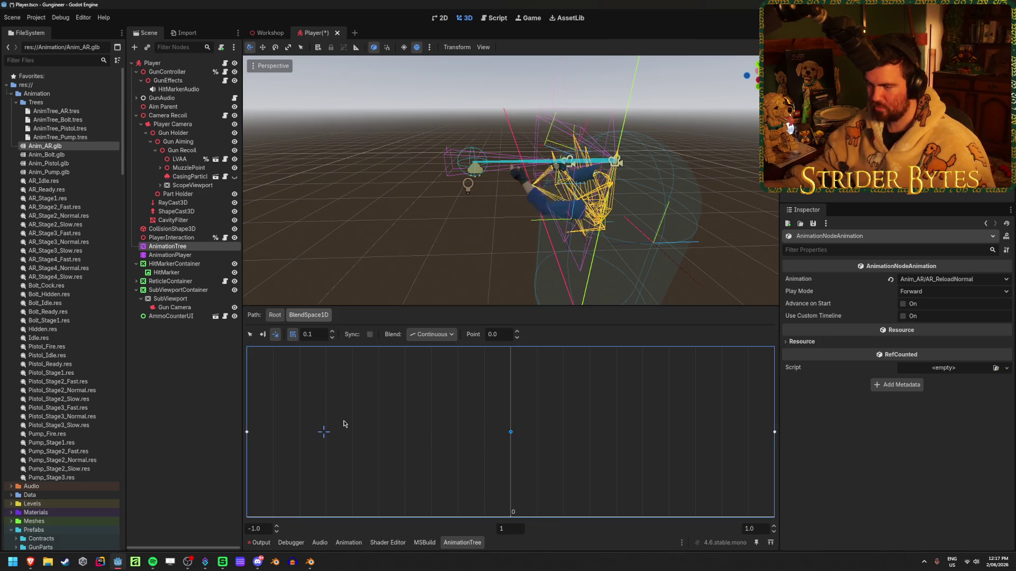
{"action": "left_click", "coordinate": [396, 432]}
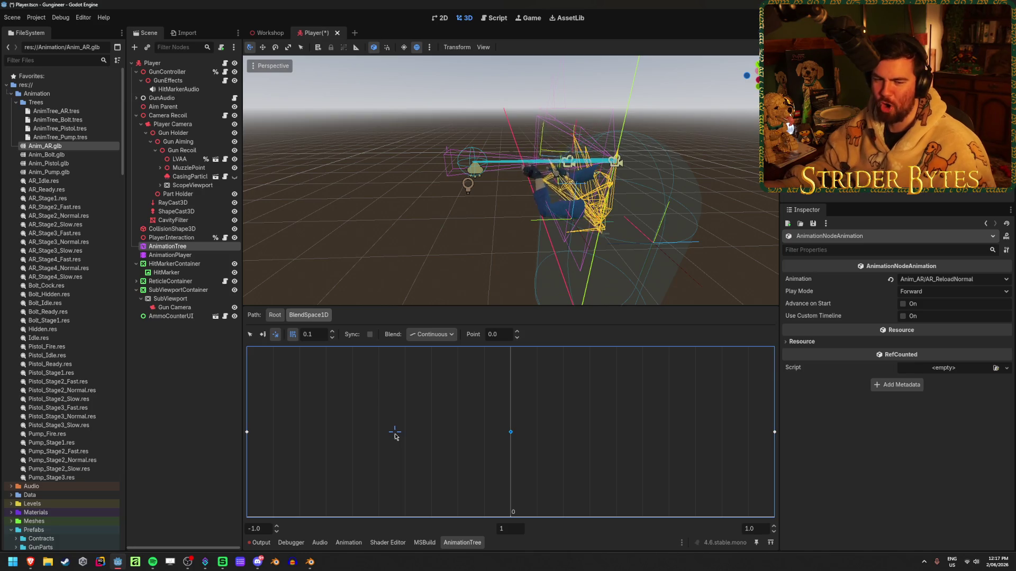
{"action": "mouse_move", "coordinate": [395, 435]}
{"action": "left_mouse_down"}
{"action": "mouse_move", "coordinate": [303, 460]}
{"action": "mouse_move", "coordinate": [245, 458]}
{"action": "left_mouse_up"}
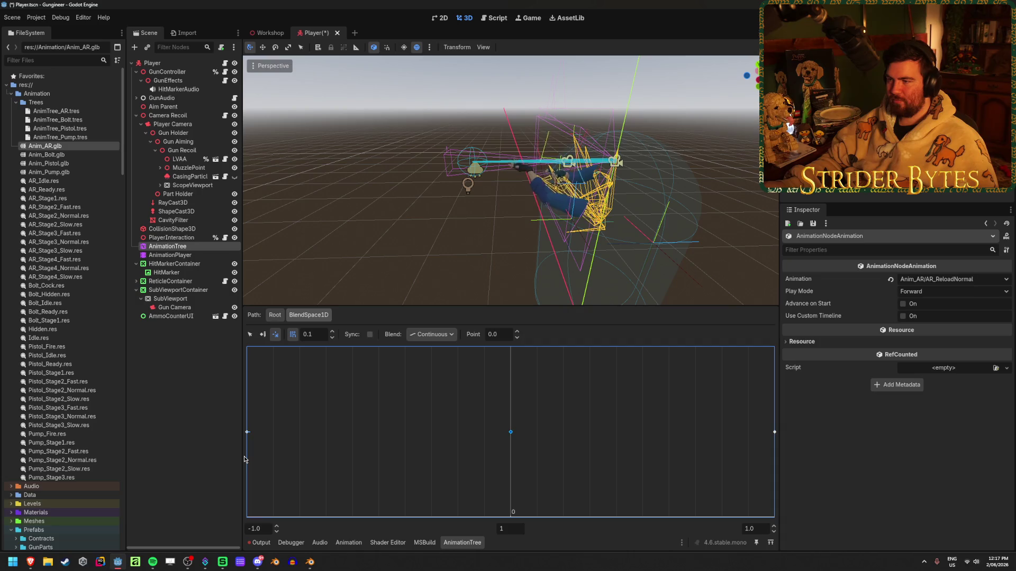
{"action": "mouse_move", "coordinate": [456, 464]}
{"action": "left_mouse_down"}
{"action": "mouse_move", "coordinate": [730, 433]}
{"action": "mouse_move", "coordinate": [771, 465]}
{"action": "mouse_move", "coordinate": [265, 447]}
{"action": "mouse_move", "coordinate": [231, 466]}
{"action": "left_mouse_up"}
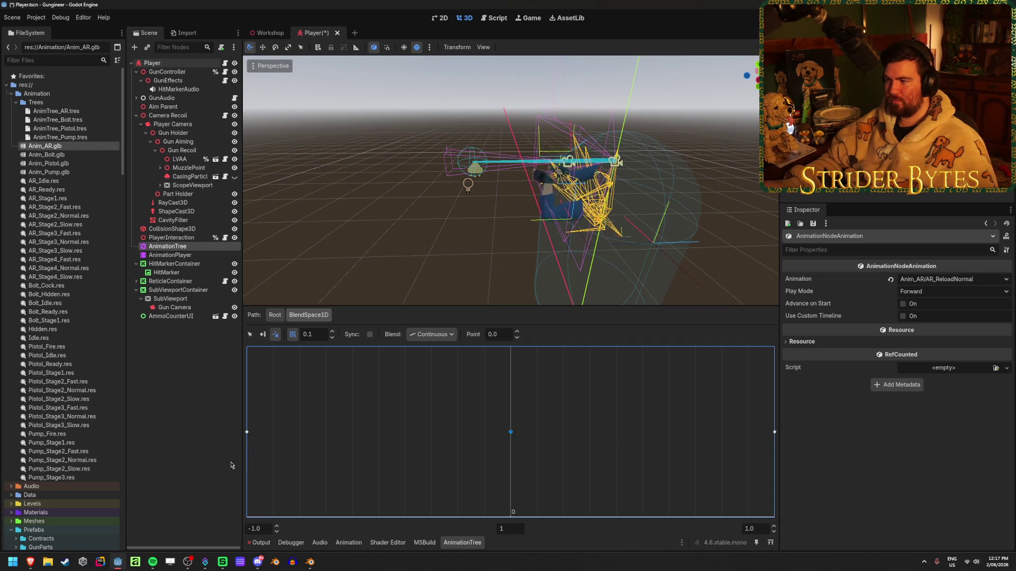
{"action": "left_click", "coordinate": [765, 438]}
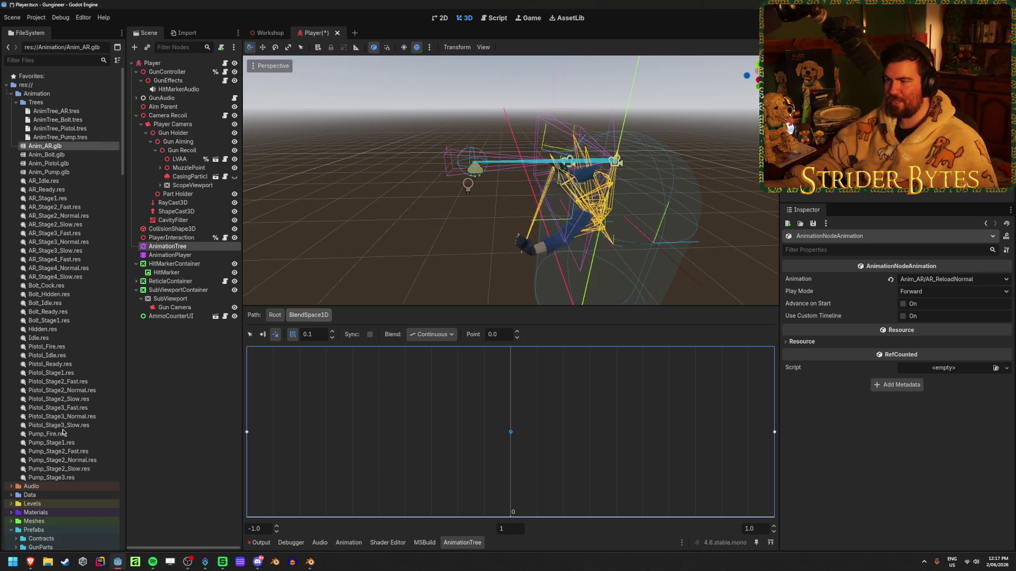
{"action": "left_click_drag", "start_coordinate": [331, 431], "coordinate": [267, 447]}
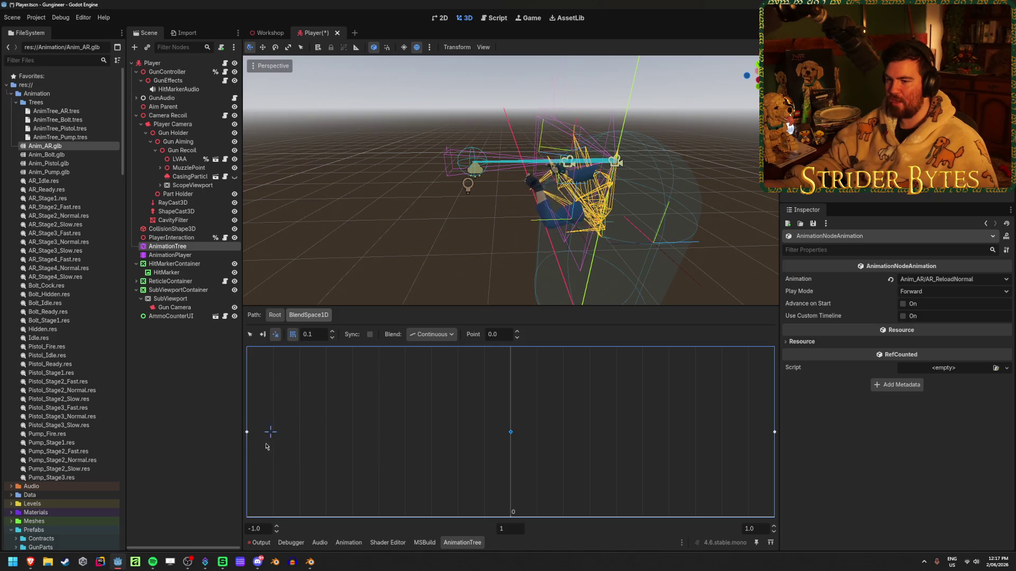
{"action": "left_click", "coordinate": [772, 443]}
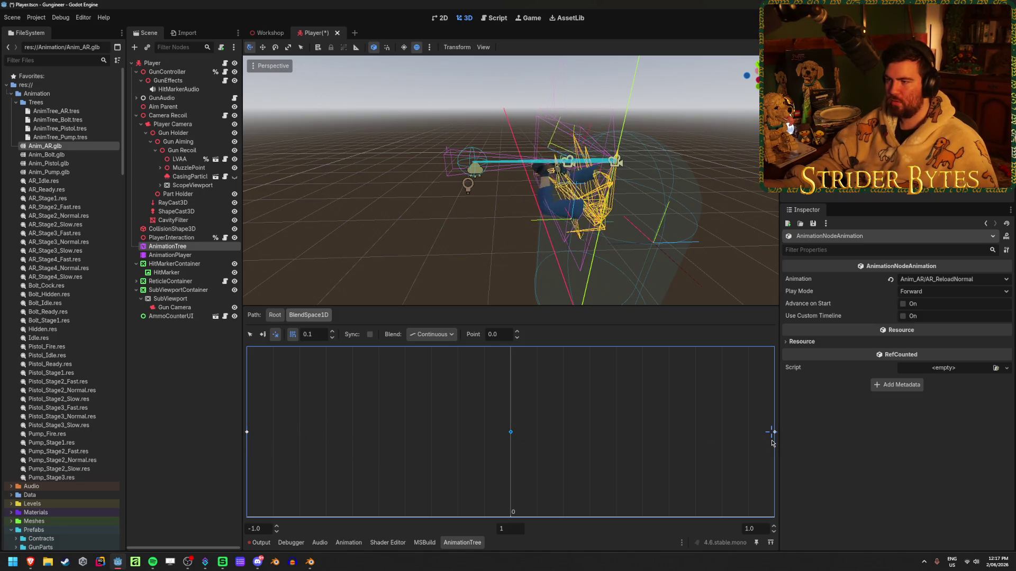
{"action": "left_click", "coordinate": [268, 446]}
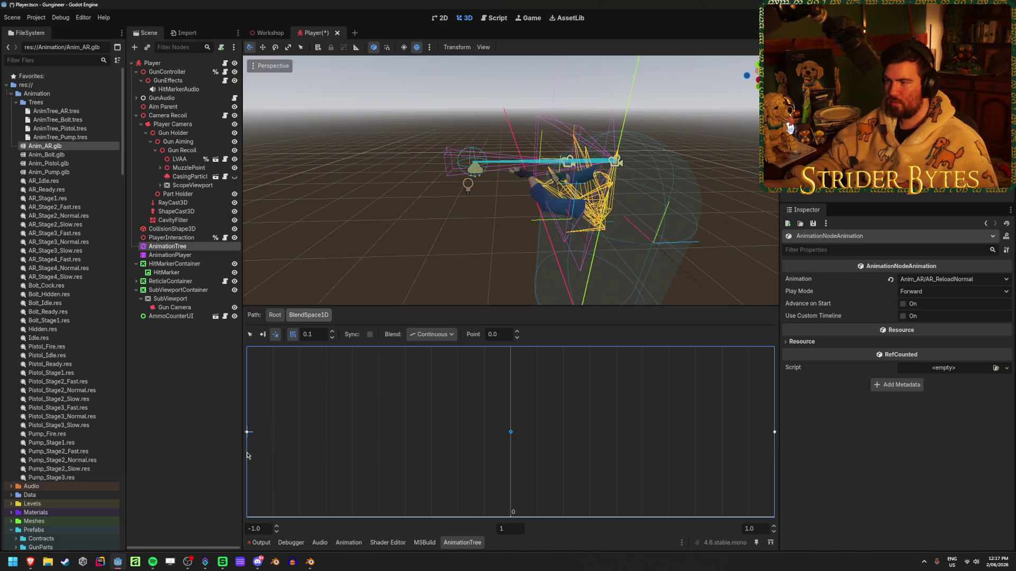
{"action": "left_click", "coordinate": [773, 433]}
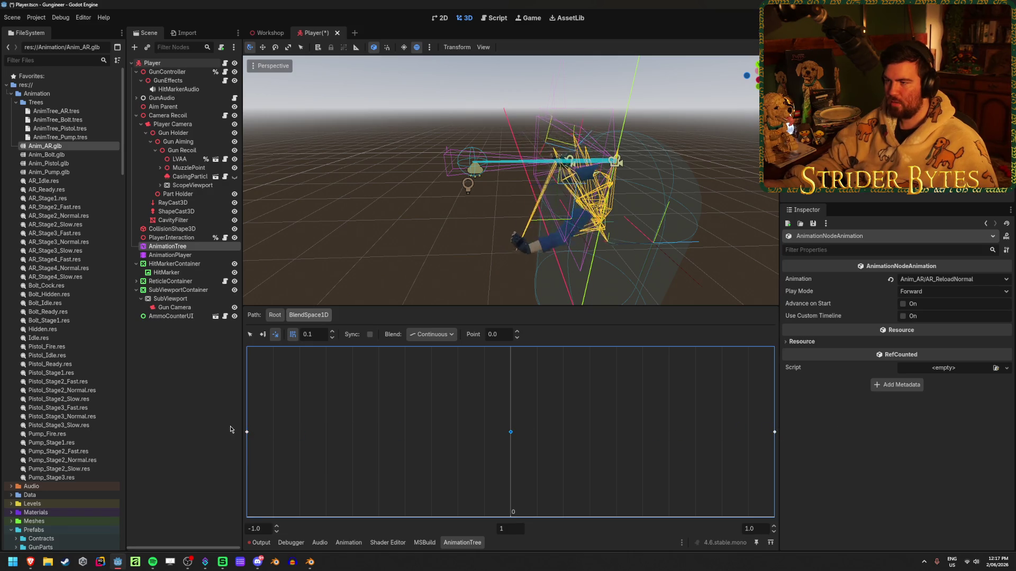
{"action": "left_click", "coordinate": [248, 432]}
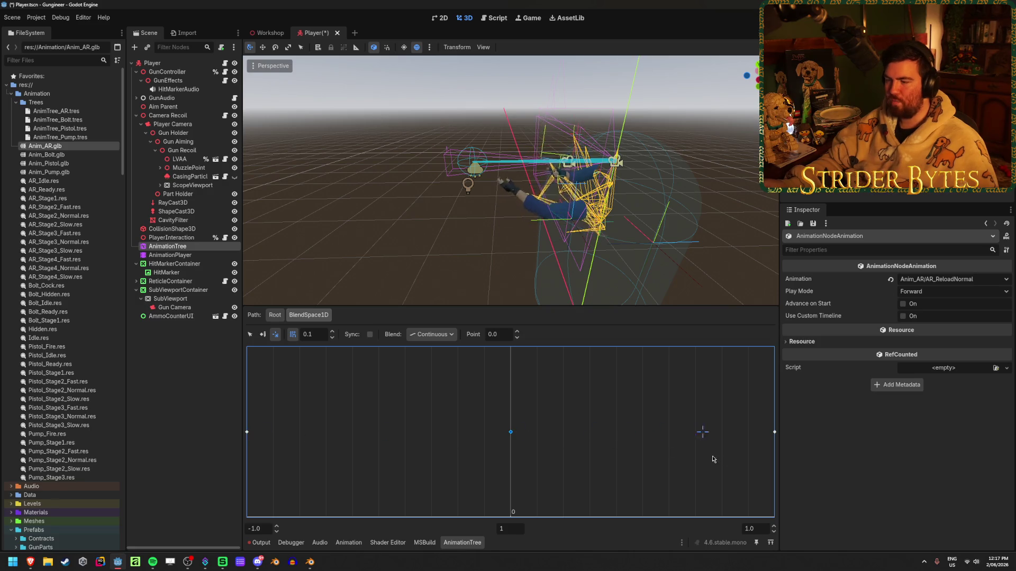
{"action": "left_click", "coordinate": [773, 449]}
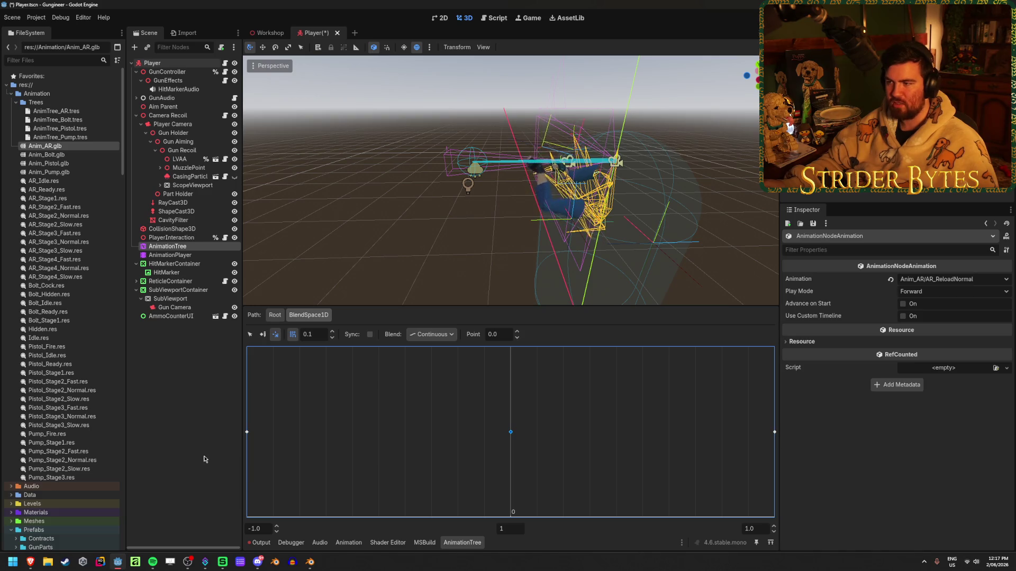
{"action": "left_click", "coordinate": [775, 445]}
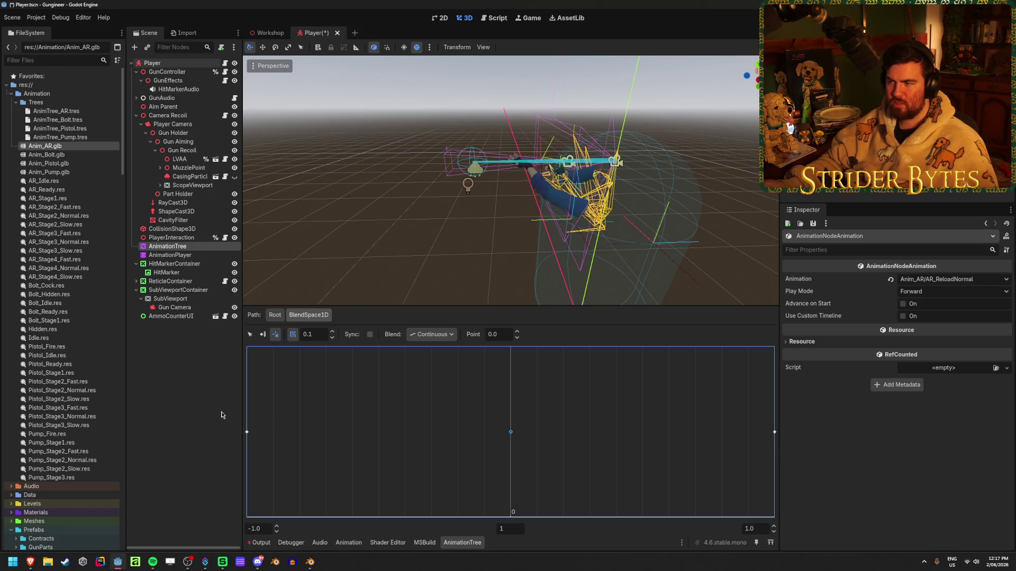
{"action": "left_click", "coordinate": [275, 426]}
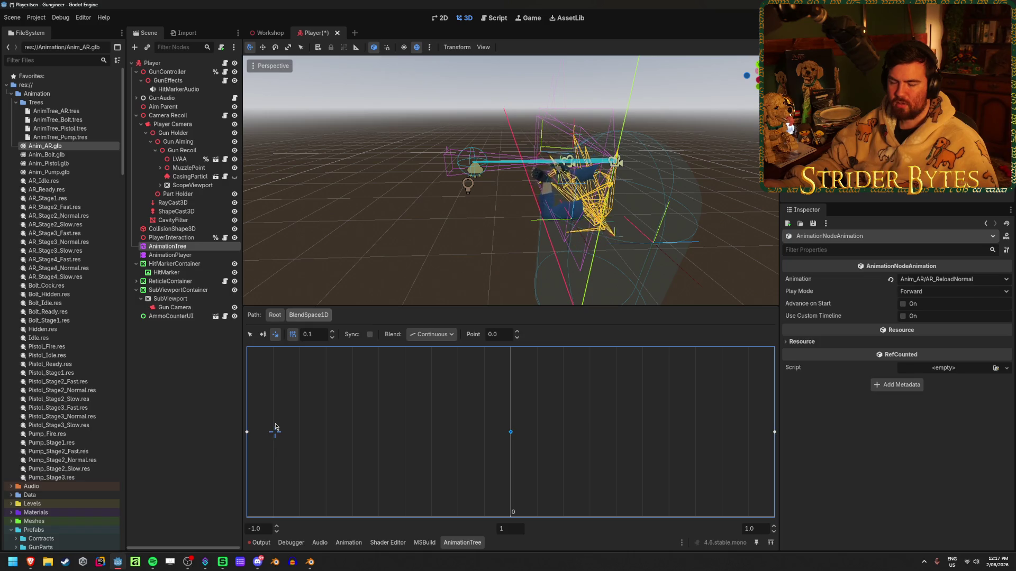
{"action": "left_click", "coordinate": [249, 441]}
{"action": "left_click", "coordinate": [504, 446]}
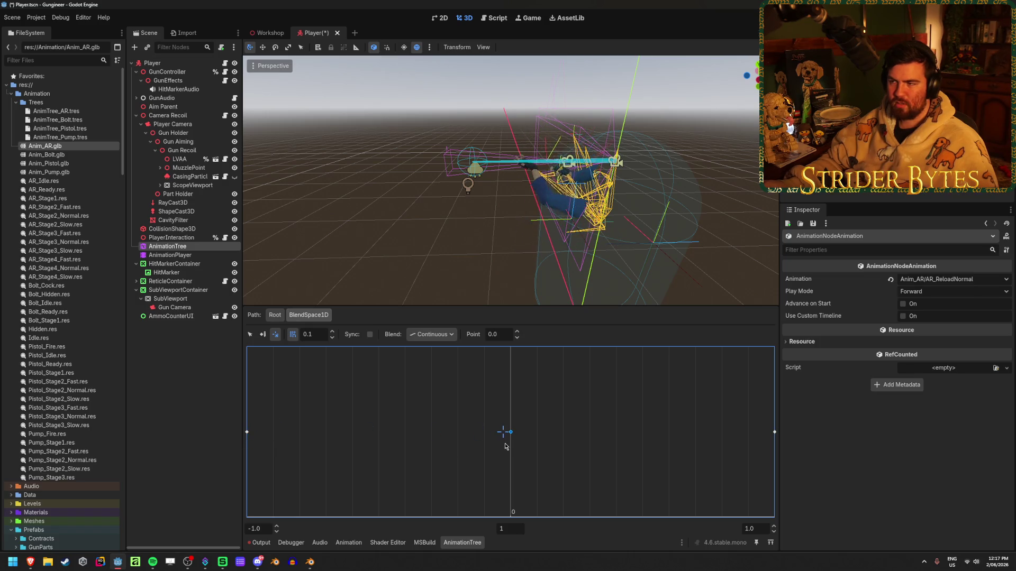
{"action": "mouse_move", "coordinate": [490, 446]}
{"action": "left_mouse_down"}
{"action": "mouse_move", "coordinate": [272, 438]}
{"action": "mouse_move", "coordinate": [247, 449]}
{"action": "left_mouse_up"}
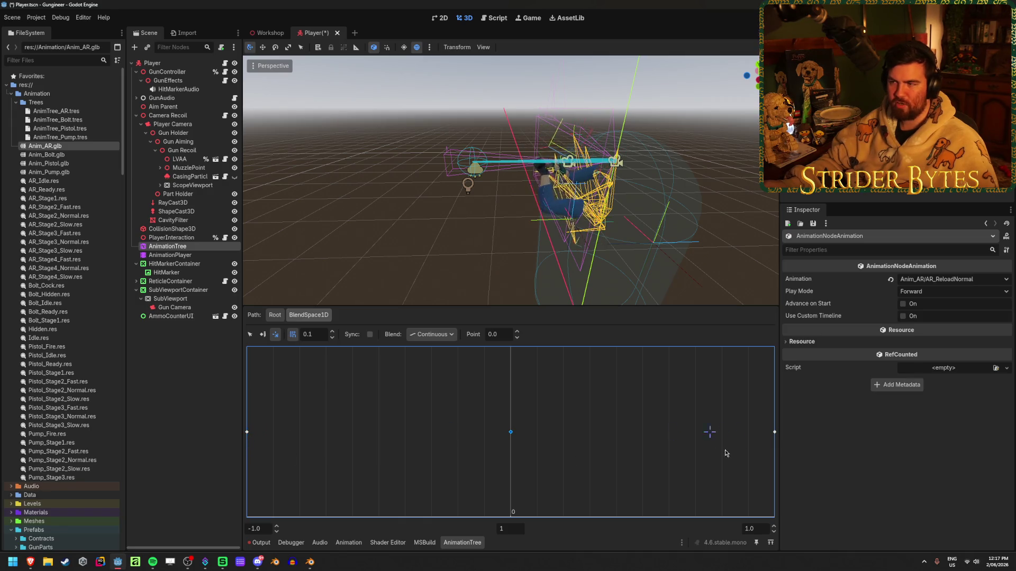
{"action": "left_click_drag", "start_coordinate": [725, 454], "coordinate": [792, 453]}
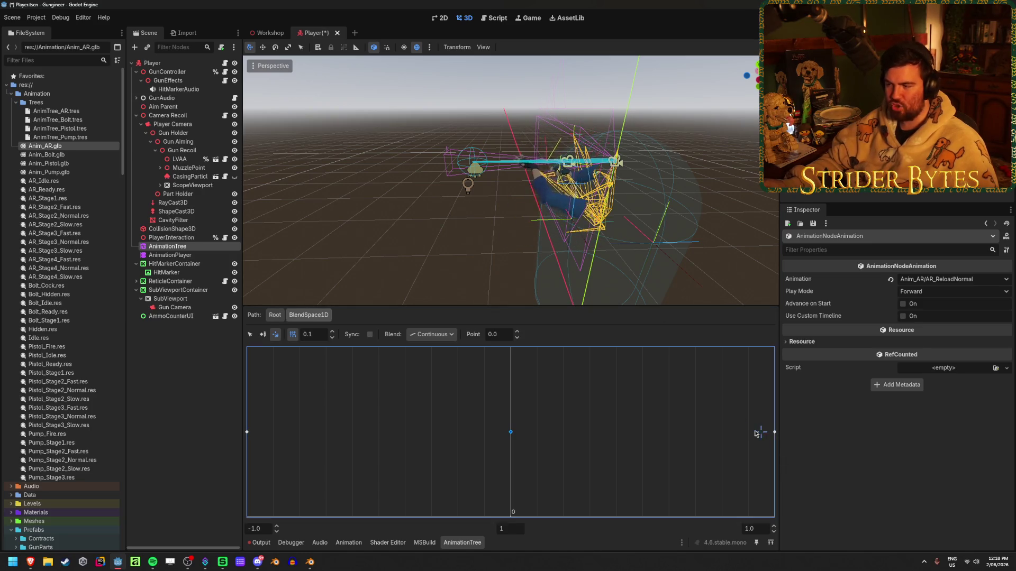
{"action": "left_click_drag", "start_coordinate": [331, 431], "coordinate": [776, 460]}
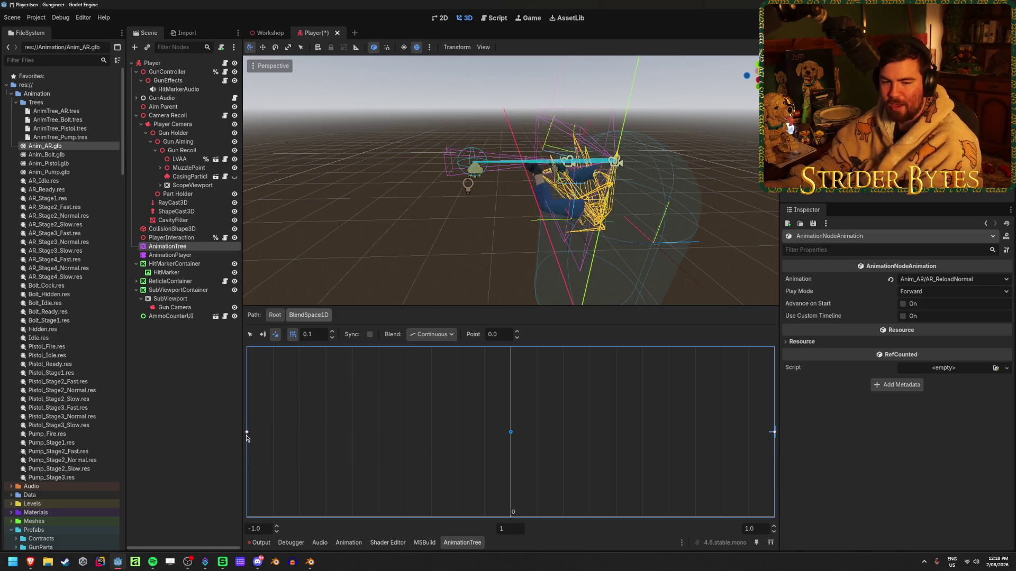
{"action": "left_click", "coordinate": [370, 334]}
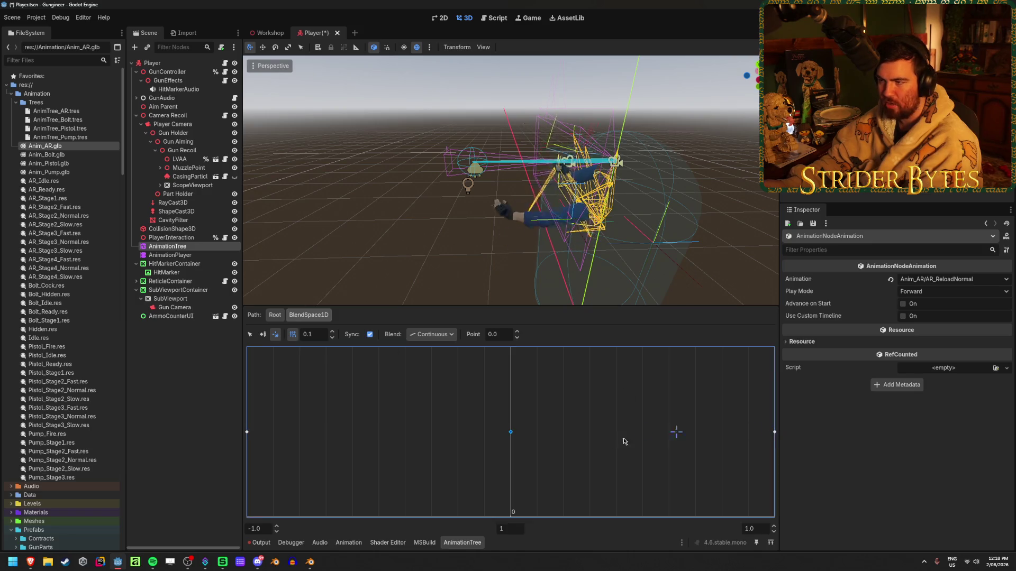
{"action": "mouse_move", "coordinate": [512, 453]}
{"action": "left_mouse_down"}
{"action": "mouse_move", "coordinate": [231, 460]}
{"action": "mouse_move", "coordinate": [525, 472]}
{"action": "mouse_move", "coordinate": [195, 472]}
{"action": "left_mouse_up"}
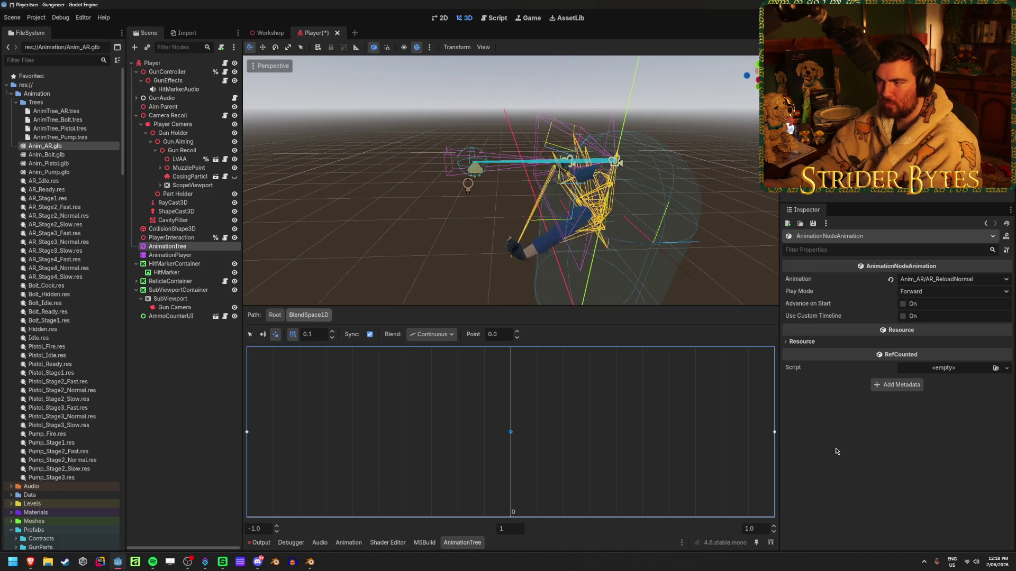
{"action": "left_click", "coordinate": [507, 461]}
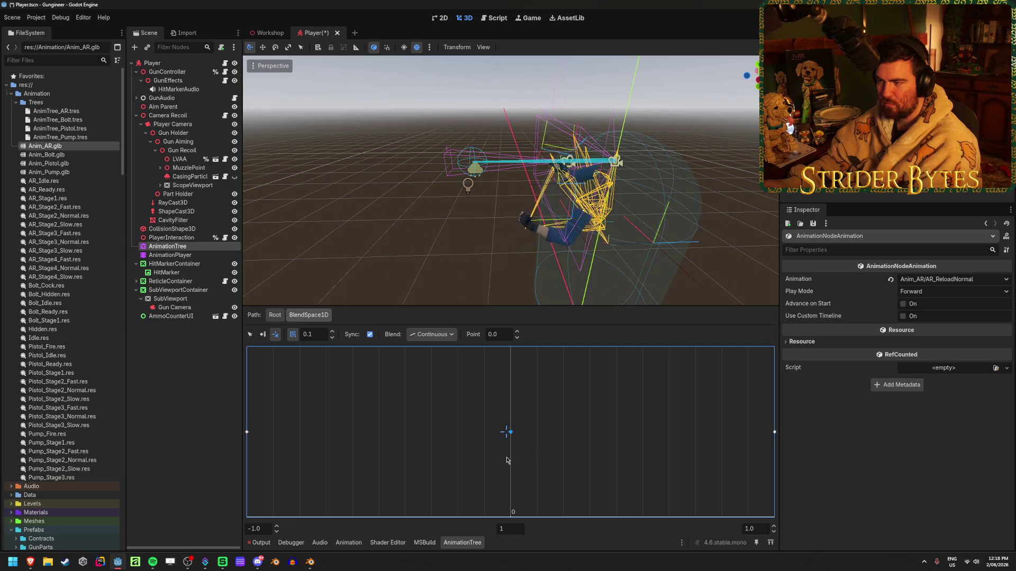
{"action": "left_click", "coordinate": [511, 460]}
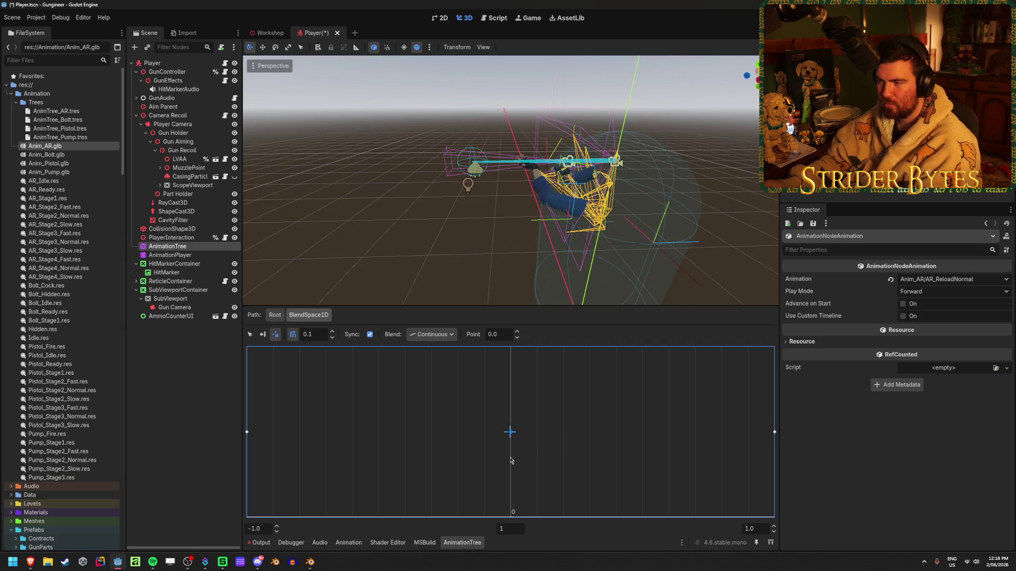
{"action": "left_click", "coordinate": [251, 456]}
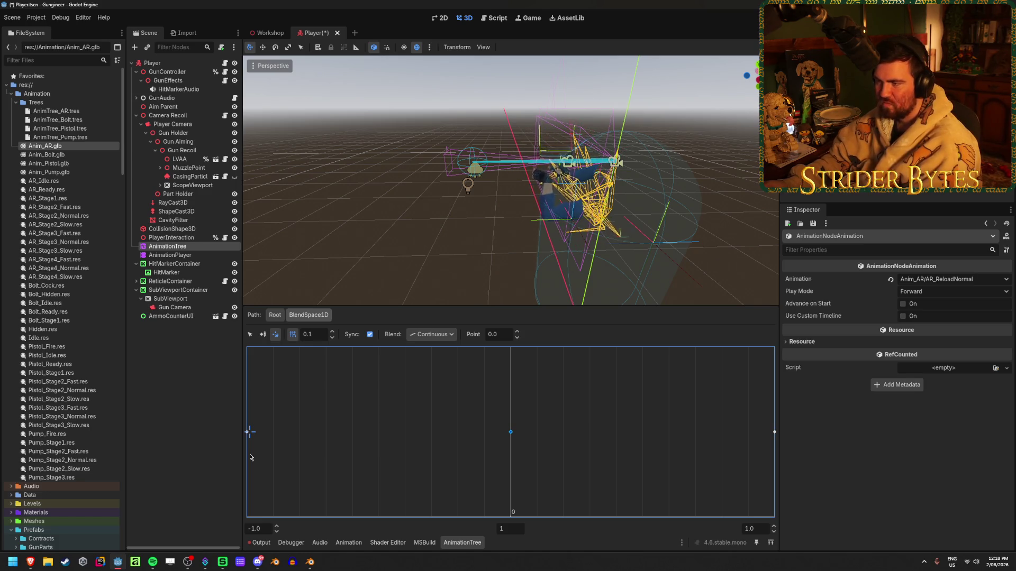
{"action": "left_click", "coordinate": [514, 432]}
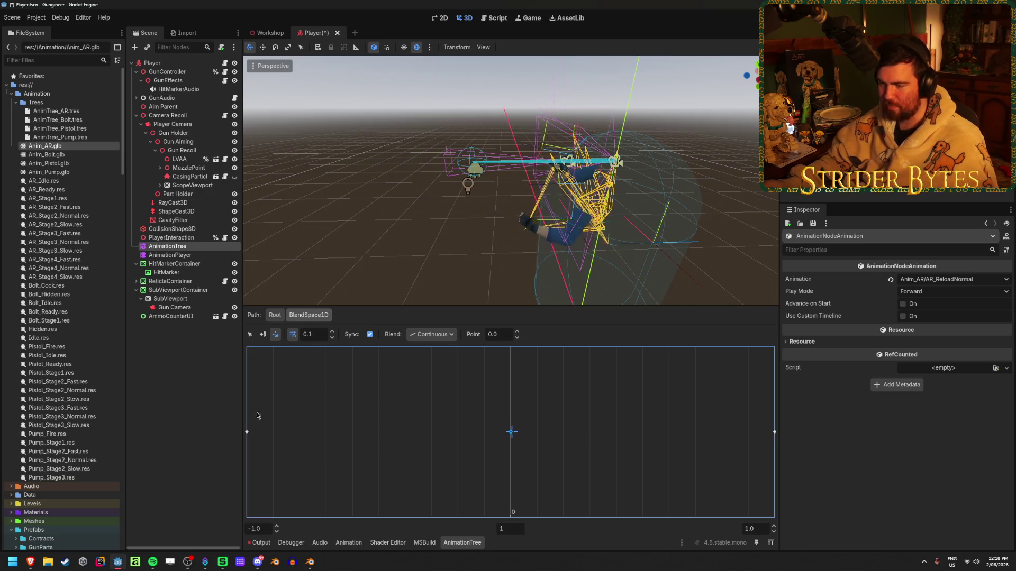
{"action": "left_click", "coordinate": [247, 432]}
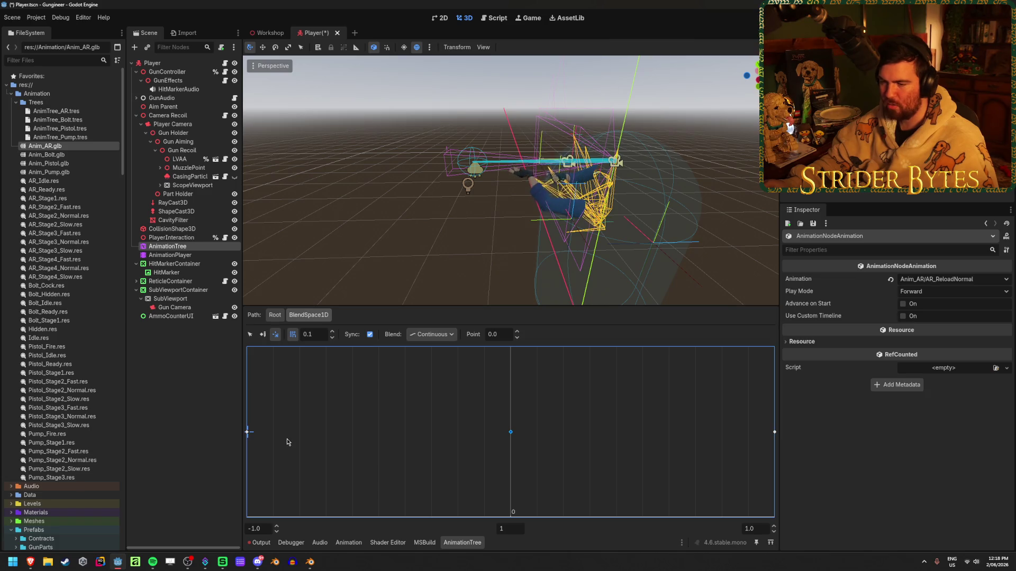
{"action": "mouse_move", "coordinate": [514, 419]}
{"action": "left_mouse_down"}
{"action": "mouse_move", "coordinate": [414, 446]}
{"action": "mouse_move", "coordinate": [248, 459]}
{"action": "left_mouse_up"}
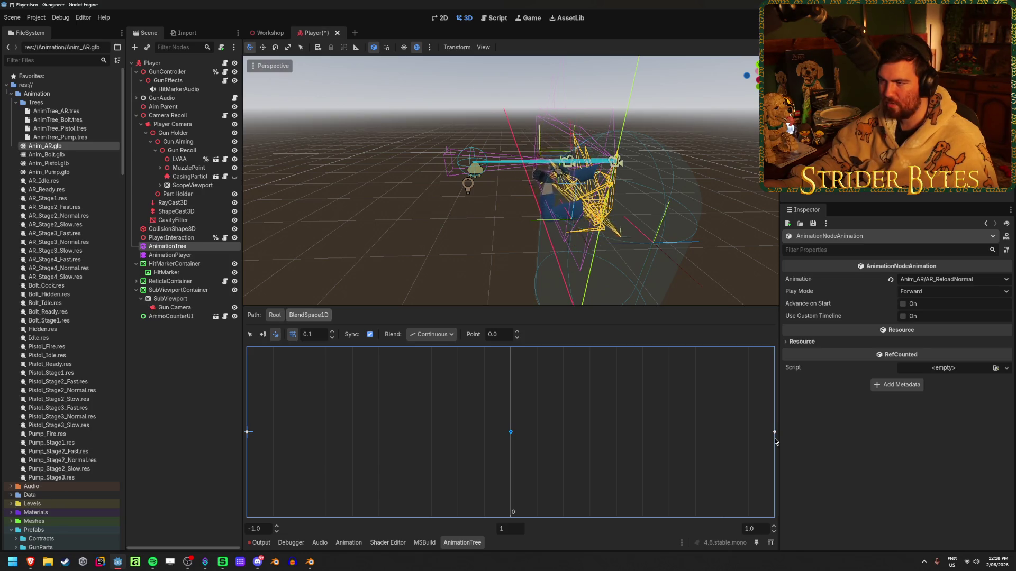
{"action": "left_click", "coordinate": [775, 441]}
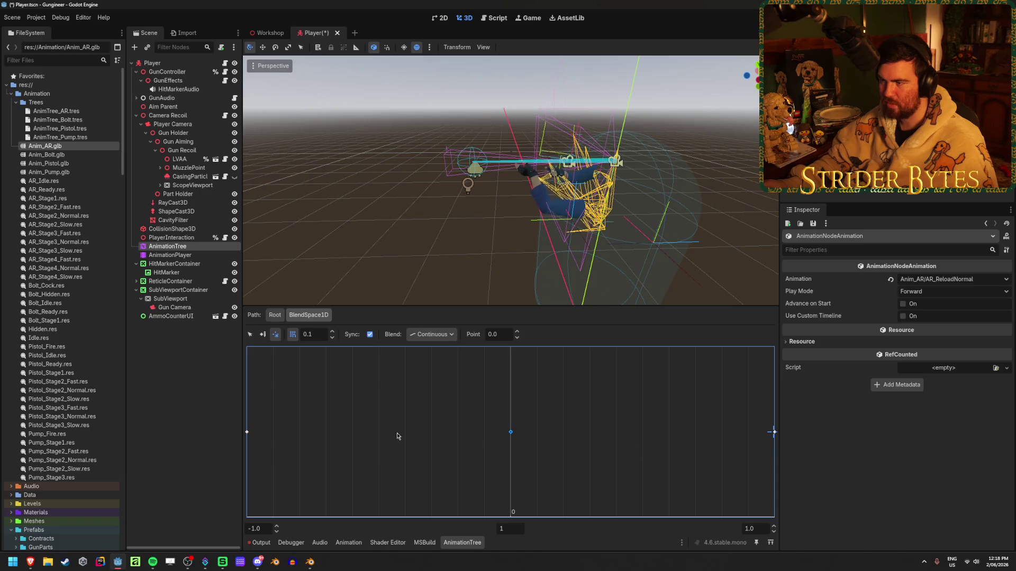
{"action": "left_click", "coordinate": [248, 443]}
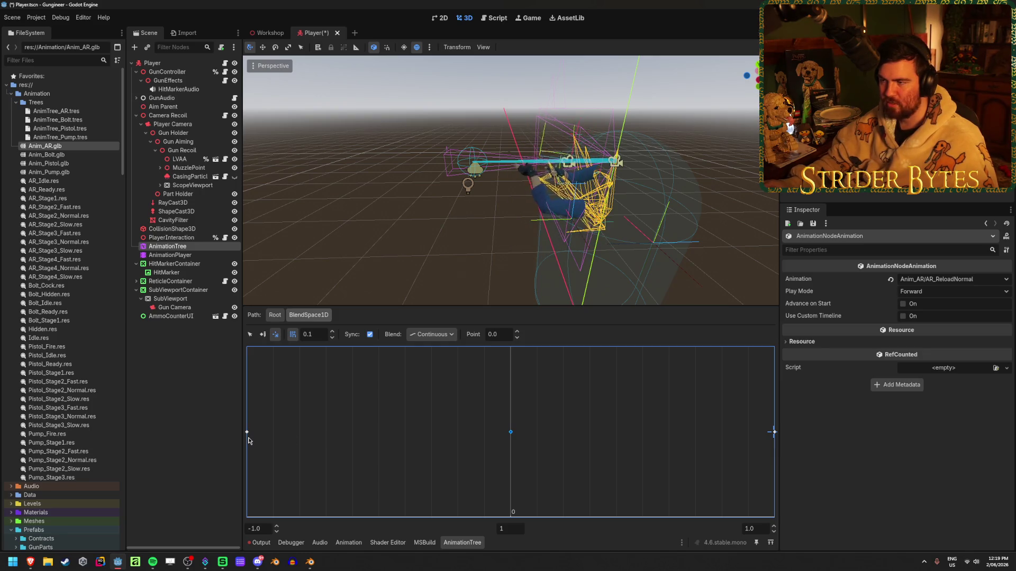
{"action": "left_click", "coordinate": [248, 433]}
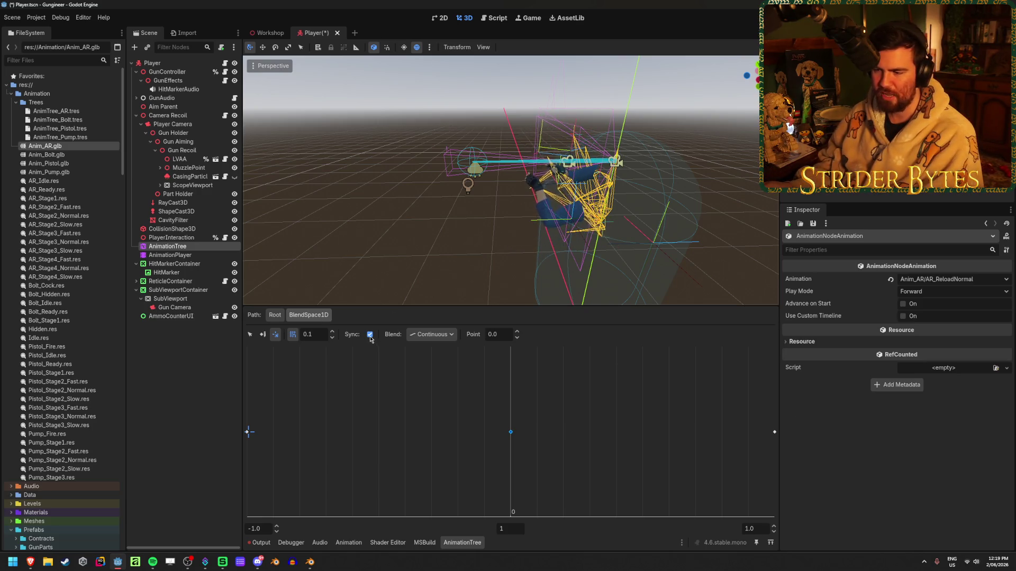
{"action": "left_click", "coordinate": [771, 449]}
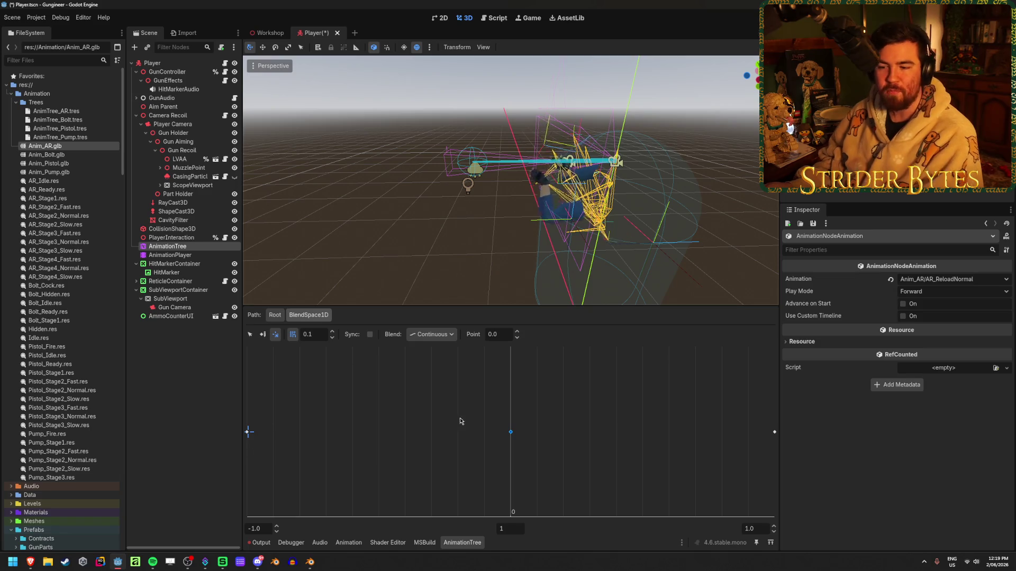
{"action": "left_click", "coordinate": [771, 442]}
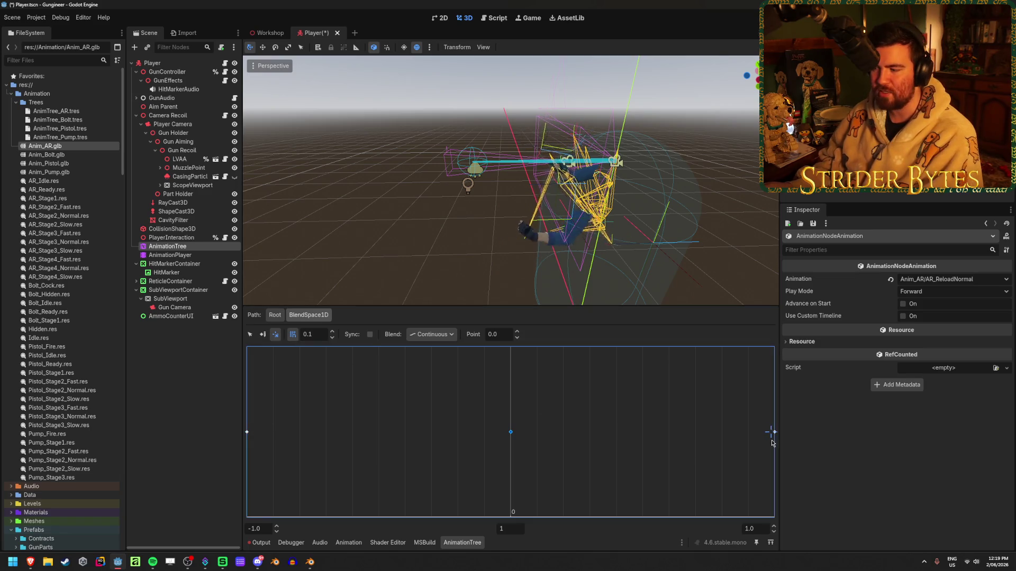
{"action": "left_click", "coordinate": [247, 439]}
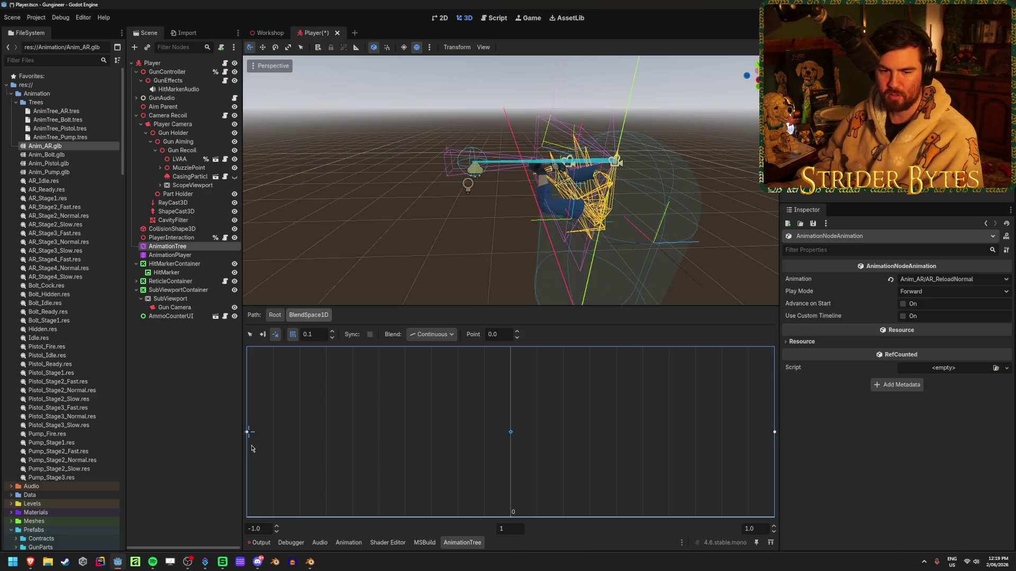
{"action": "left_click", "coordinate": [432, 334]}
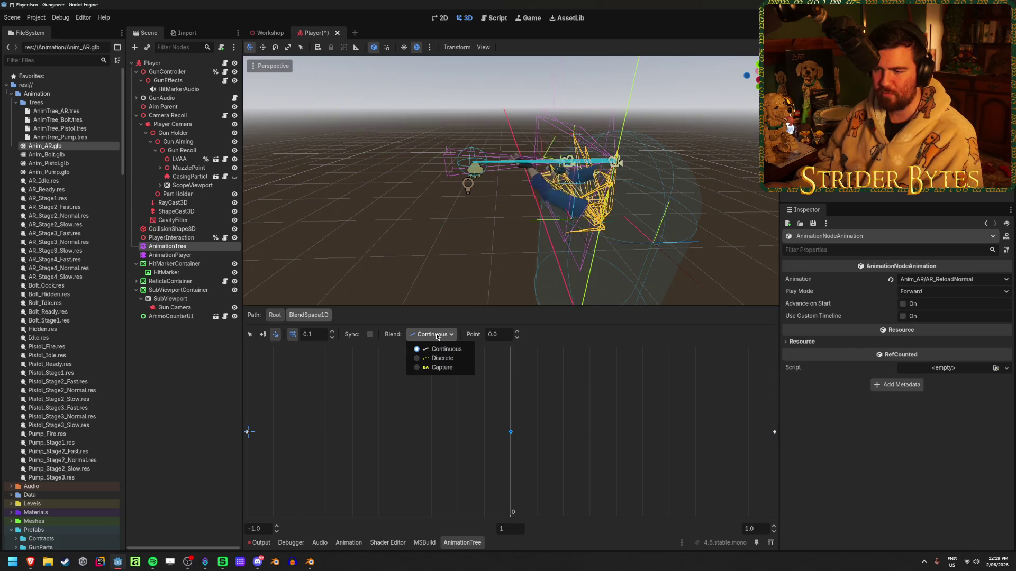
{"action": "left_click", "coordinate": [449, 391]}
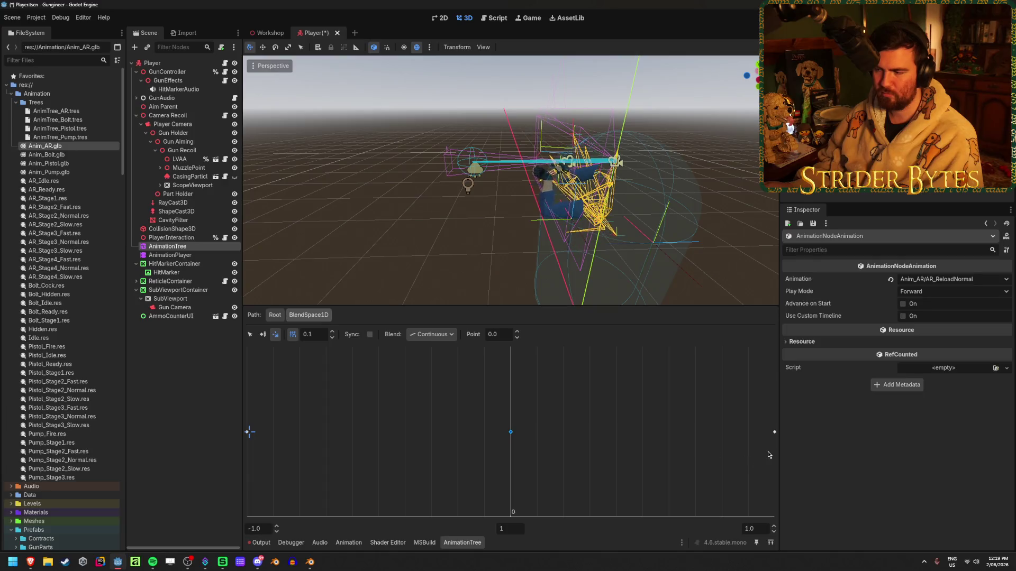
{"action": "left_click", "coordinate": [771, 453]}
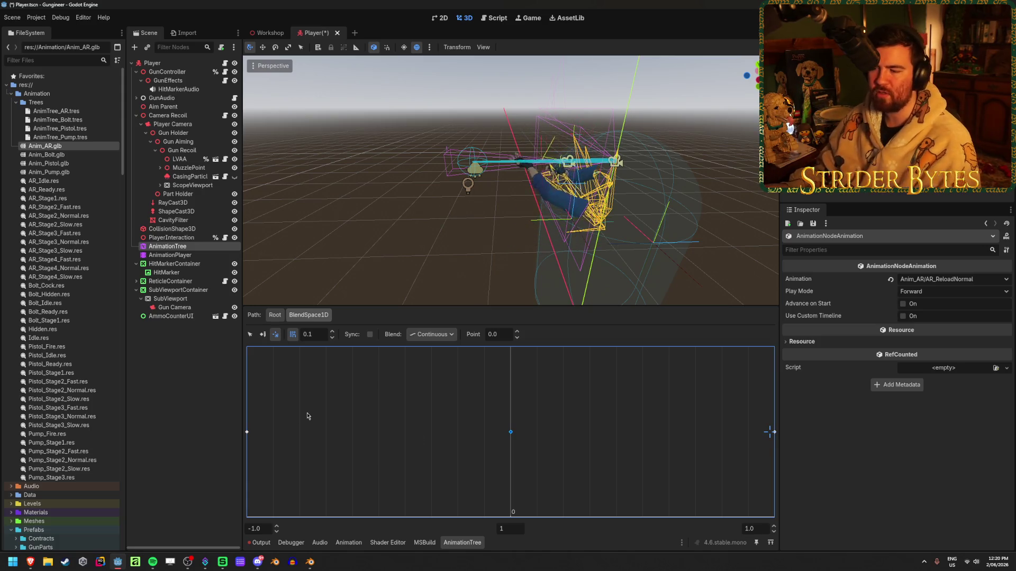
{"action": "double_click", "coordinate": [518, 334]}
{"action": "double_click", "coordinate": [518, 337]}
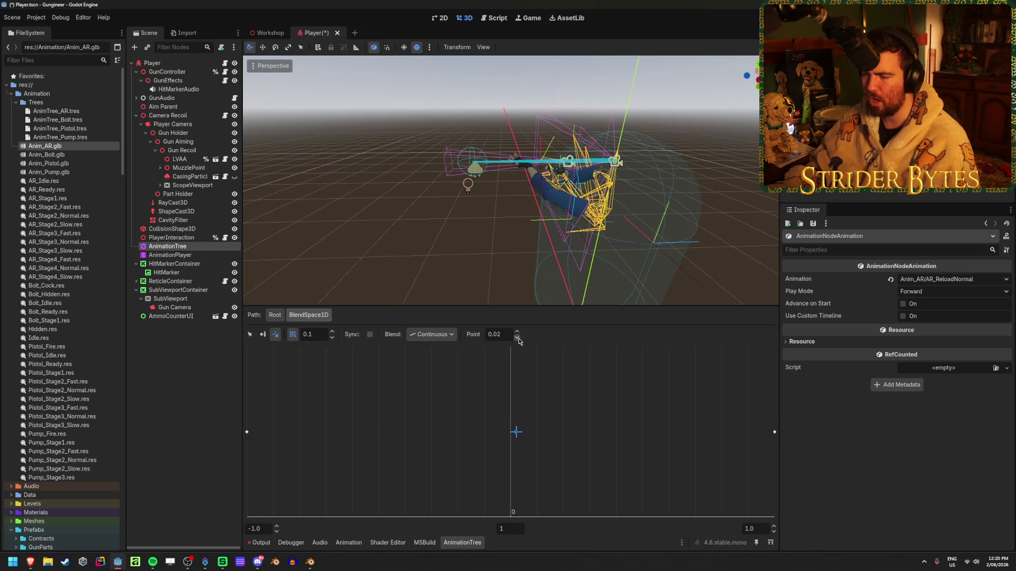
{"action": "double_click", "coordinate": [517, 337]}
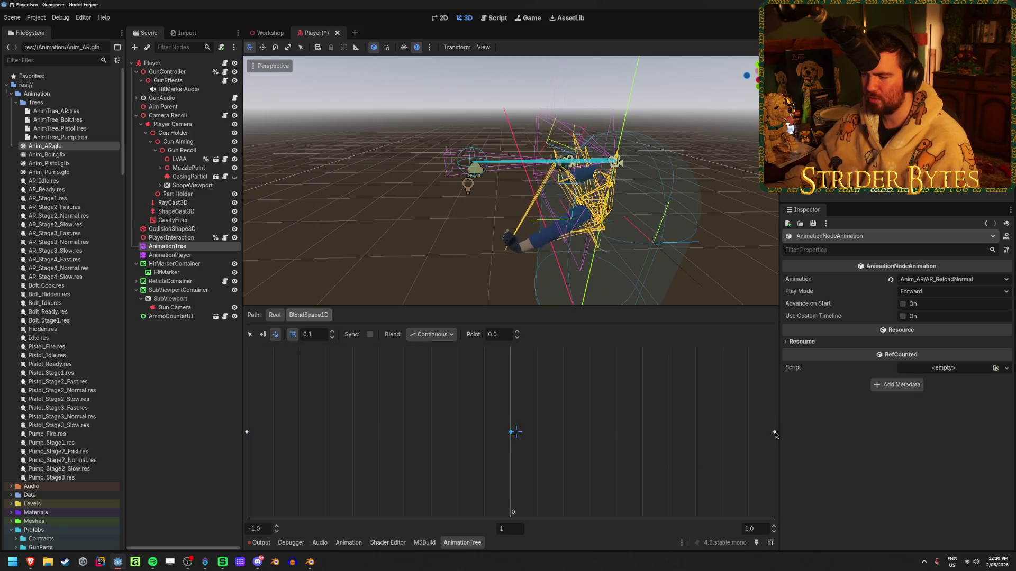
{"action": "left_click", "coordinate": [250, 334]}
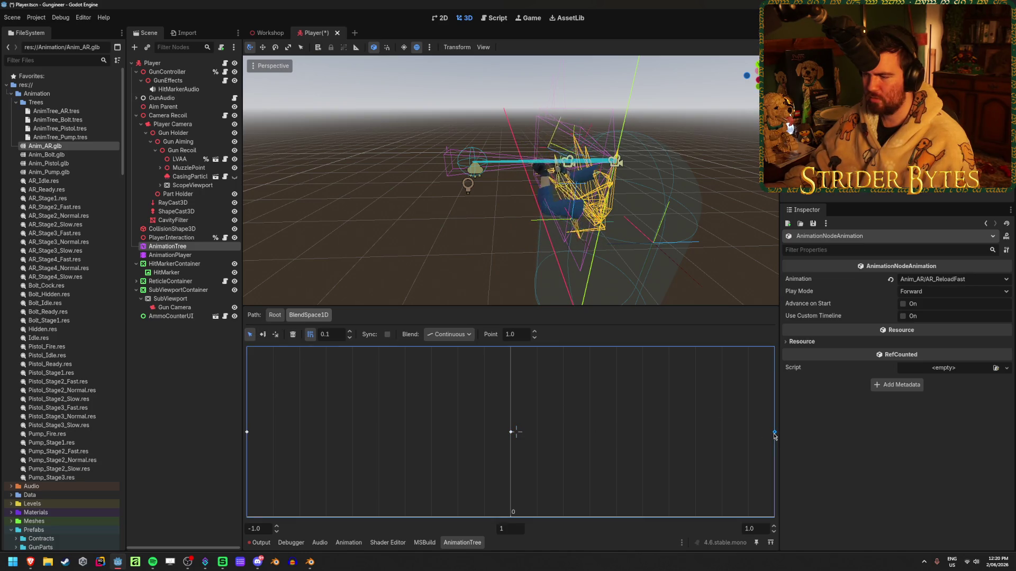
{"action": "left_click", "coordinate": [585, 408]}
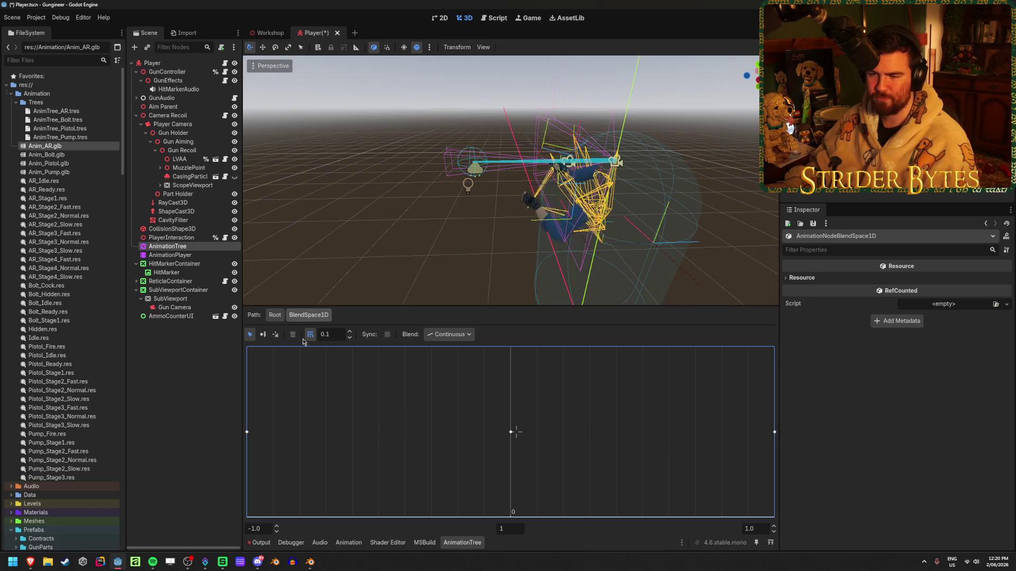
Switch the BlendSpace1D to Discrete blending and preview the pose at 1.0.
{"action": "left_click", "coordinate": [449, 335]}
{"action": "left_click", "coordinate": [449, 356]}
{"action": "left_click", "coordinate": [276, 335]}
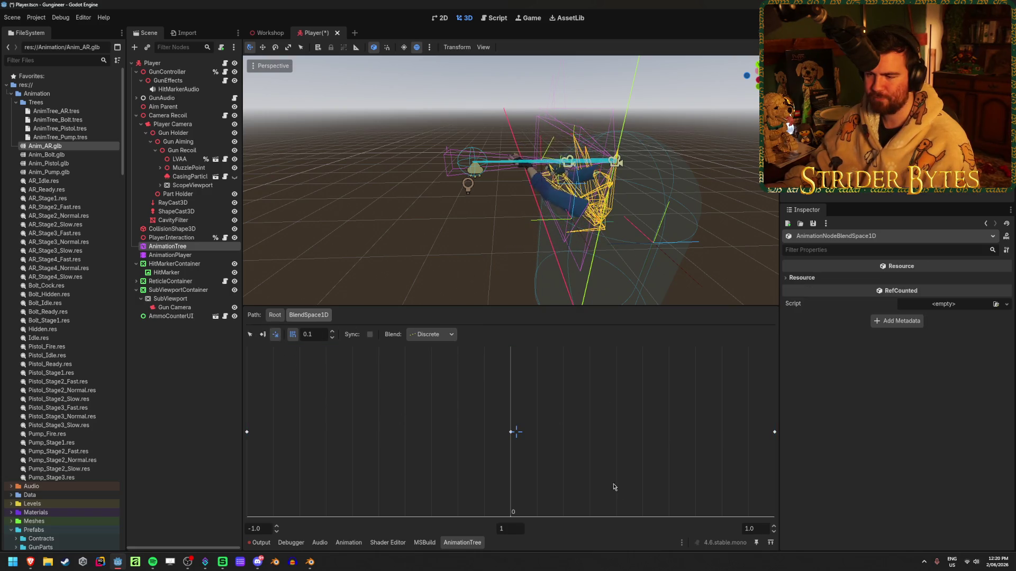
{"action": "left_click", "coordinate": [768, 431]}
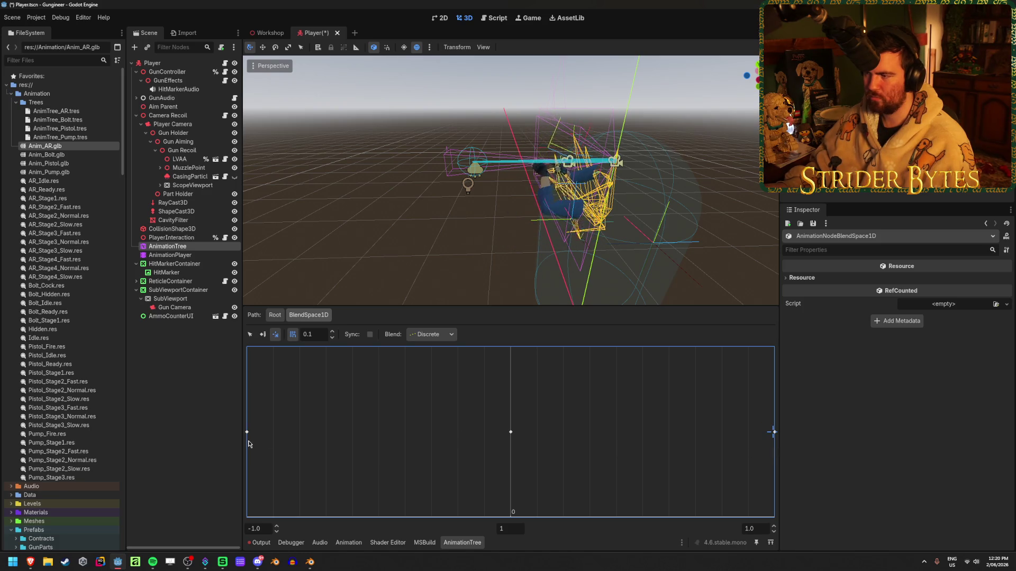
Alternate the blend position between -1.0 and 1.0 to compare the reload poses.
{"action": "left_click", "coordinate": [249, 437]}
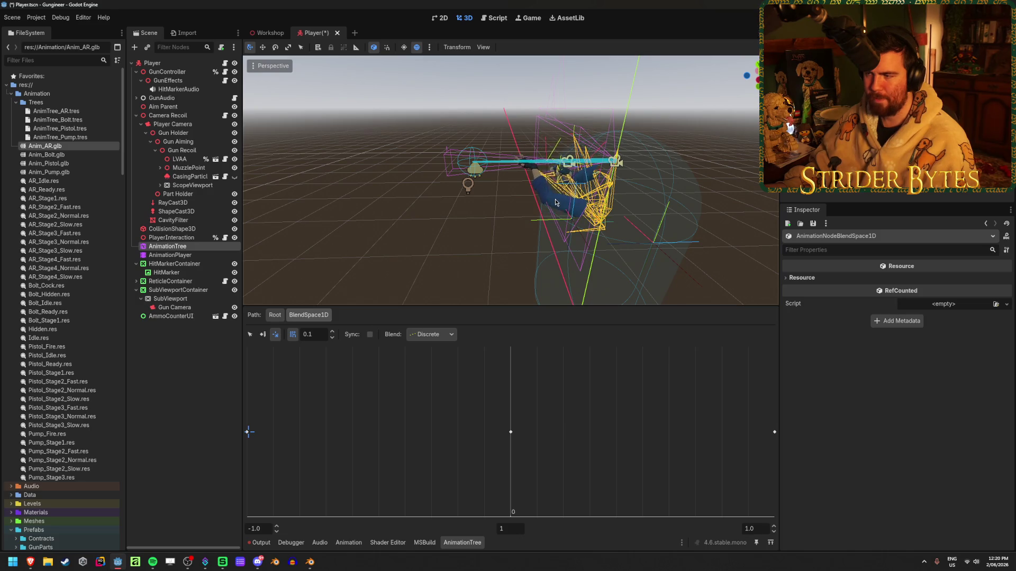
{"action": "left_click", "coordinate": [775, 442]}
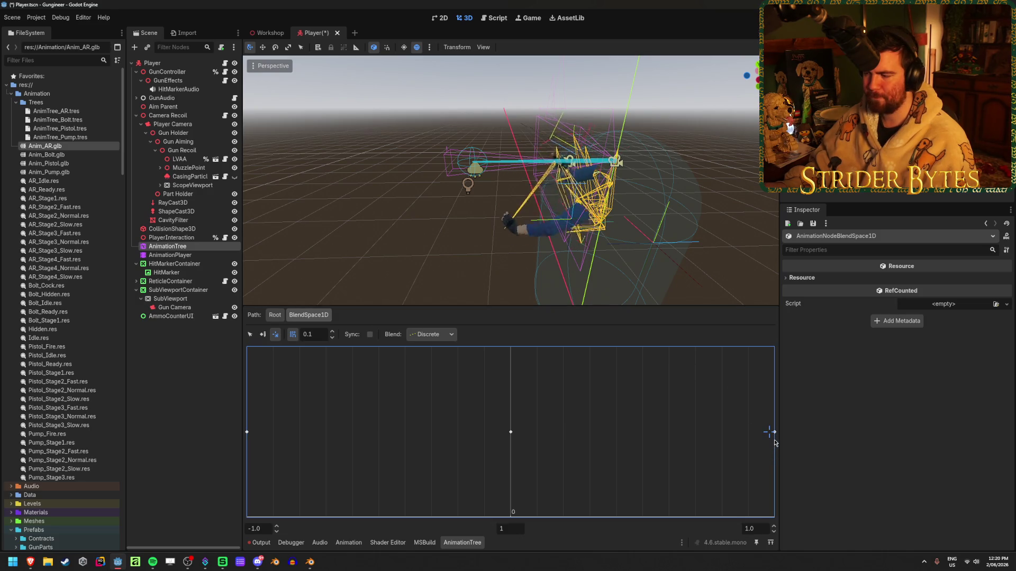
{"action": "left_click", "coordinate": [249, 440]}
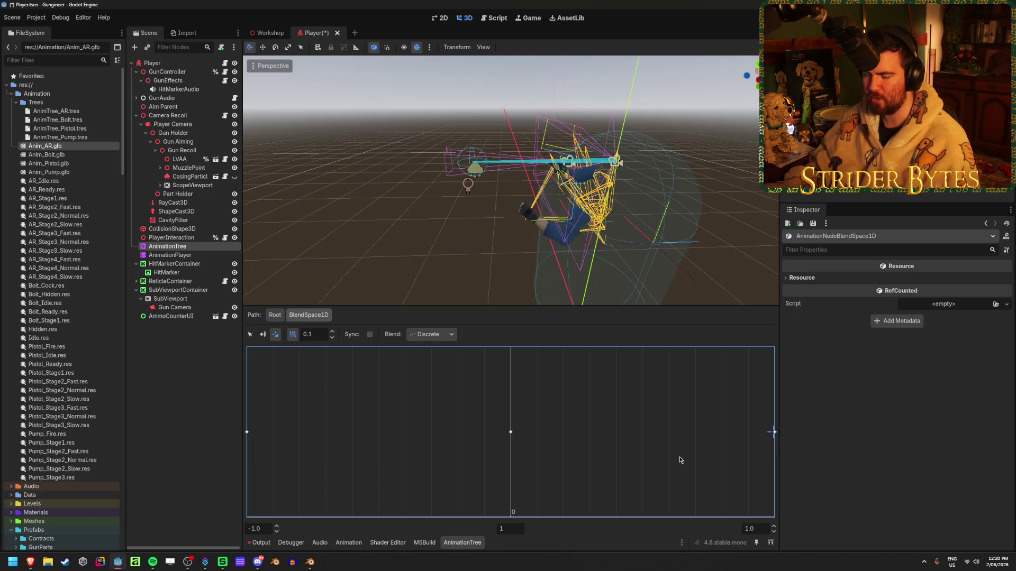
{"action": "left_click", "coordinate": [249, 443]}
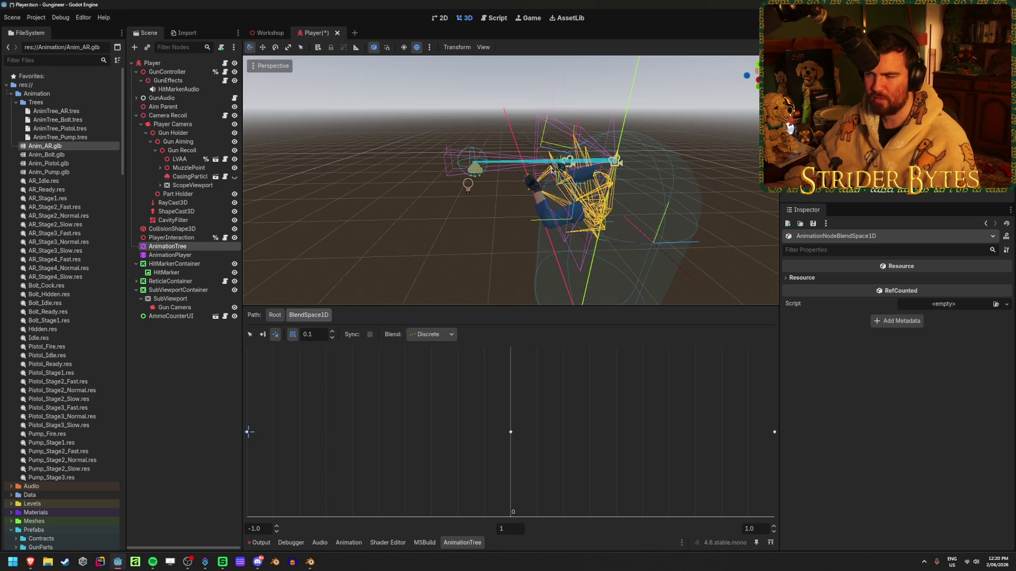
{"action": "mouse_move", "coordinate": [557, 189]}
{"action": "left_mouse_down"}
{"action": "mouse_move", "coordinate": [521, 212]}
{"action": "mouse_move", "coordinate": [482, 193]}
{"action": "left_mouse_up"}
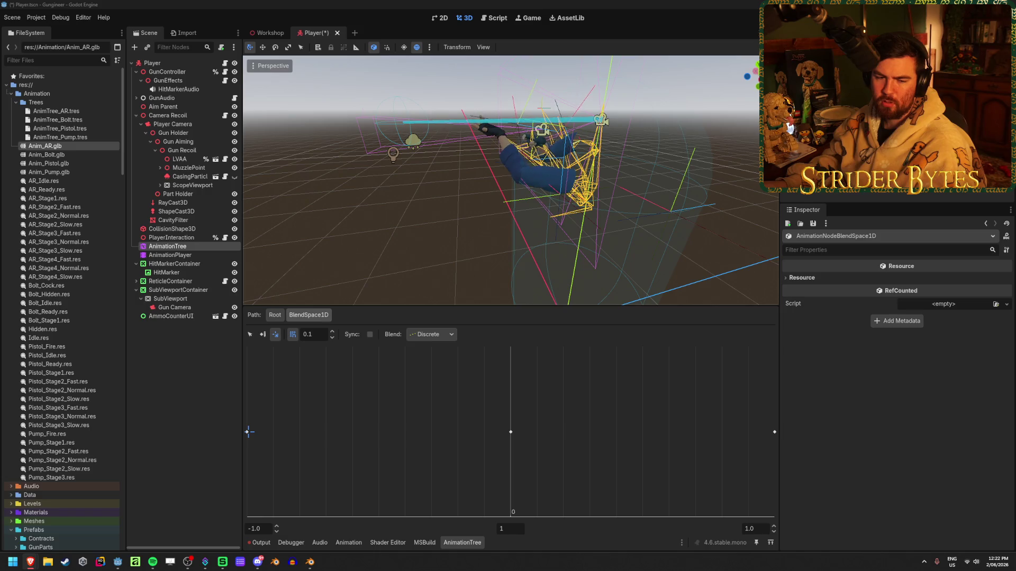
Preview another blend pose, then go up to Root and open the Stage 2 sub-state machine.
{"action": "left_click", "coordinate": [395, 389]}
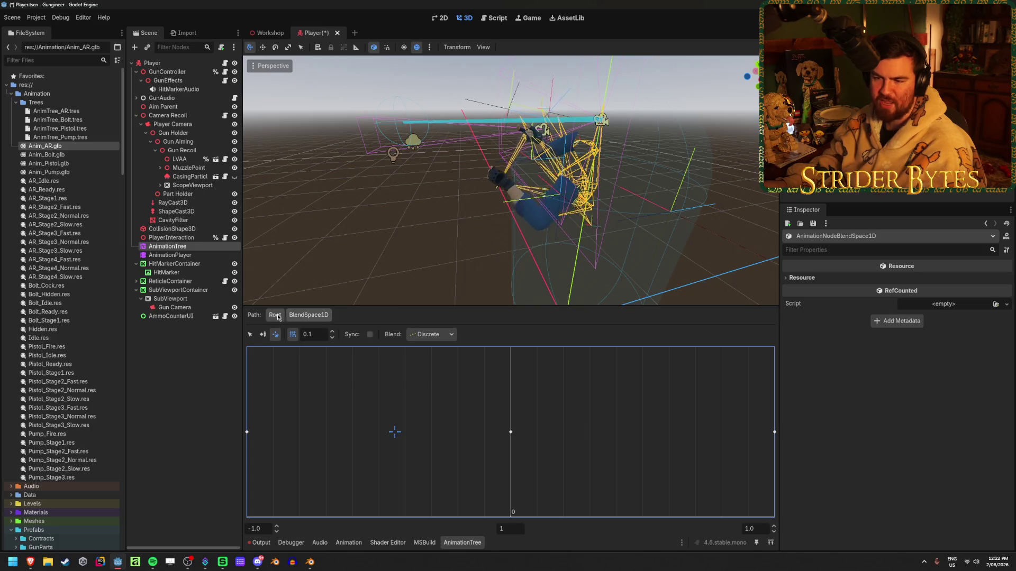
{"action": "left_click", "coordinate": [275, 315]}
{"action": "scroll", "coordinate": [477, 394], "scroll_direction": "down", "scroll_amount": 2}
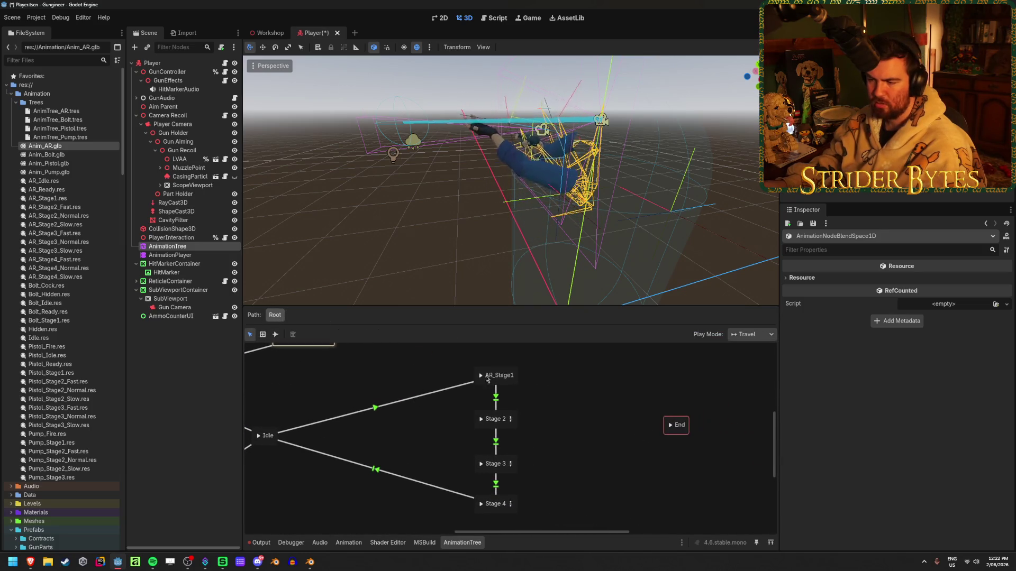
{"action": "left_click", "coordinate": [500, 417]}
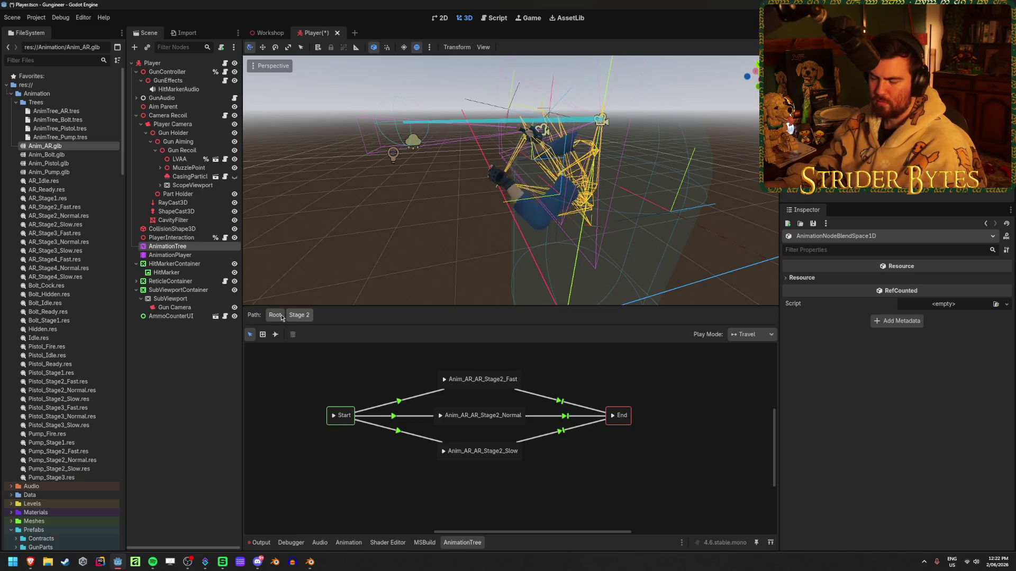
Return to Root, look inside BlendSpace1D, go back to Root, and switch to the browser.
{"action": "left_click", "coordinate": [276, 315]}
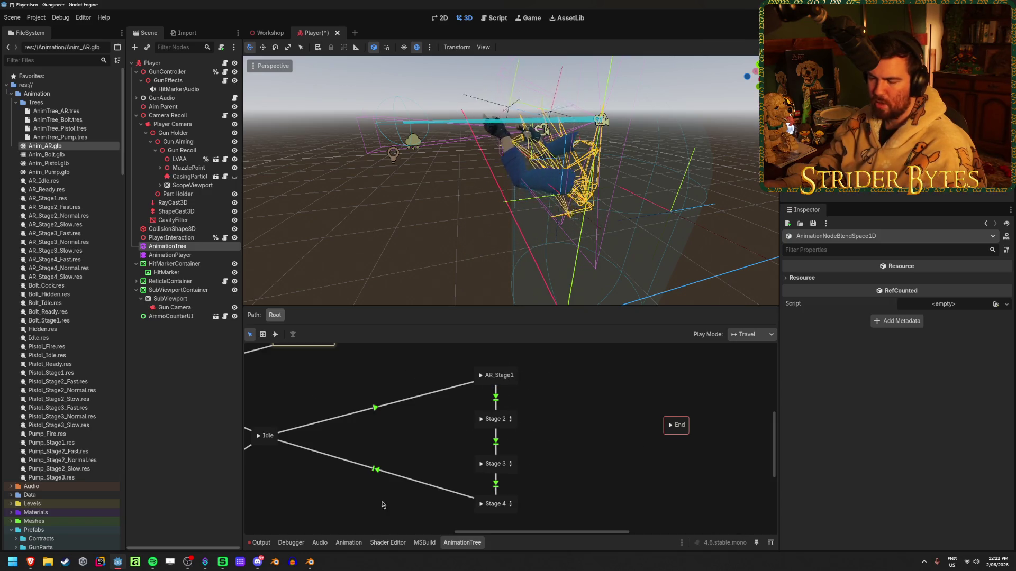
{"action": "scroll", "coordinate": [381, 392], "scroll_direction": "up", "scroll_amount": 3}
{"action": "scroll", "coordinate": [402, 391], "scroll_direction": "left", "scroll_amount": 5}
{"action": "left_click", "coordinate": [426, 391]}
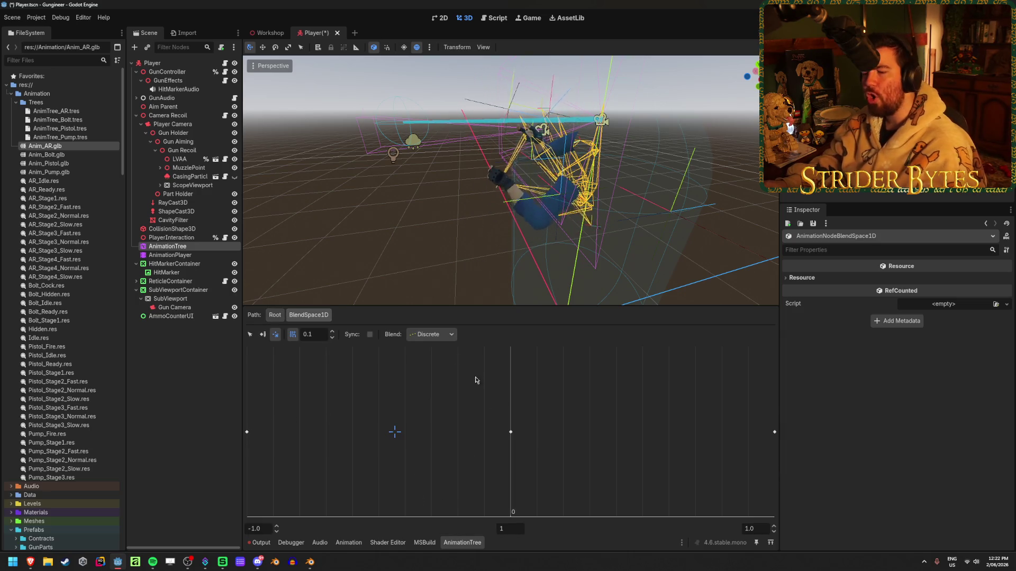
{"action": "left_click", "coordinate": [274, 315]}
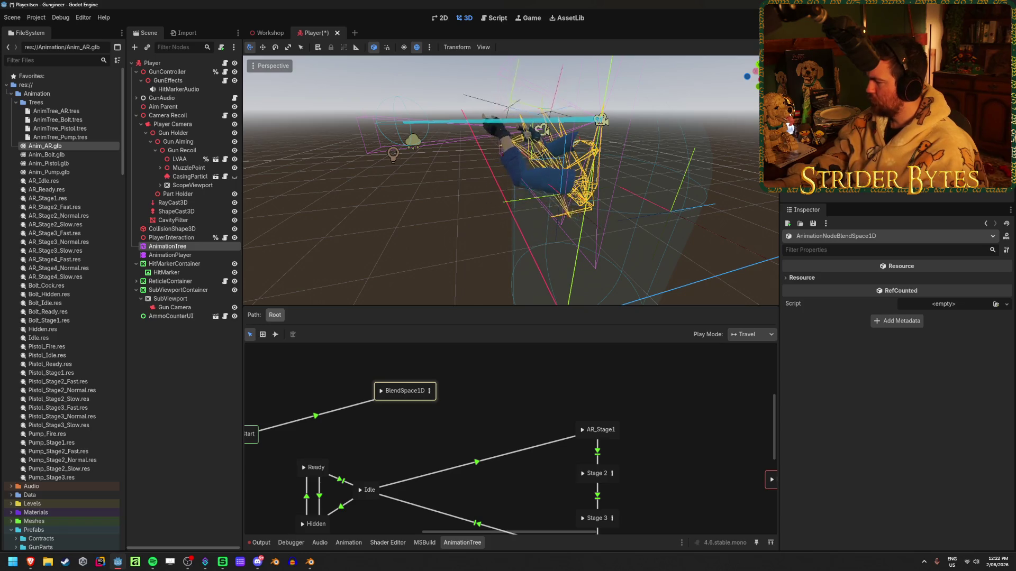
{"action": "key", "text": "alt+Tab"}
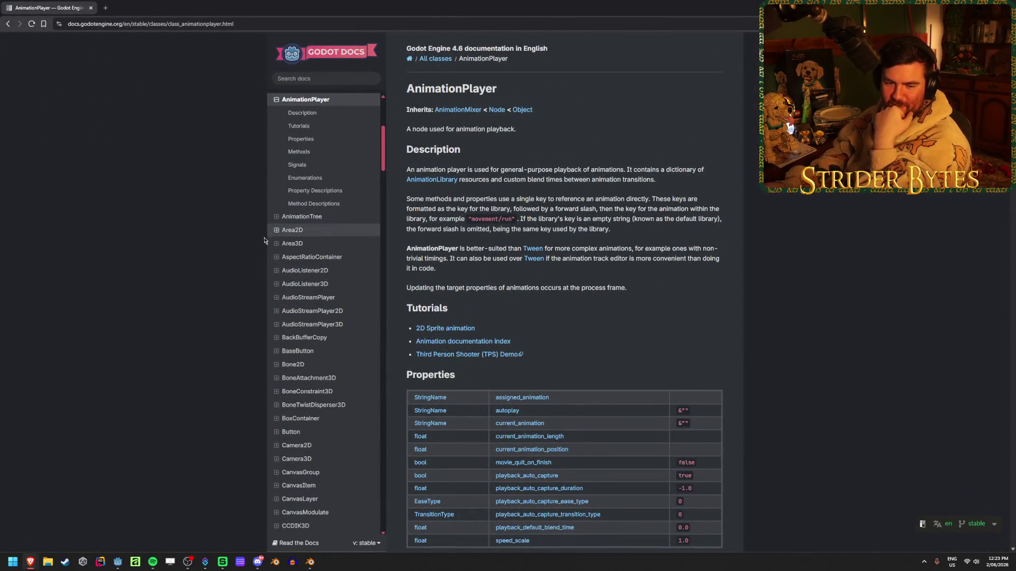
Scroll the AnimationPlayer page to Methods and jump to the seek description.
{"action": "scroll", "coordinate": [606, 358], "scroll_direction": "down", "scroll_amount": 4}
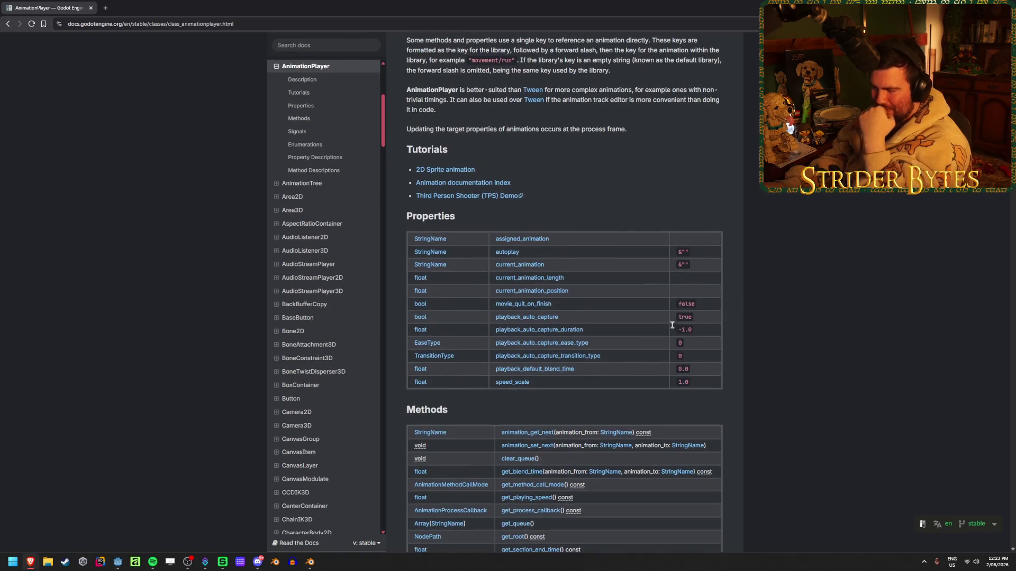
{"action": "scroll", "coordinate": [606, 358], "scroll_direction": "down", "scroll_amount": 10}
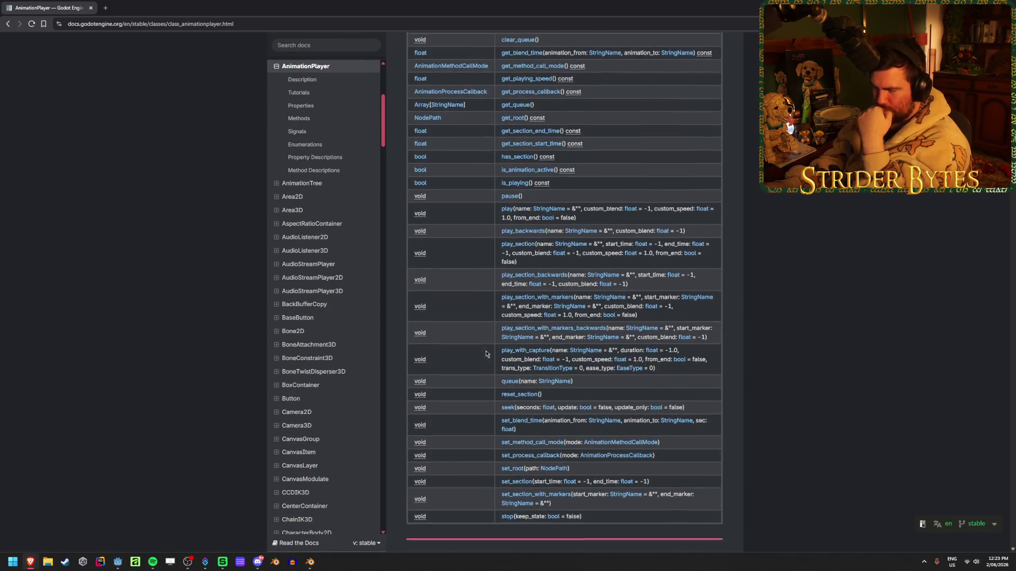
{"action": "left_click", "coordinate": [507, 312]}
Highlight passages of the seek description about update behaviour and seeking.
{"action": "scroll", "coordinate": [507, 212], "scroll_direction": "up", "scroll_amount": 2}
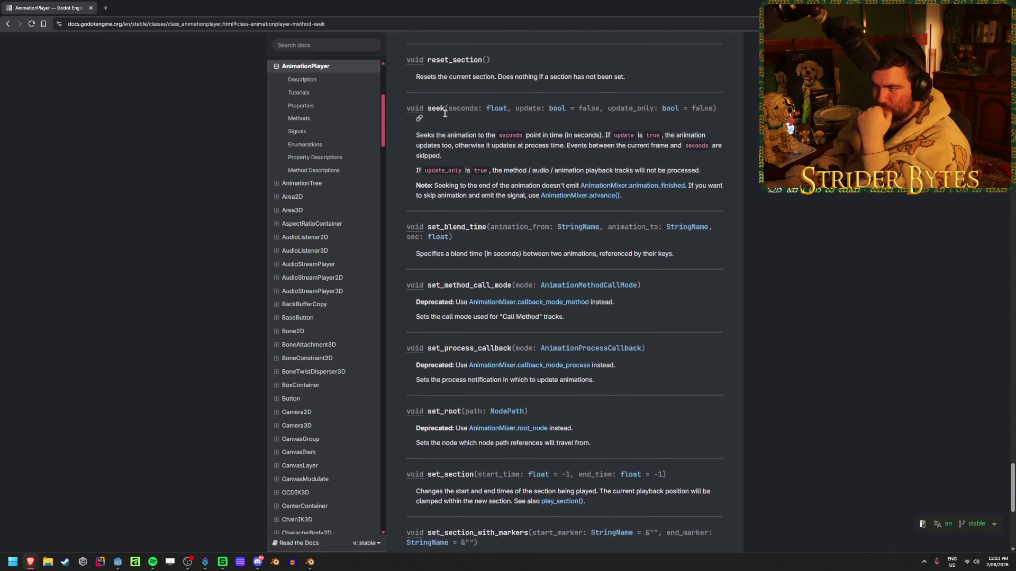
{"action": "left_click_drag", "start_coordinate": [423, 143], "coordinate": [521, 143]}
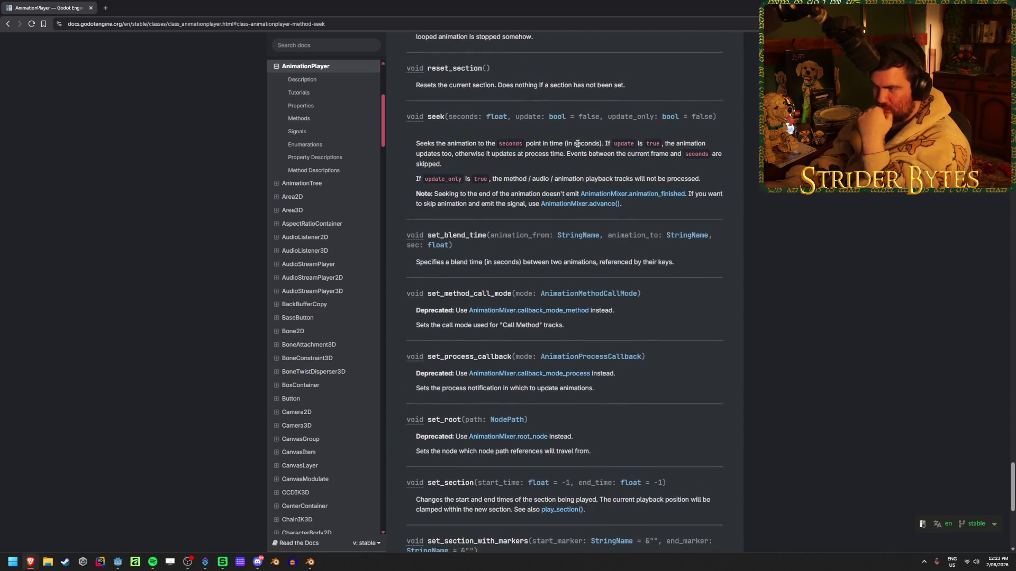
{"action": "left_click_drag", "start_coordinate": [584, 143], "coordinate": [685, 144]}
{"action": "left_click", "coordinate": [731, 144]}
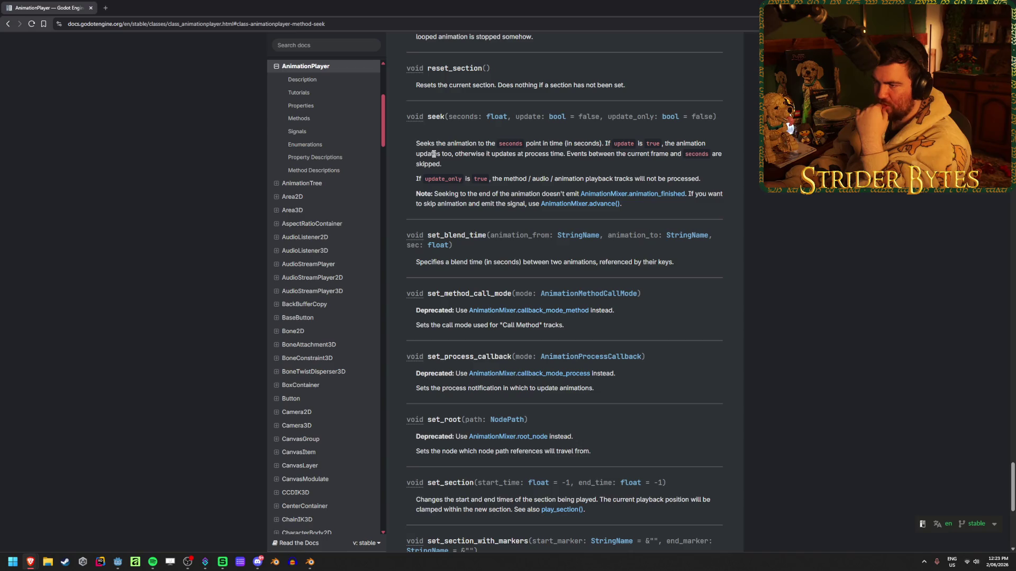
{"action": "left_click_drag", "start_coordinate": [433, 154], "coordinate": [666, 152]}
{"action": "left_click", "coordinate": [667, 152]}
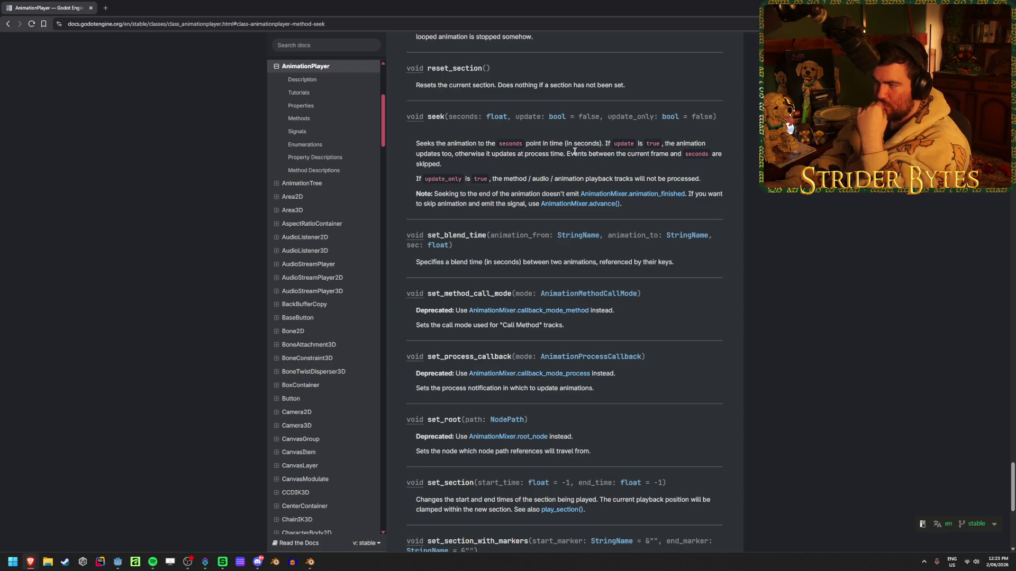
{"action": "mouse_move", "coordinate": [584, 153]}
{"action": "left_mouse_down"}
{"action": "mouse_move", "coordinate": [711, 154]}
{"action": "mouse_move", "coordinate": [379, 150]}
{"action": "mouse_move", "coordinate": [507, 153]}
{"action": "left_mouse_up"}
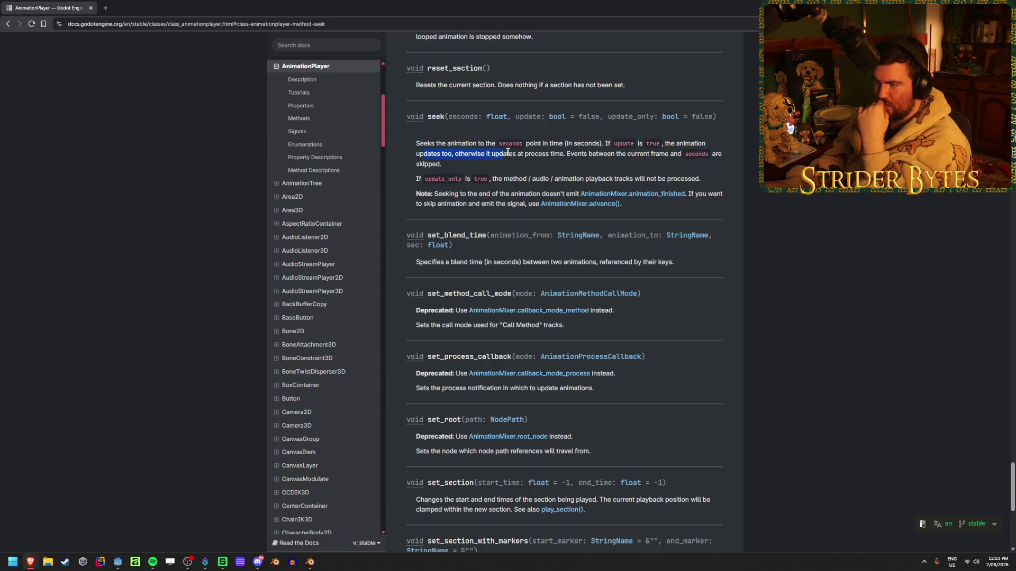
{"action": "left_click", "coordinate": [508, 152]}
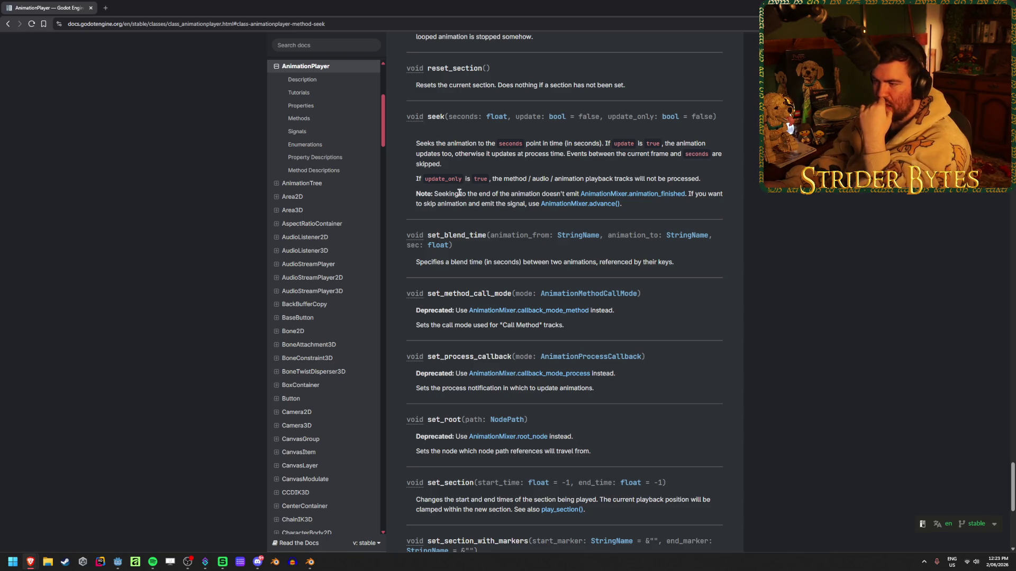
{"action": "left_click_drag", "start_coordinate": [479, 194], "coordinate": [532, 194]}
{"action": "left_click", "coordinate": [532, 194]}
Highlight the first sentence of the seek method's description.
{"action": "scroll", "coordinate": [690, 139], "scroll_direction": "up", "scroll_amount": 2}
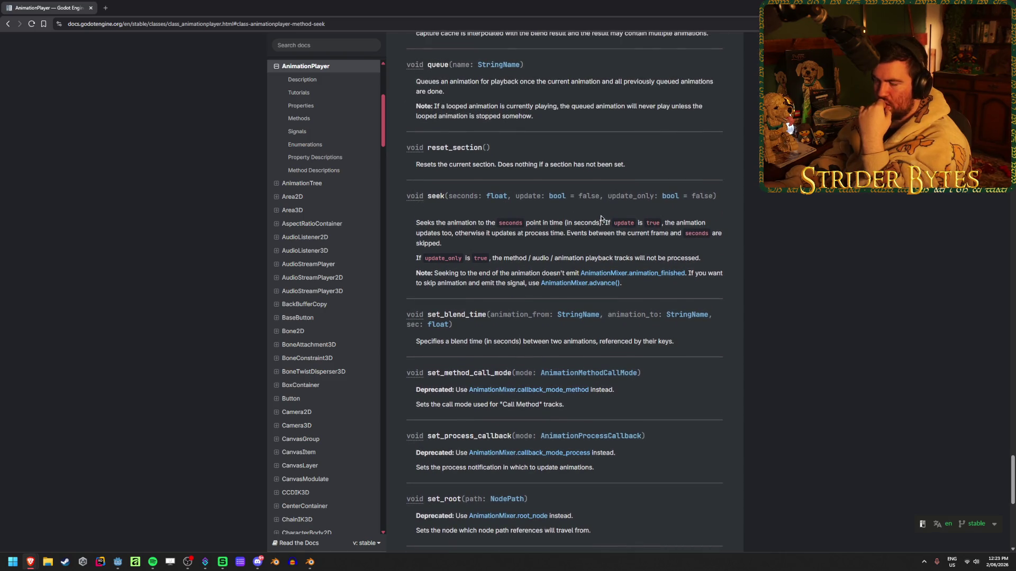
{"action": "left_click_drag", "start_coordinate": [569, 225], "coordinate": [500, 223]}
{"action": "left_click_drag", "start_coordinate": [605, 223], "coordinate": [416, 223]}
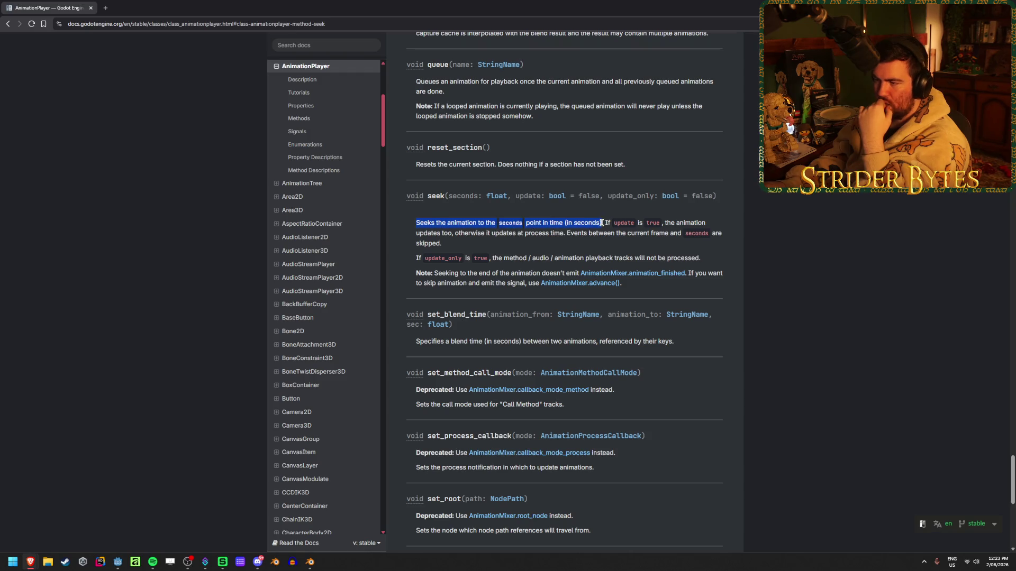
{"action": "left_click", "coordinate": [598, 222]}
{"action": "mouse_move", "coordinate": [598, 223]}
{"action": "left_mouse_down"}
{"action": "mouse_move", "coordinate": [406, 218]}
{"action": "mouse_move", "coordinate": [612, 223]}
{"action": "left_mouse_up"}
{"action": "left_click", "coordinate": [406, 218]}
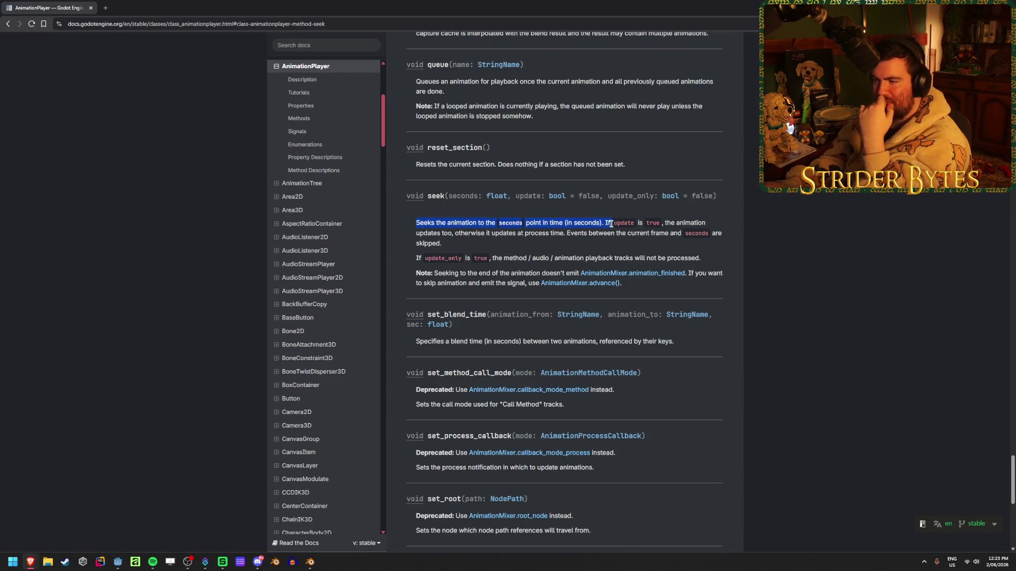
{"action": "left_click", "coordinate": [603, 224]}
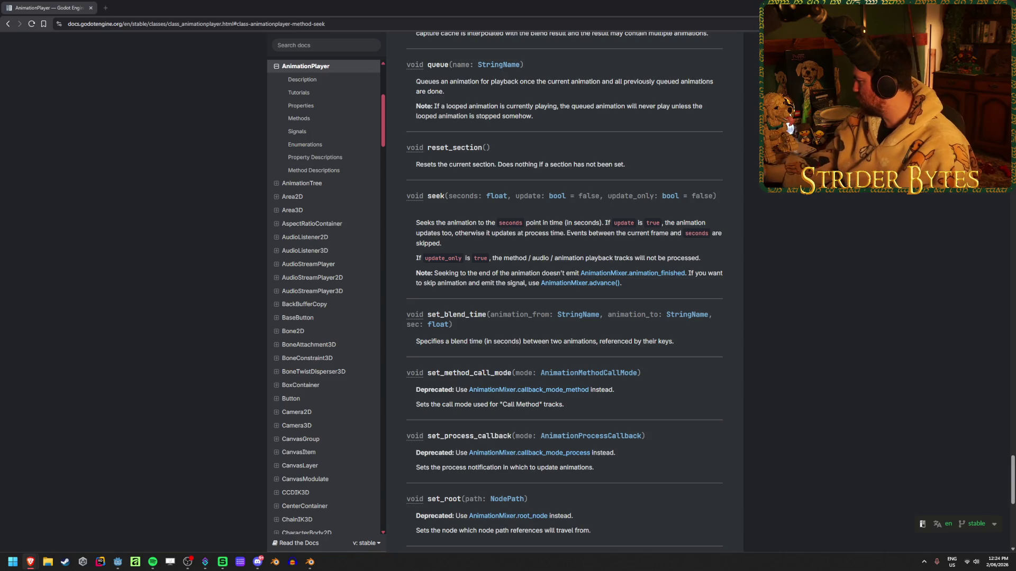
{"action": "key", "text": "alt+Tab"}
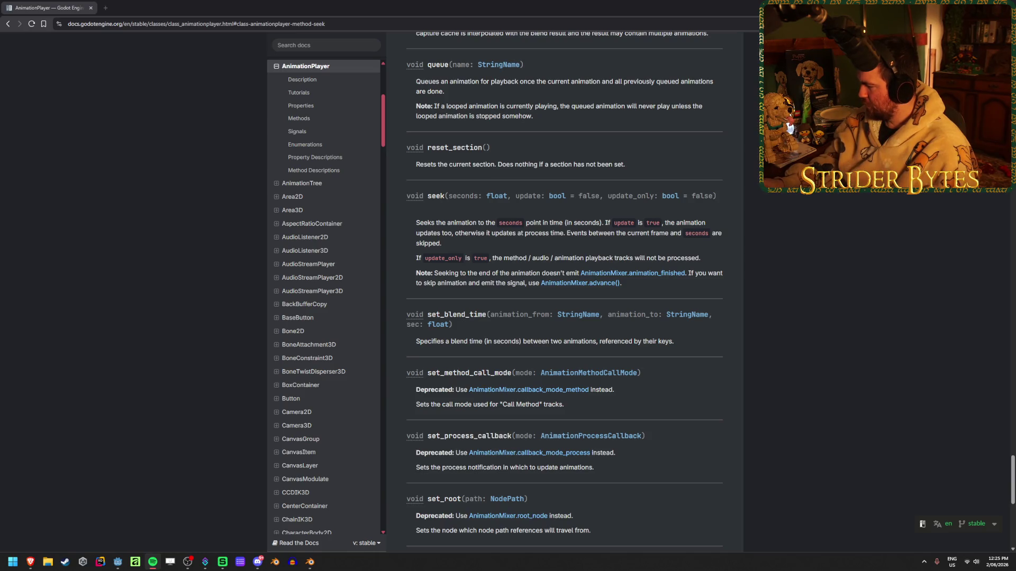
{"action": "key", "text": "alt+Tab"}
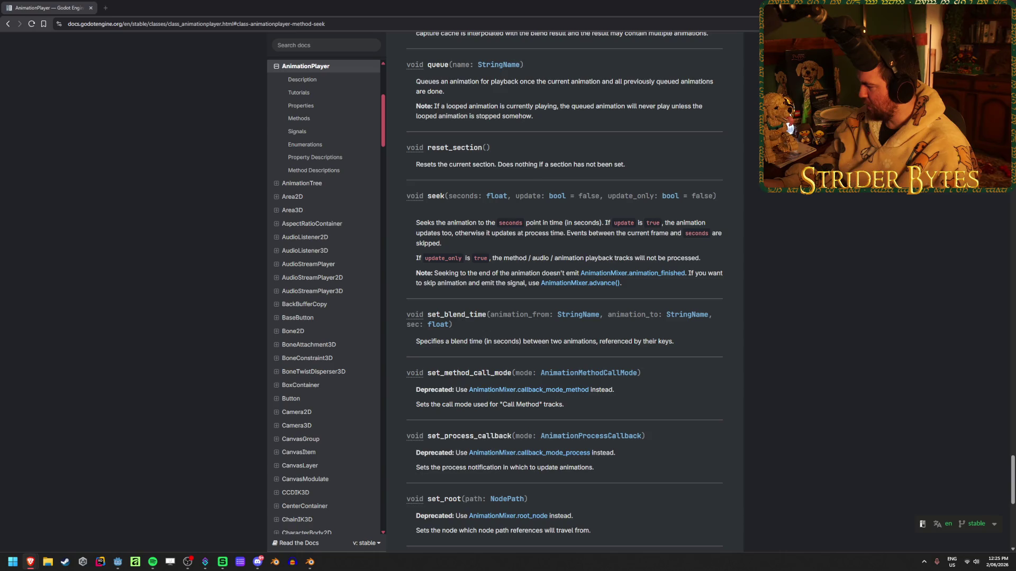
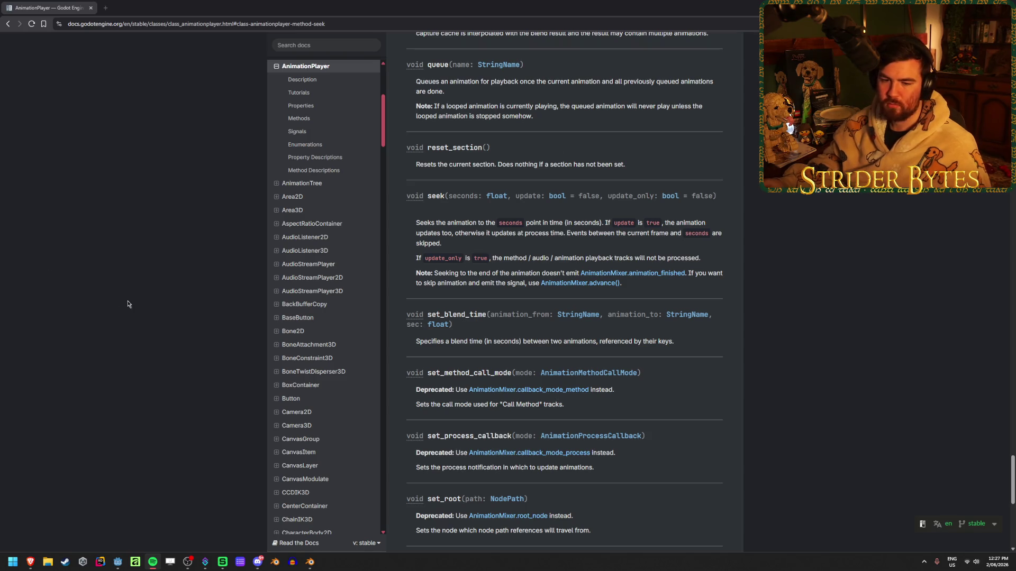
Back in Godot, close the AnimationPlayer and BlendSpace1D docs browser windows.
{"action": "key", "text": "alt+Tab"}
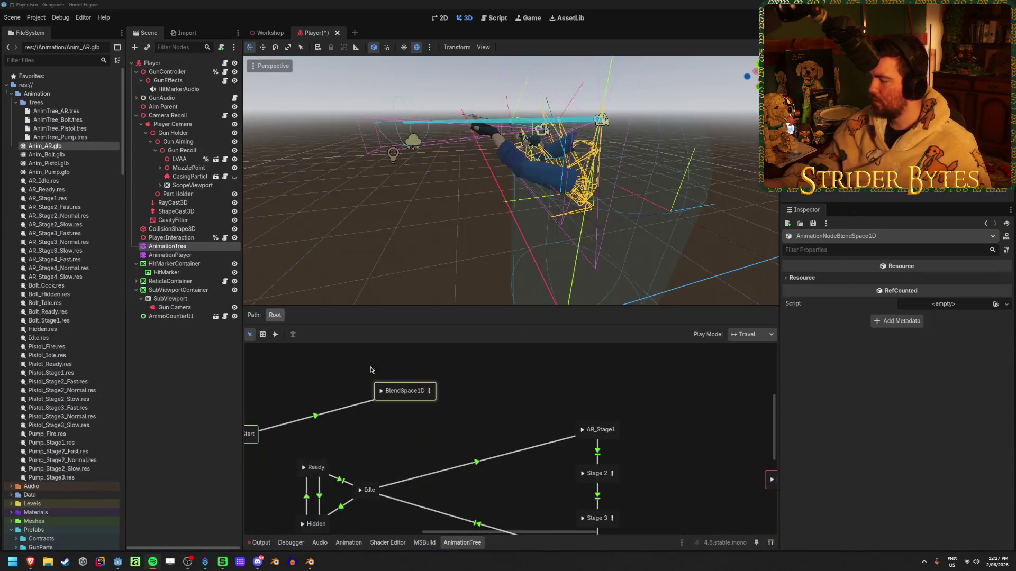
{"action": "mouse_move", "coordinate": [30, 562]}
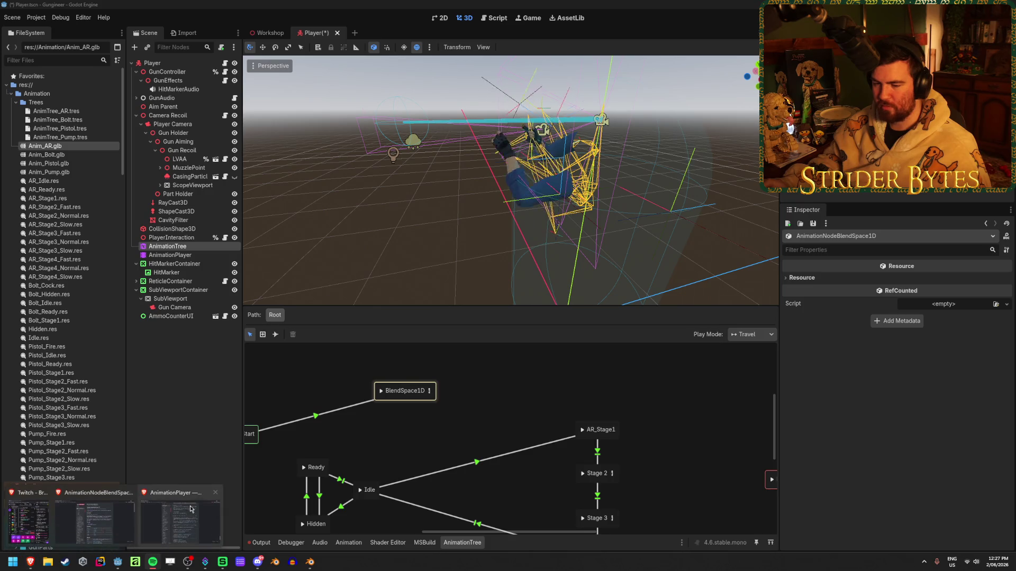
{"action": "left_click", "coordinate": [216, 493]}
{"action": "left_click", "coordinate": [130, 492]}
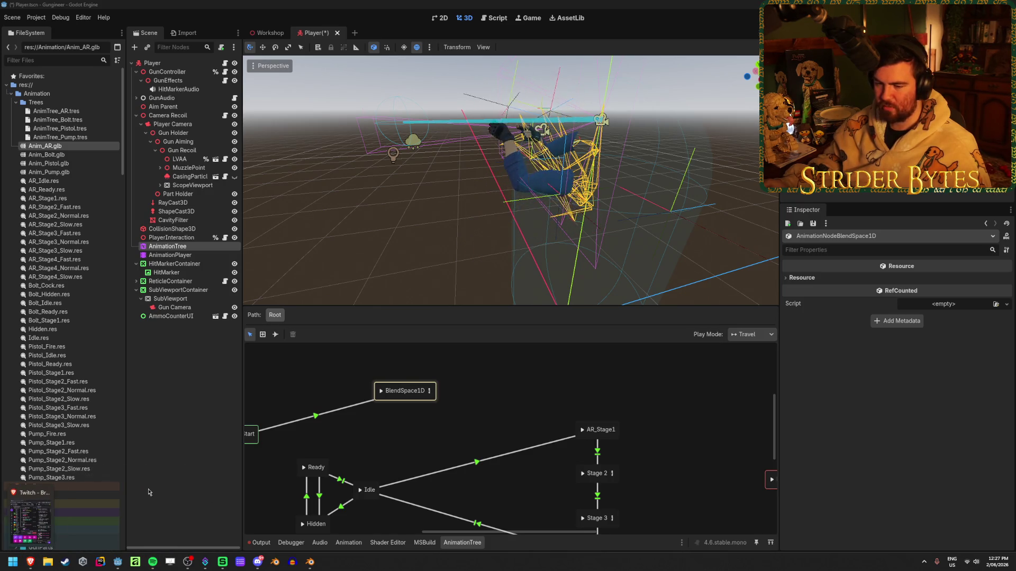
{"action": "left_click", "coordinate": [148, 493]}
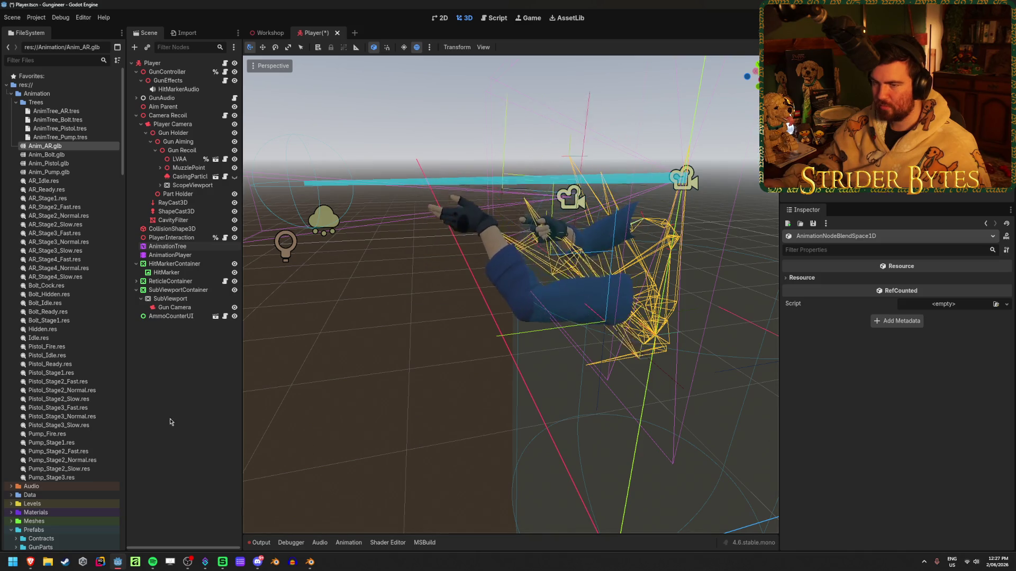
Remove the Start→BlendSpace1D transition and BlendSpace1D state from the AnimationTree, then save the Player scene.
{"action": "left_click", "coordinate": [177, 247]}
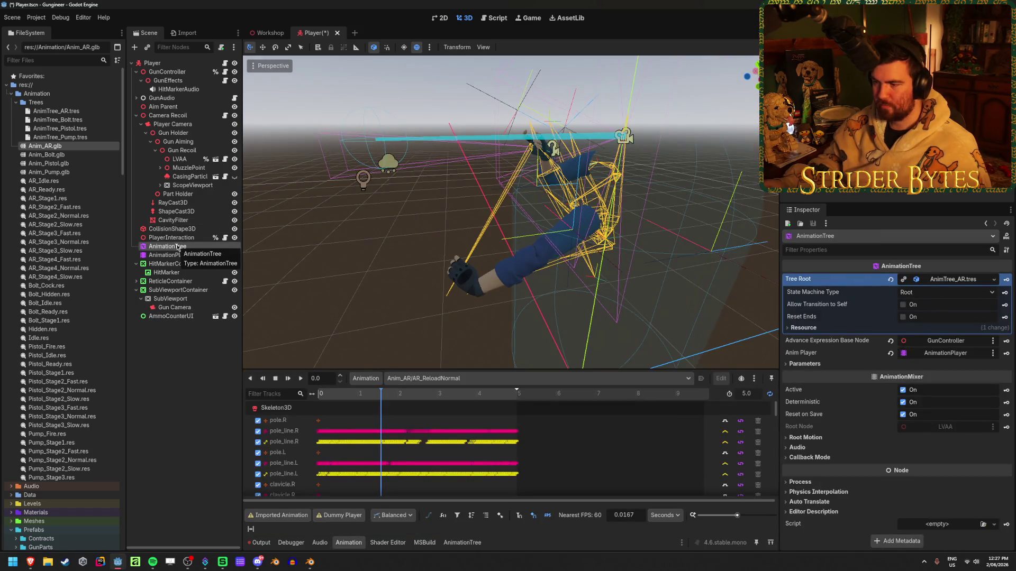
{"action": "left_click", "coordinate": [462, 542]}
{"action": "left_click", "coordinate": [412, 396]}
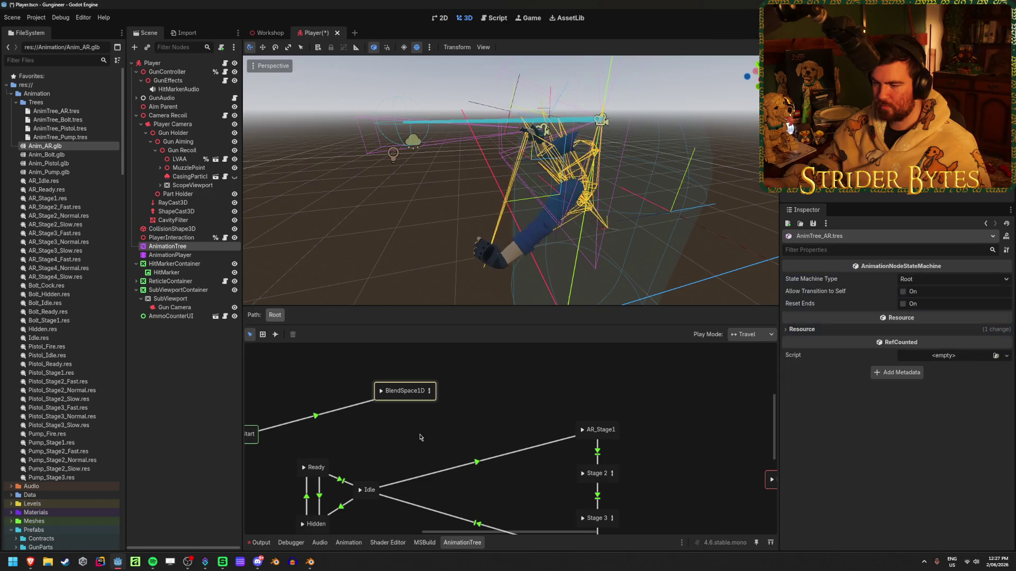
{"action": "left_click", "coordinate": [418, 407]}
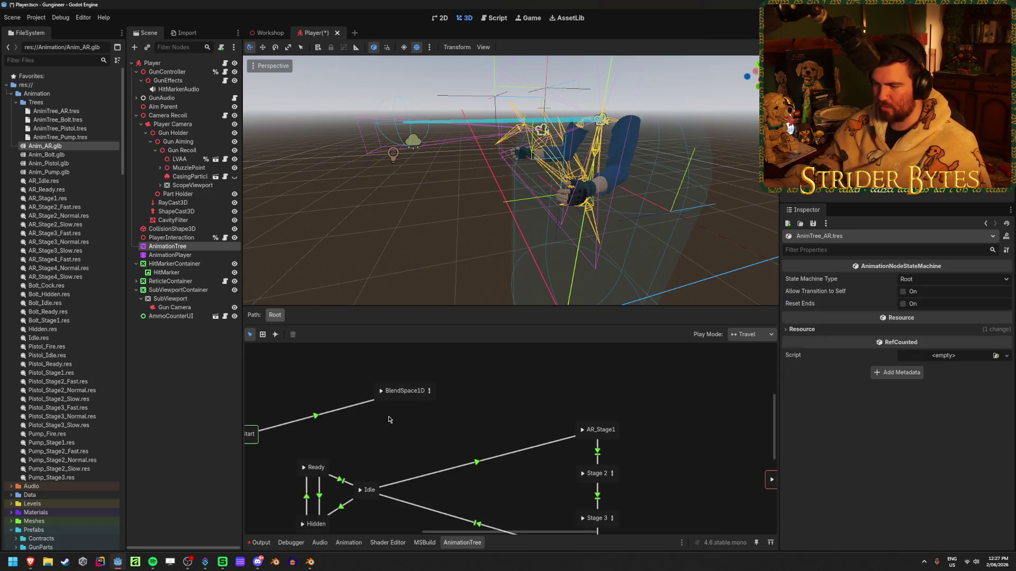
{"action": "key", "text": "ctrl+z"}
{"action": "key", "text": "ctrl+z"}
{"action": "key", "text": "ctrl+z"}
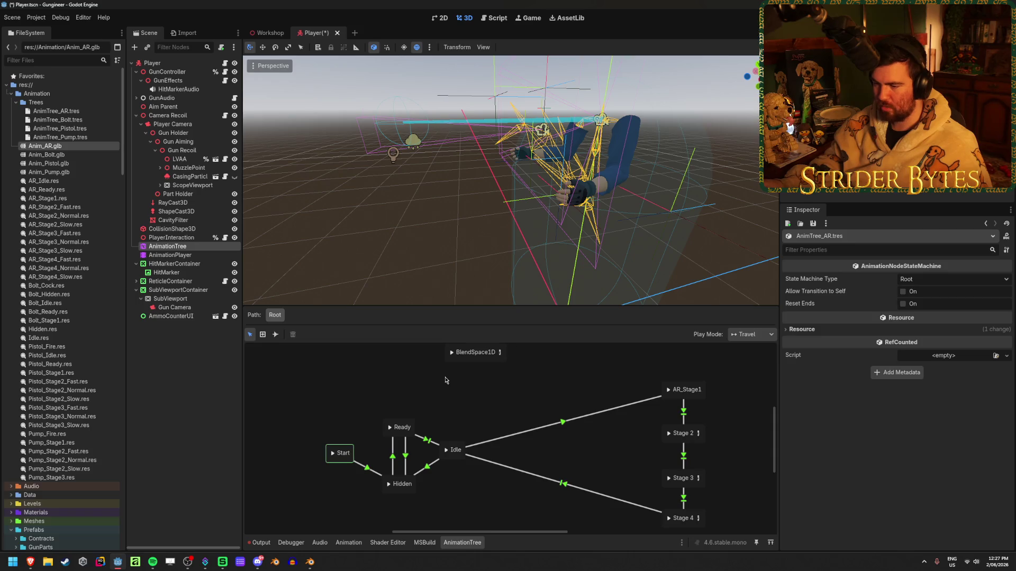
{"action": "key", "text": "ctrl+z"}
{"action": "key", "text": "ctrl+s"}
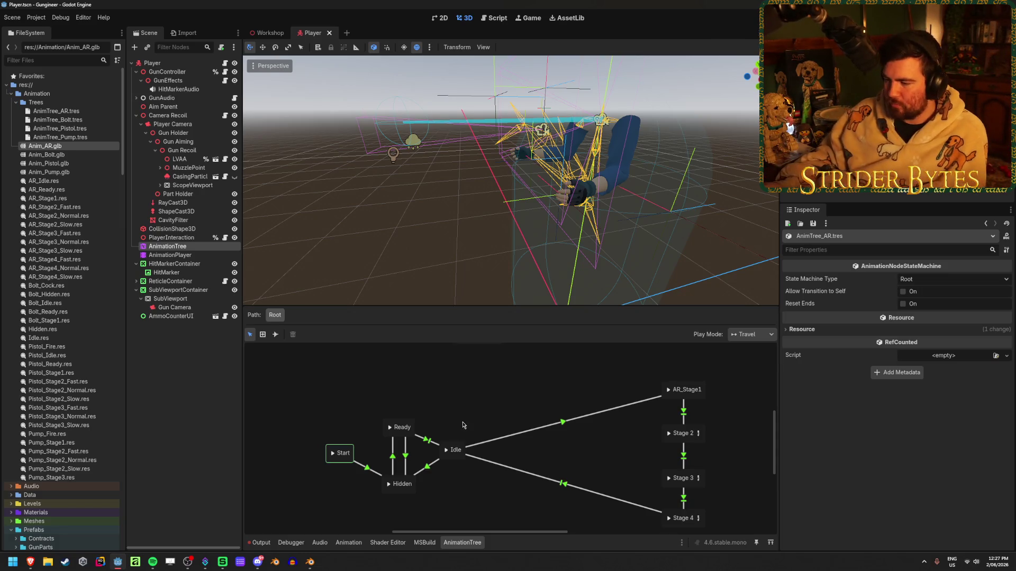
{"action": "left_click", "coordinate": [310, 562]}
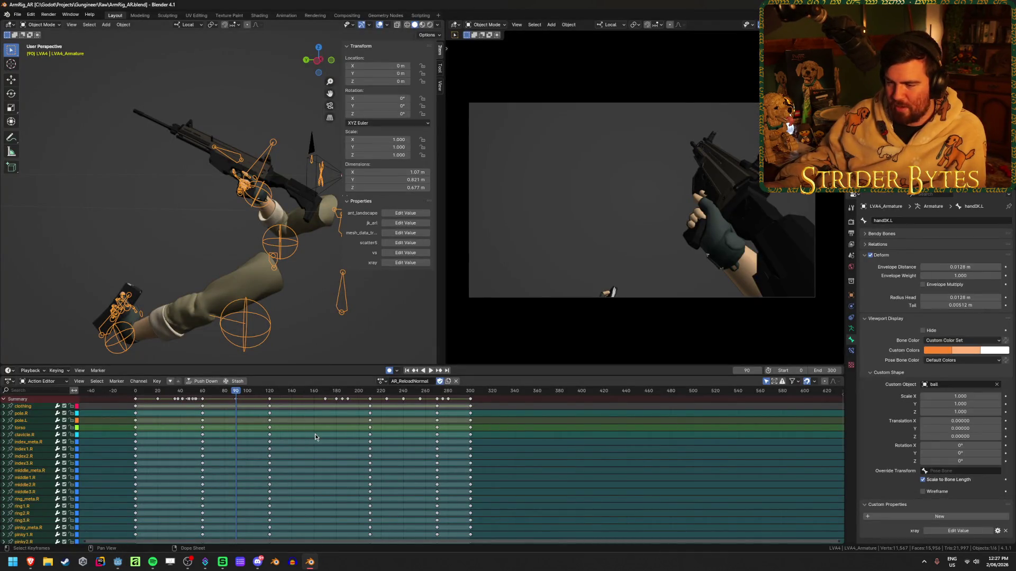
Preview the AR_ReloadFast, AR_Ready and AR_ReloadSlow actions in the Action Editor.
{"action": "left_click", "coordinate": [439, 381]}
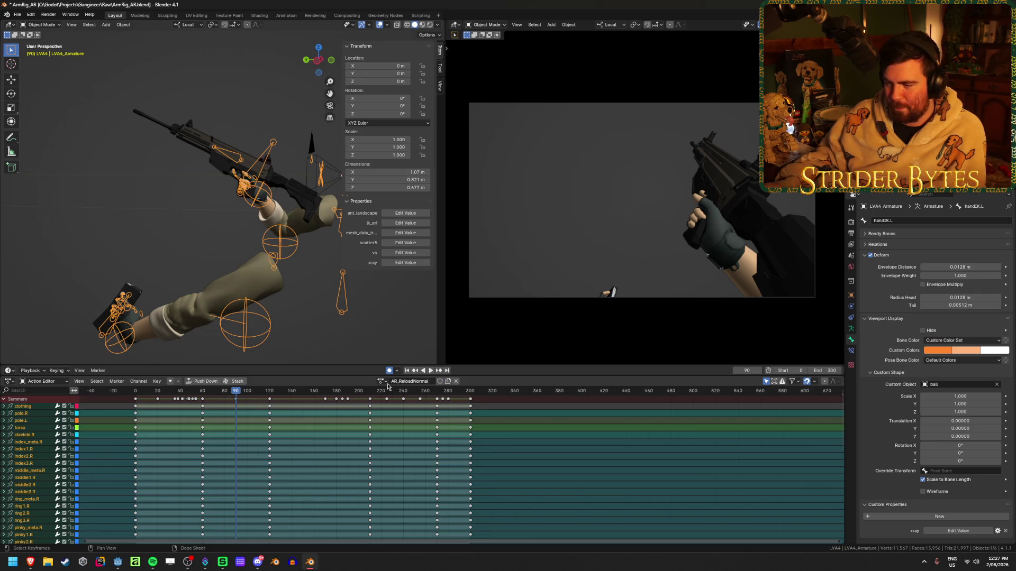
{"action": "left_click", "coordinate": [381, 381]}
{"action": "left_click", "coordinate": [397, 408]}
{"action": "left_click", "coordinate": [381, 381]}
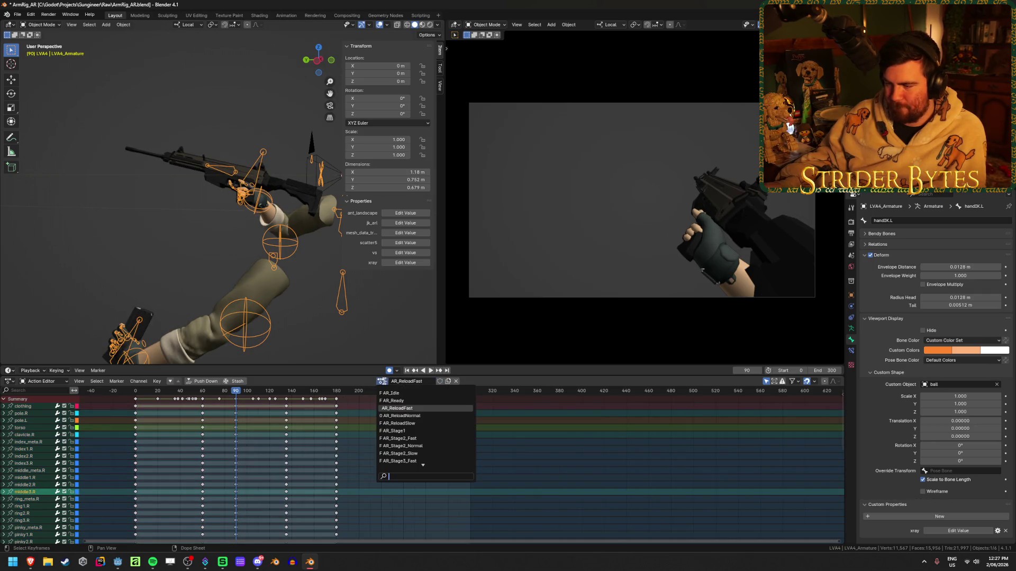
{"action": "left_click", "coordinate": [392, 401]}
{"action": "left_click", "coordinate": [381, 381]}
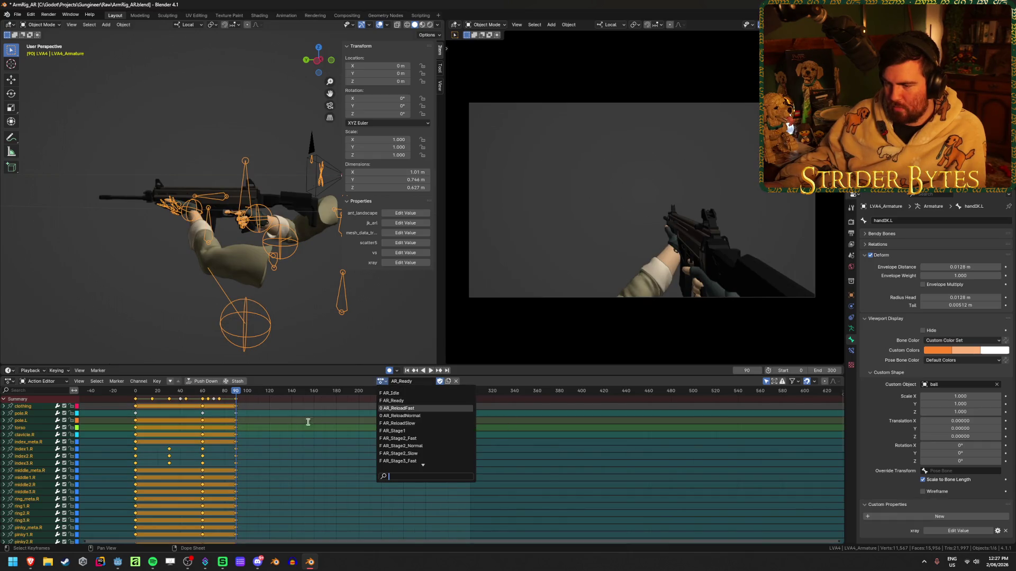
{"action": "mouse_move", "coordinate": [136, 394]}
{"action": "left_mouse_down"}
{"action": "mouse_move", "coordinate": [201, 394]}
{"action": "mouse_move", "coordinate": [136, 394]}
{"action": "left_mouse_up"}
{"action": "left_click", "coordinate": [381, 385]}
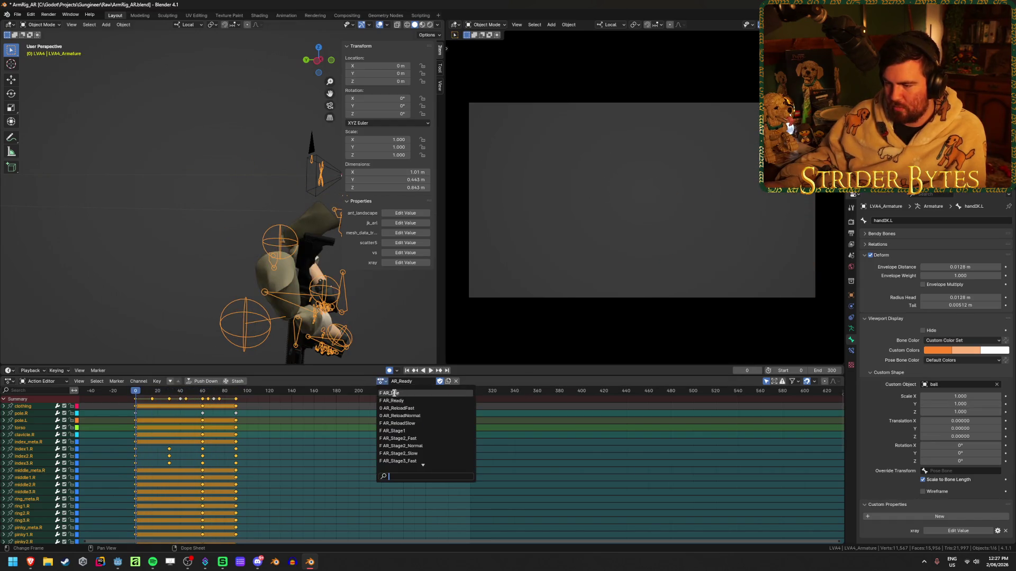
{"action": "left_click", "coordinate": [426, 415]}
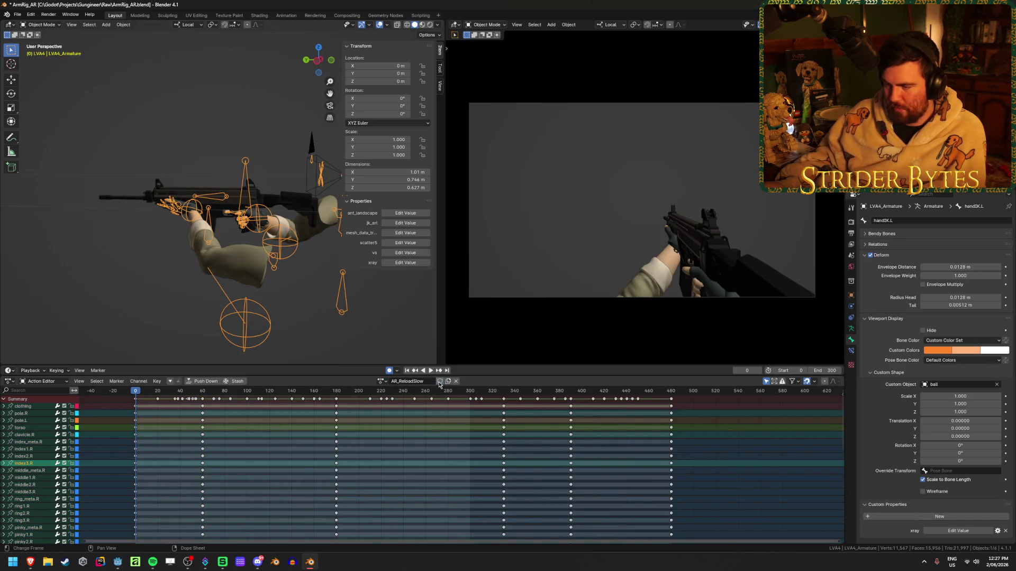
Save the rig, reload AR_ReloadNormal, and switch the lower area to Nonlinear Animation.
{"action": "key", "text": "ctrl+s"}
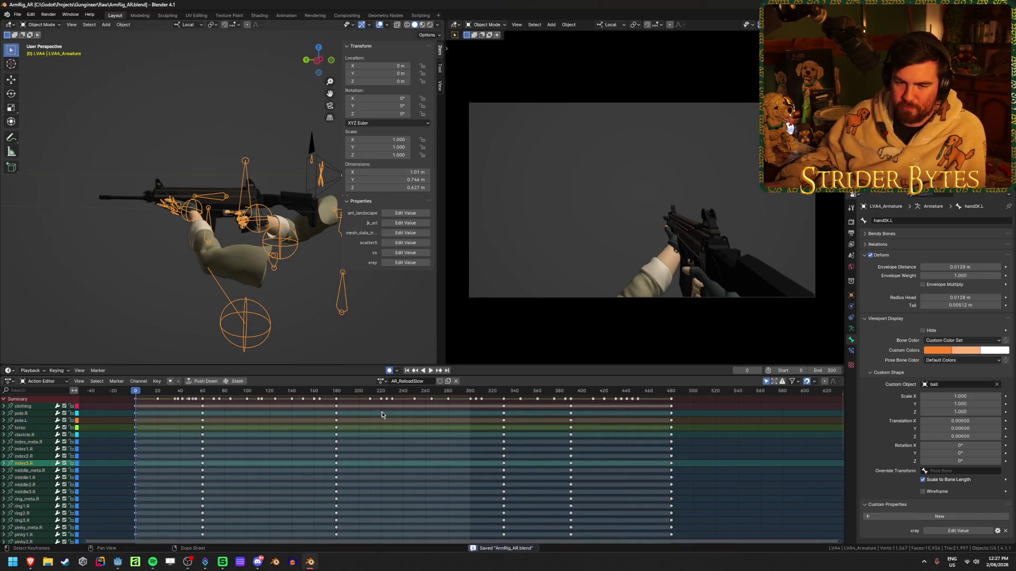
{"action": "left_click_drag", "start_coordinate": [408, 419], "coordinate": [312, 454]}
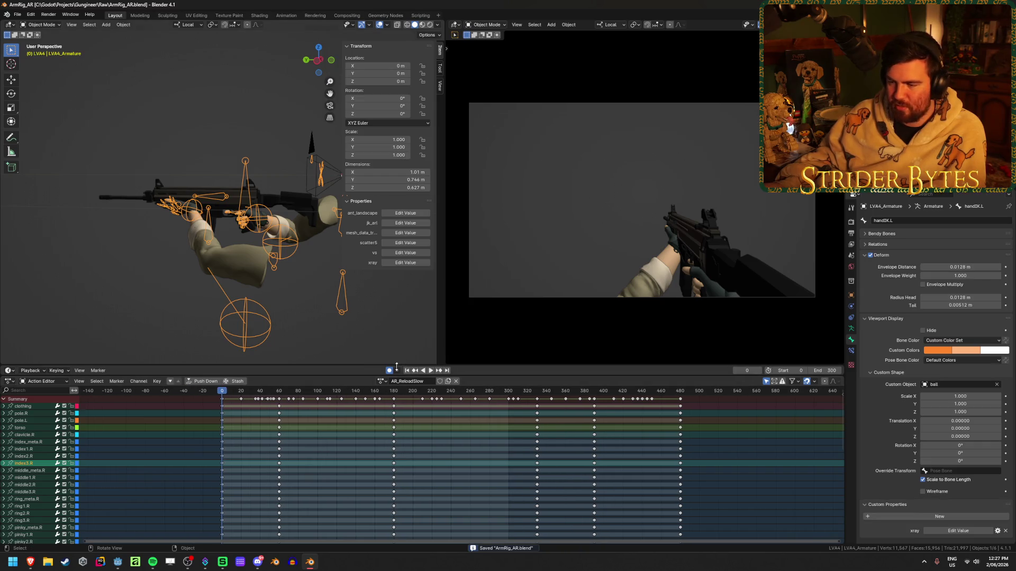
{"action": "left_click", "coordinate": [383, 381]}
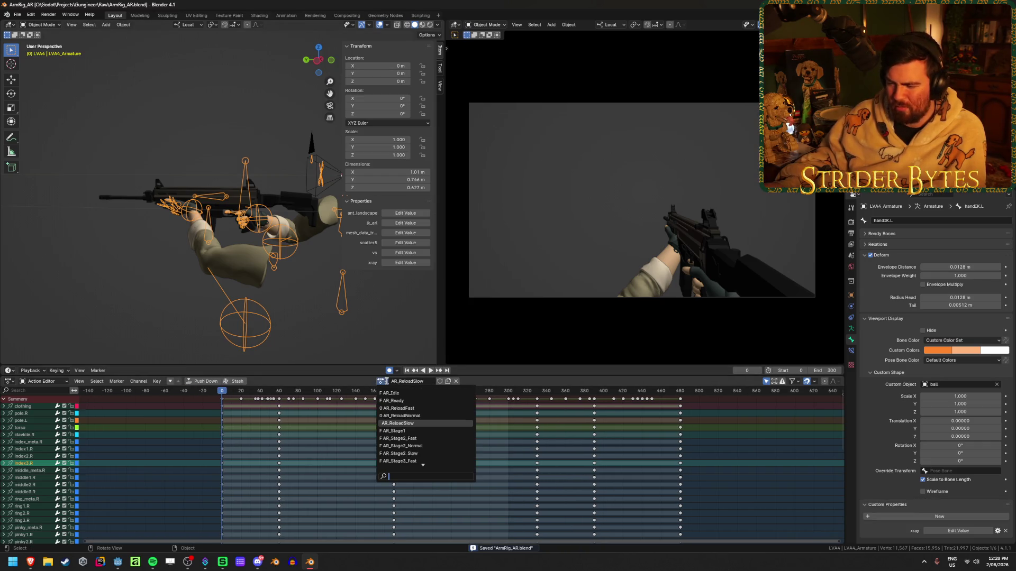
{"action": "left_click", "coordinate": [384, 381]}
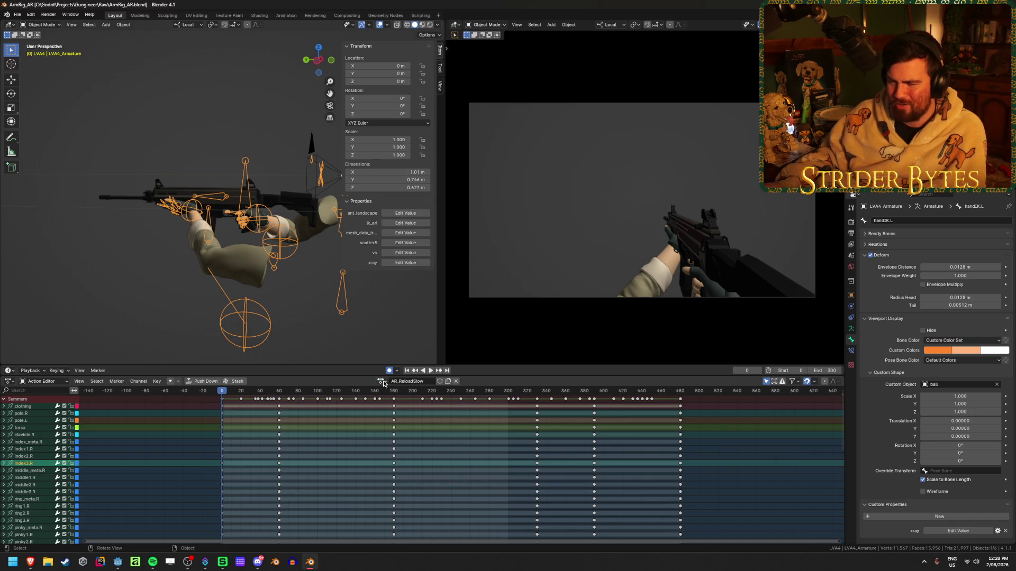
{"action": "left_click", "coordinate": [383, 381]}
{"action": "left_click", "coordinate": [397, 416]}
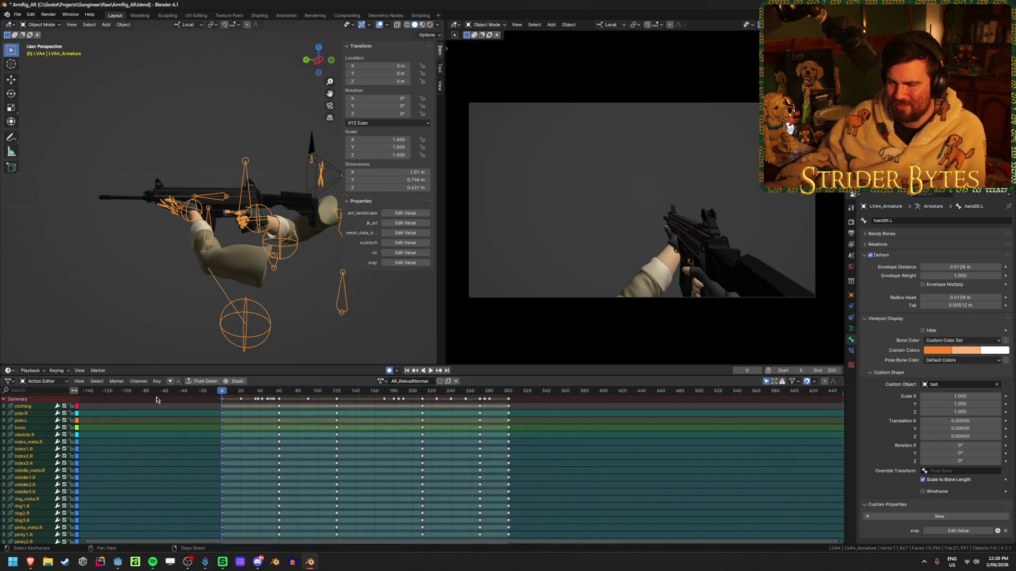
{"action": "left_click", "coordinate": [9, 381]}
{"action": "left_click", "coordinate": [117, 442]}
{"action": "scroll", "coordinate": [117, 442], "scroll_direction": "down", "scroll_amount": 4}
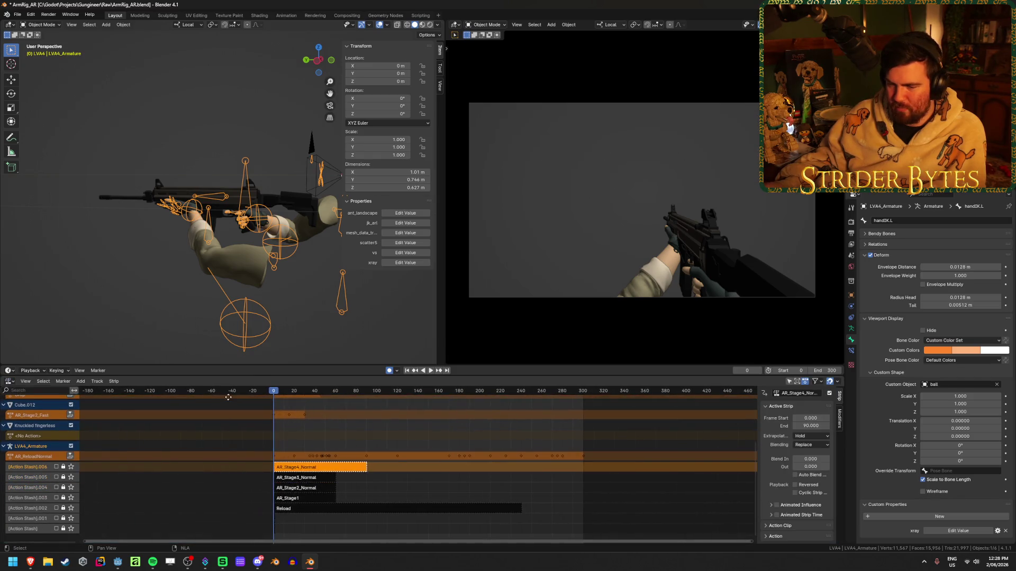
Push AR_ReloadNormal into an NLA strip, delete that strip and its empty track, and save.
{"action": "scroll", "coordinate": [200, 459], "scroll_direction": "up", "scroll_amount": 4}
{"action": "scroll", "coordinate": [200, 459], "scroll_direction": "left", "scroll_amount": 5}
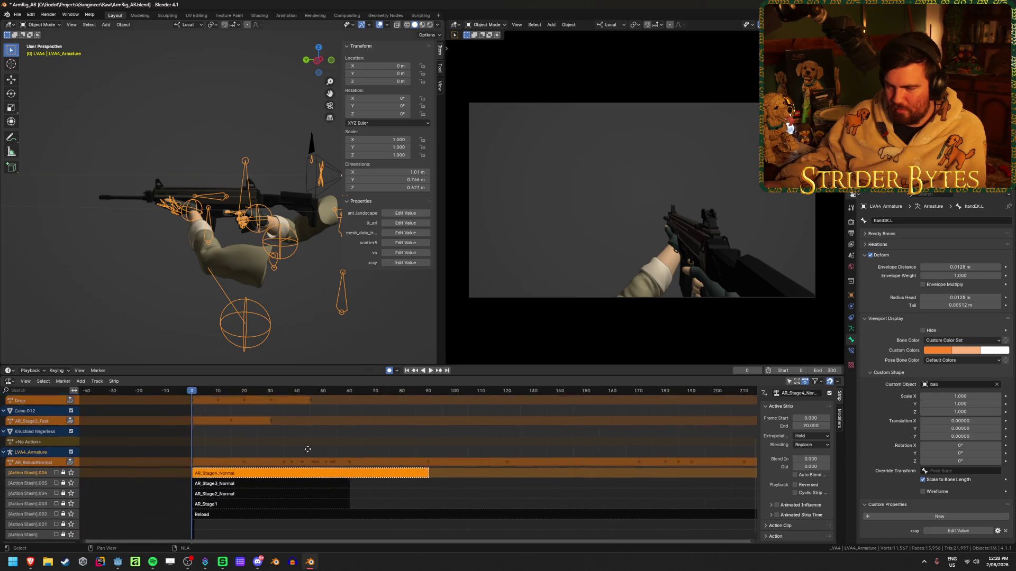
{"action": "left_click", "coordinate": [70, 457]}
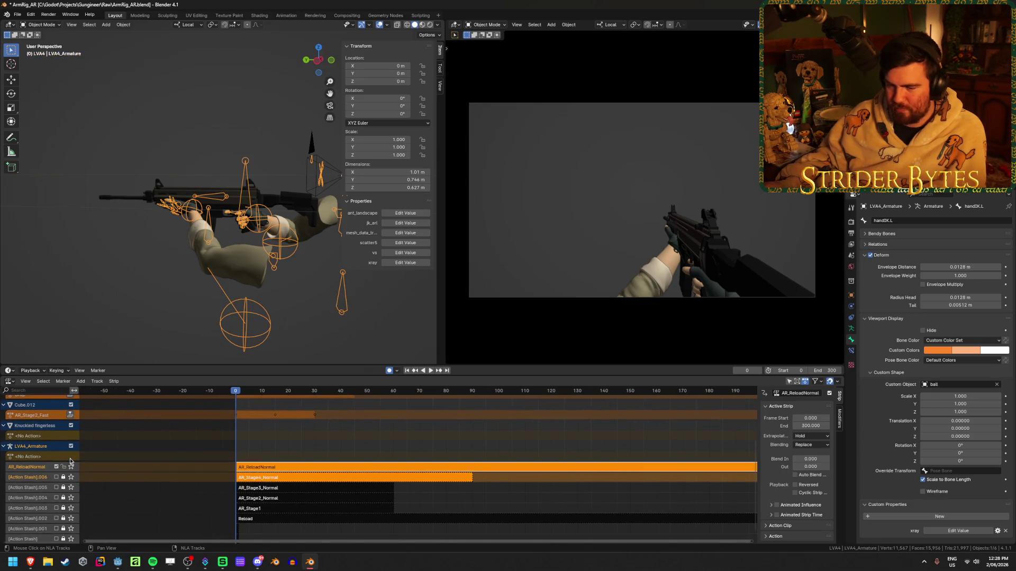
{"action": "left_click", "coordinate": [317, 467]}
{"action": "key", "text": "x"}
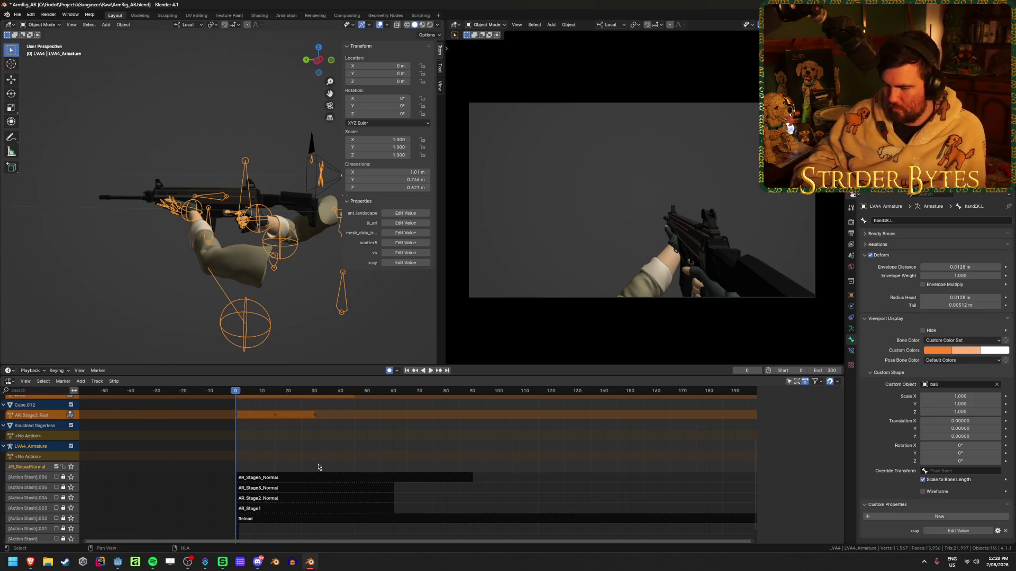
{"action": "right_click", "coordinate": [52, 476]}
{"action": "left_click", "coordinate": [43, 496]}
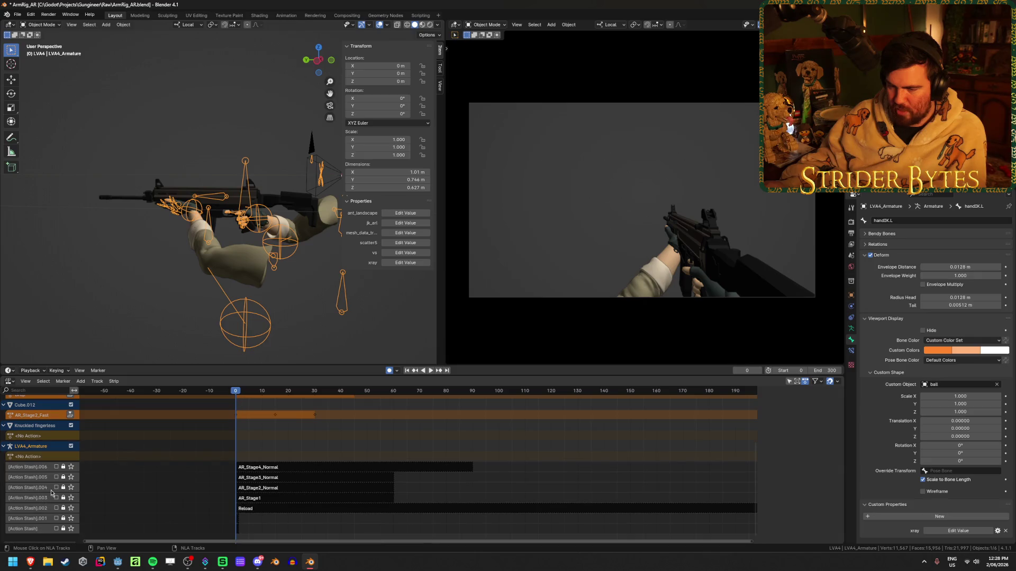
{"action": "key", "text": "ctrl+s"}
Push down AR_Stage1 and undo it, then turn the bottom area into the Action Editor.
{"action": "scroll", "coordinate": [269, 496], "scroll_direction": "up", "scroll_amount": 3}
{"action": "scroll", "coordinate": [269, 496], "scroll_direction": "up", "scroll_amount": 3}
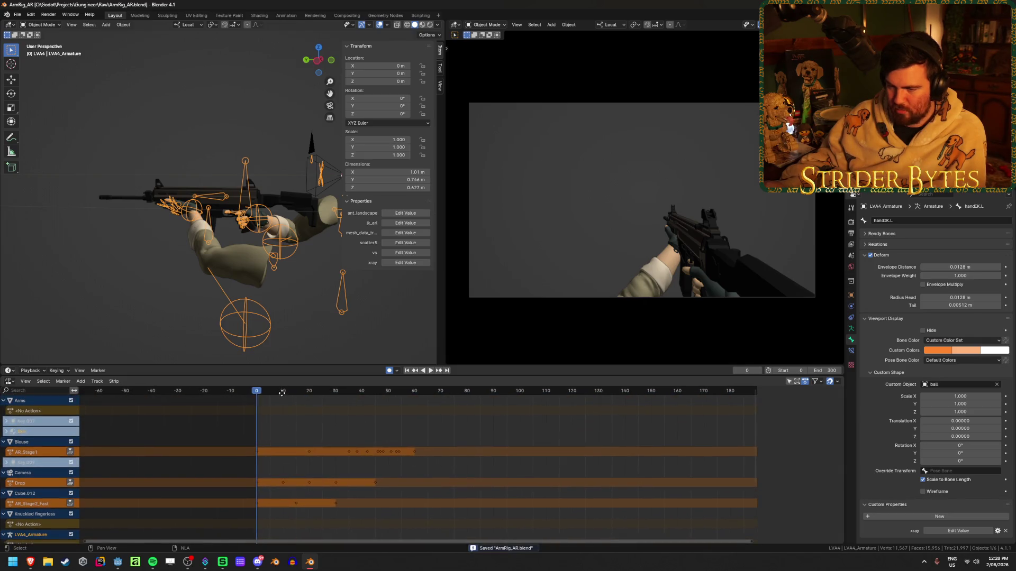
{"action": "scroll", "coordinate": [160, 454], "scroll_direction": "left", "scroll_amount": 2}
{"action": "left_click_drag", "start_coordinate": [160, 454], "coordinate": [212, 469]}
{"action": "scroll", "coordinate": [175, 476], "scroll_direction": "down", "scroll_amount": 5}
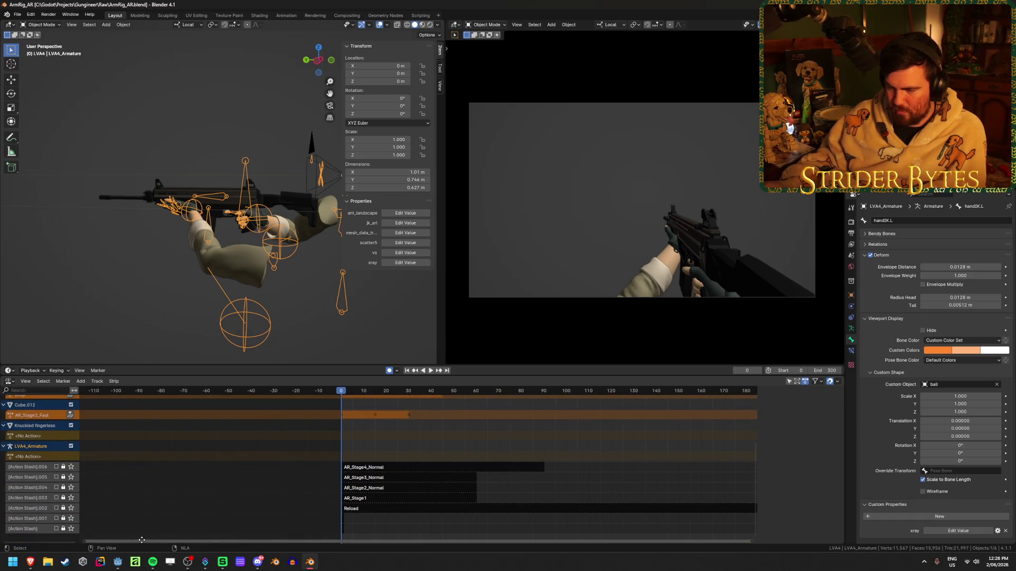
{"action": "scroll", "coordinate": [148, 476], "scroll_direction": "up", "scroll_amount": 5}
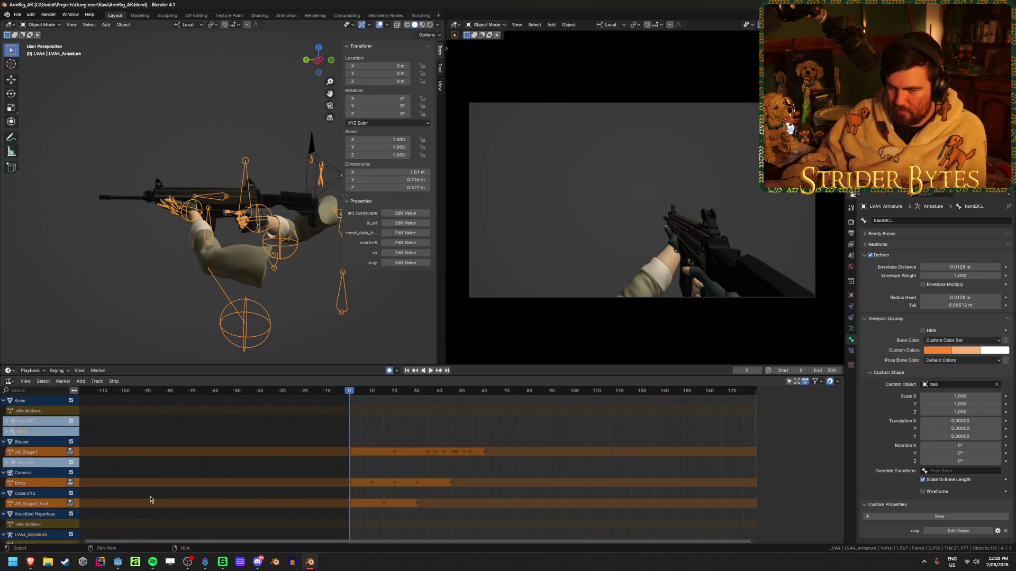
{"action": "left_click", "coordinate": [70, 452]}
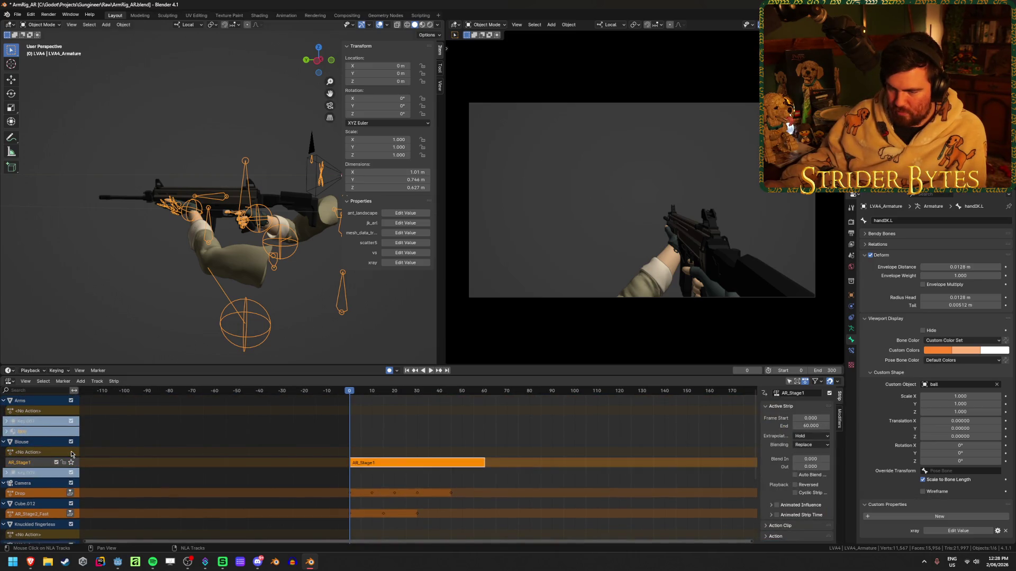
{"action": "key", "text": "ctrl+z"}
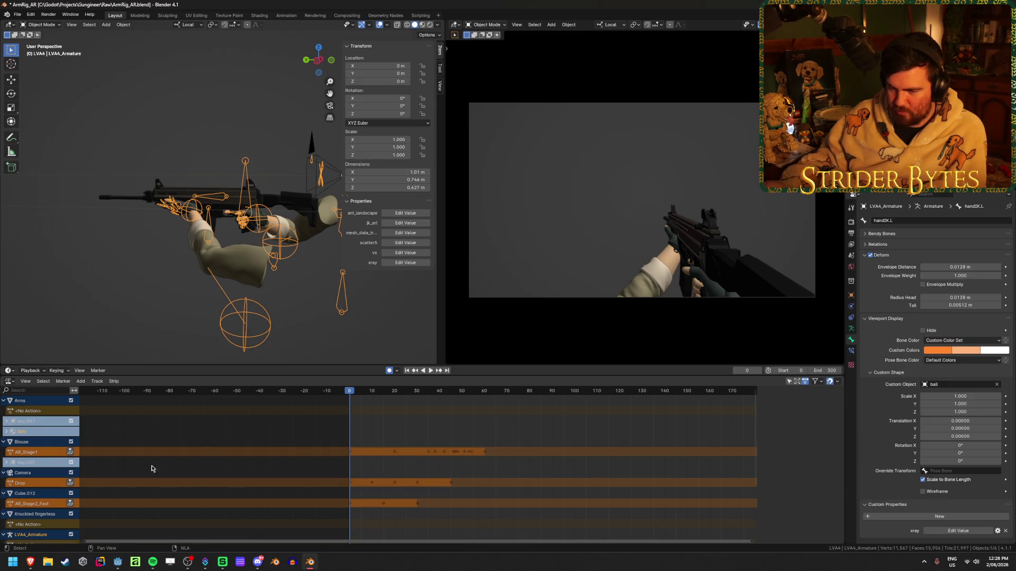
{"action": "scroll", "coordinate": [197, 449], "scroll_direction": "down", "scroll_amount": 5}
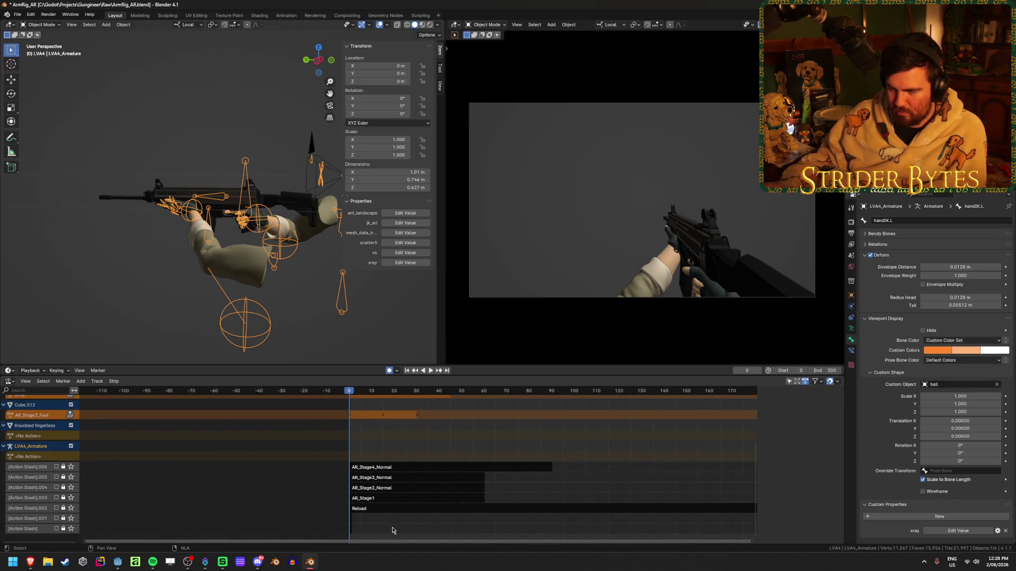
{"action": "scroll", "coordinate": [392, 531], "scroll_direction": "up", "scroll_amount": 3}
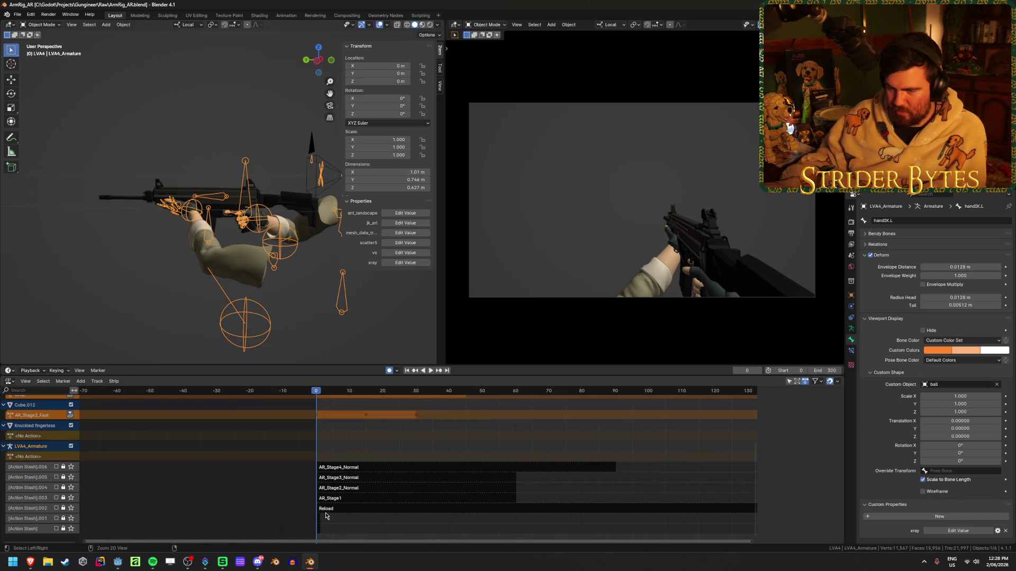
{"action": "left_click", "coordinate": [24, 381]}
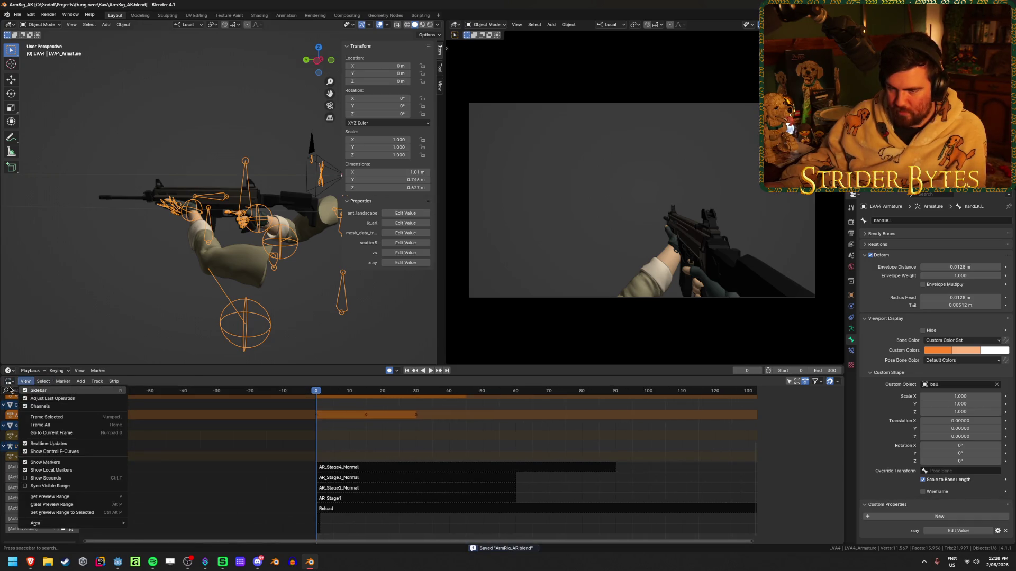
{"action": "left_click", "coordinate": [10, 382]}
{"action": "left_click", "coordinate": [10, 382]}
{"action": "left_click", "coordinate": [132, 406]}
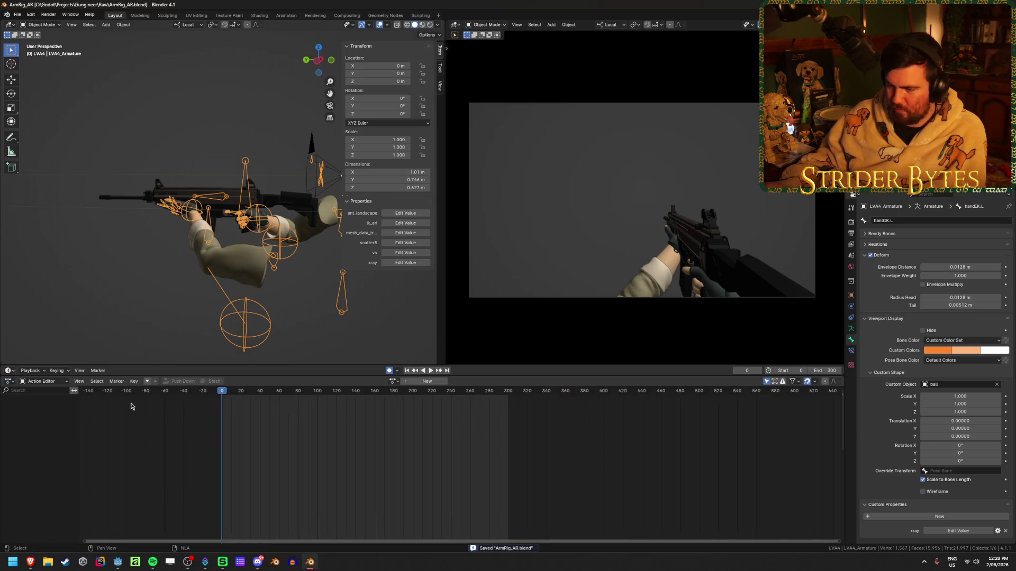
Load the AR_Stage1 action onto the rig and play it back.
{"action": "left_click", "coordinate": [396, 382]}
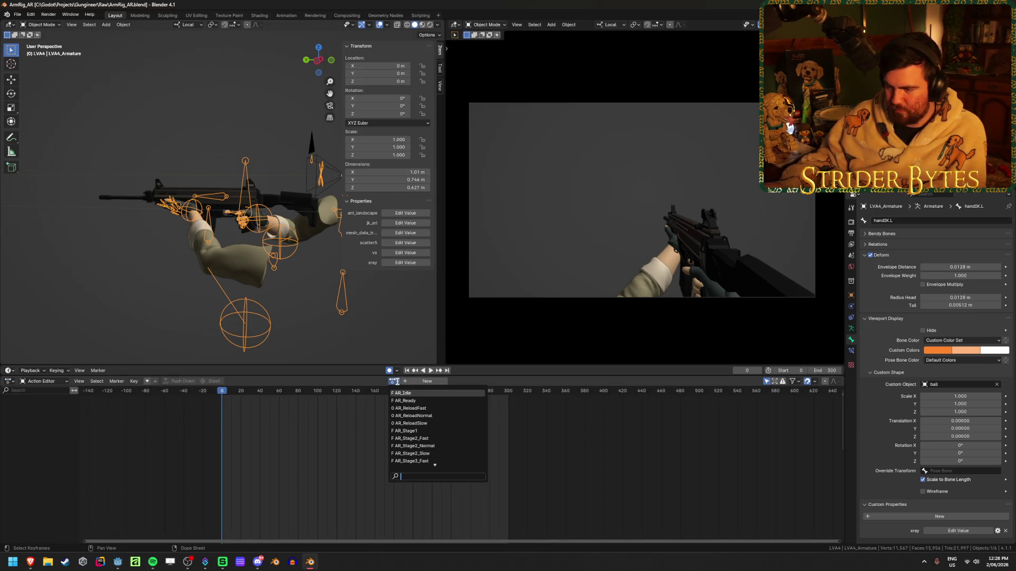
{"action": "scroll", "coordinate": [412, 412], "scroll_direction": "down", "scroll_amount": 17}
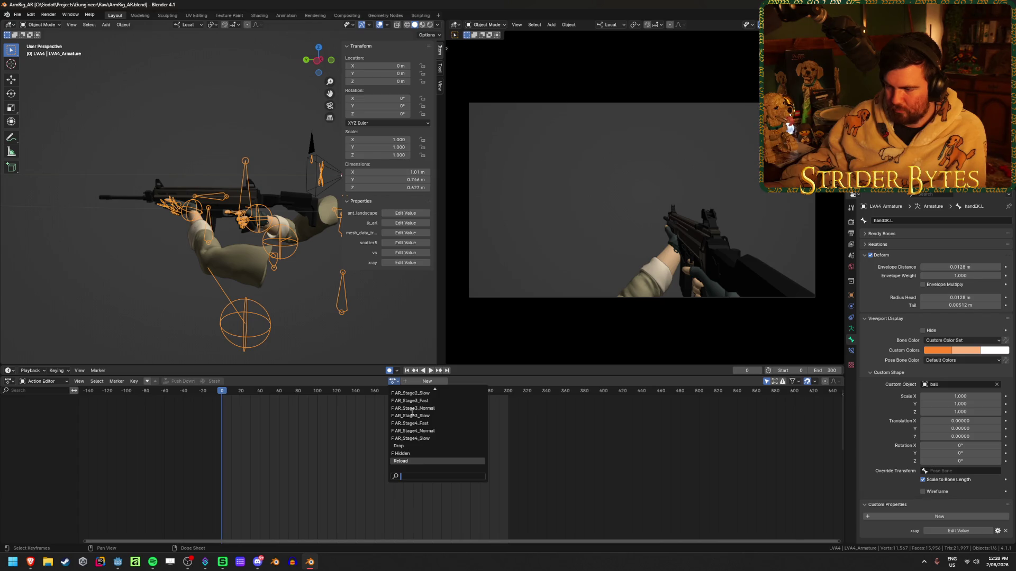
{"action": "scroll", "coordinate": [412, 412], "scroll_direction": "up", "scroll_amount": 17}
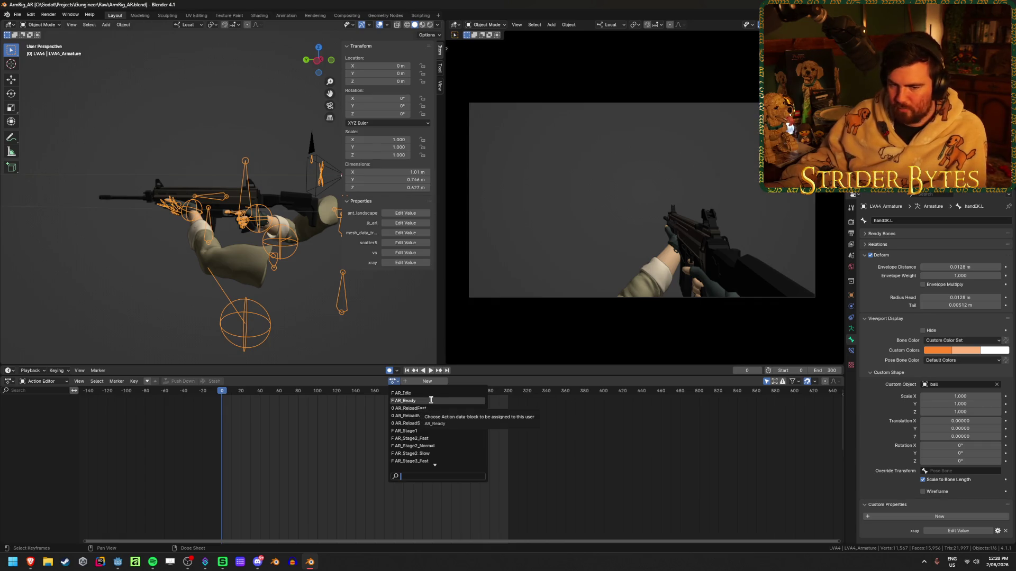
{"action": "left_click", "coordinate": [423, 431]}
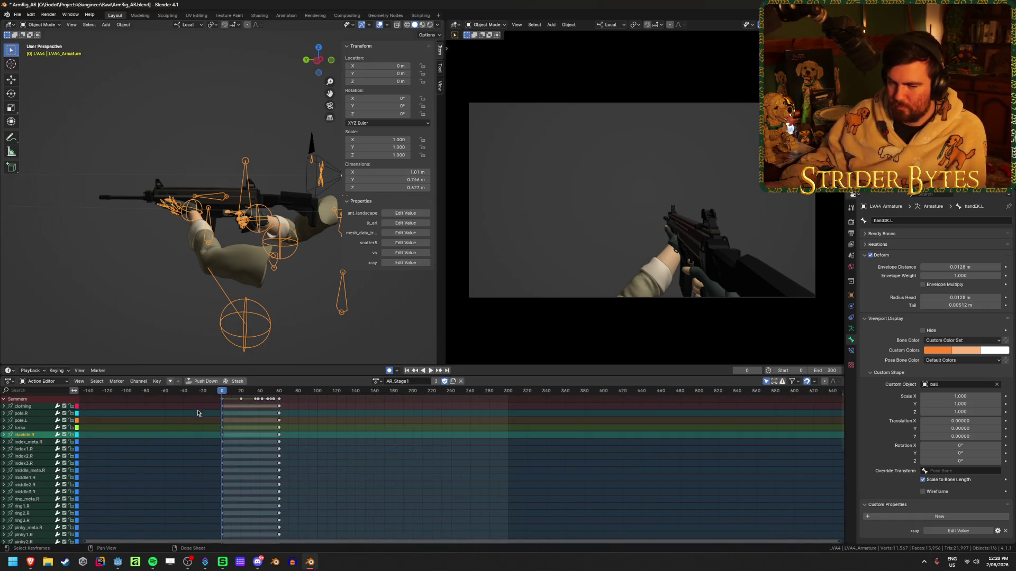
{"action": "scroll", "coordinate": [198, 414], "scroll_direction": "up", "scroll_amount": 5}
{"action": "scroll", "coordinate": [204, 453], "scroll_direction": "right", "scroll_amount": 6}
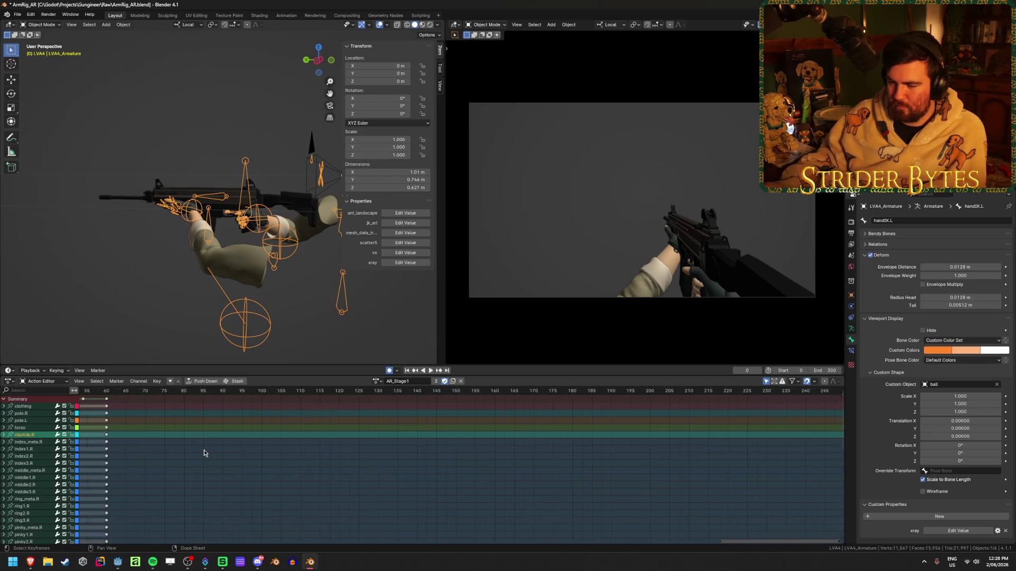
{"action": "scroll", "coordinate": [188, 455], "scroll_direction": "left", "scroll_amount": 8}
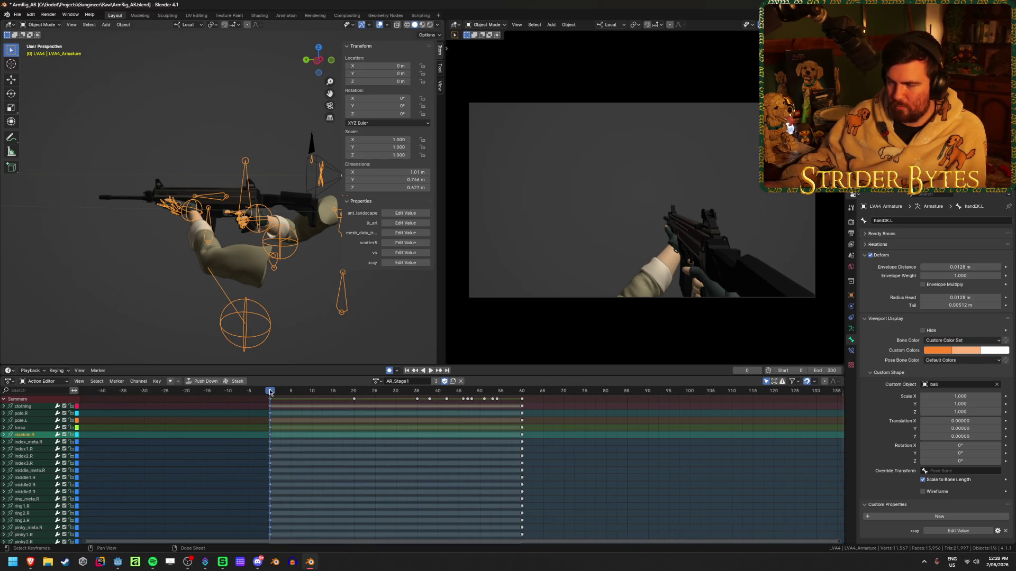
{"action": "key", "text": "space"}
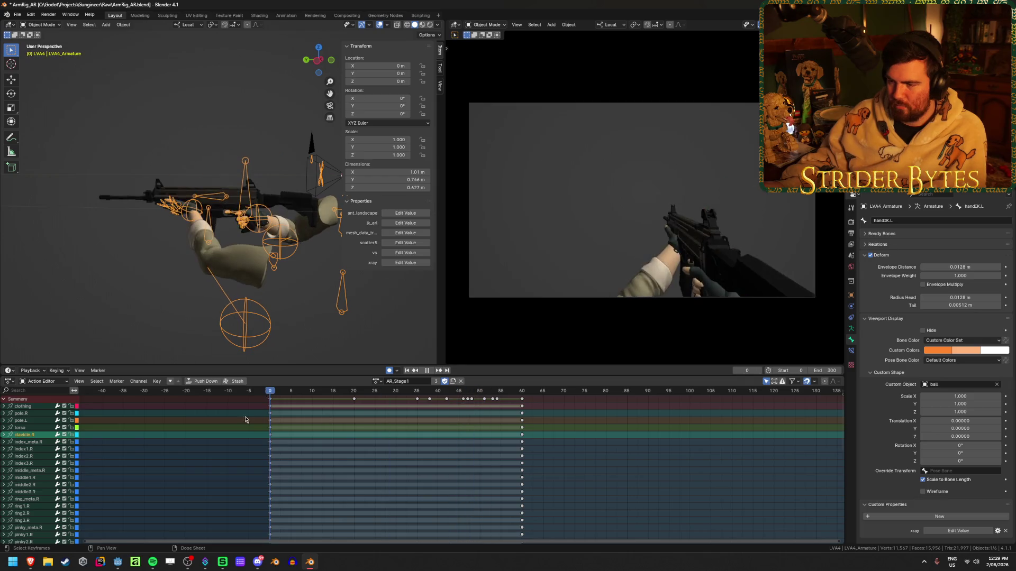
{"action": "left_click", "coordinate": [431, 371]}
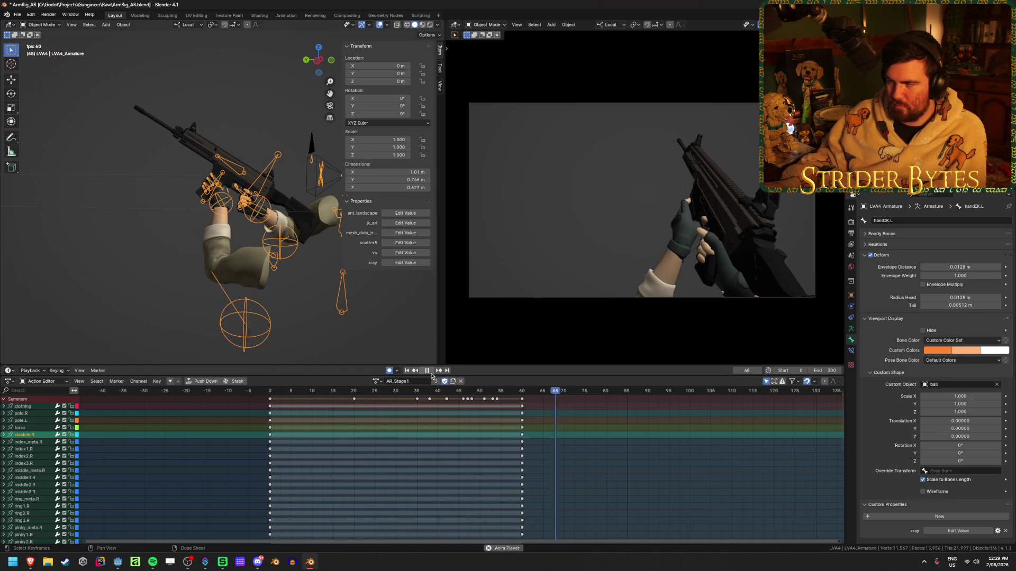
{"action": "key", "text": "shift+Left"}
{"action": "key", "text": "space"}
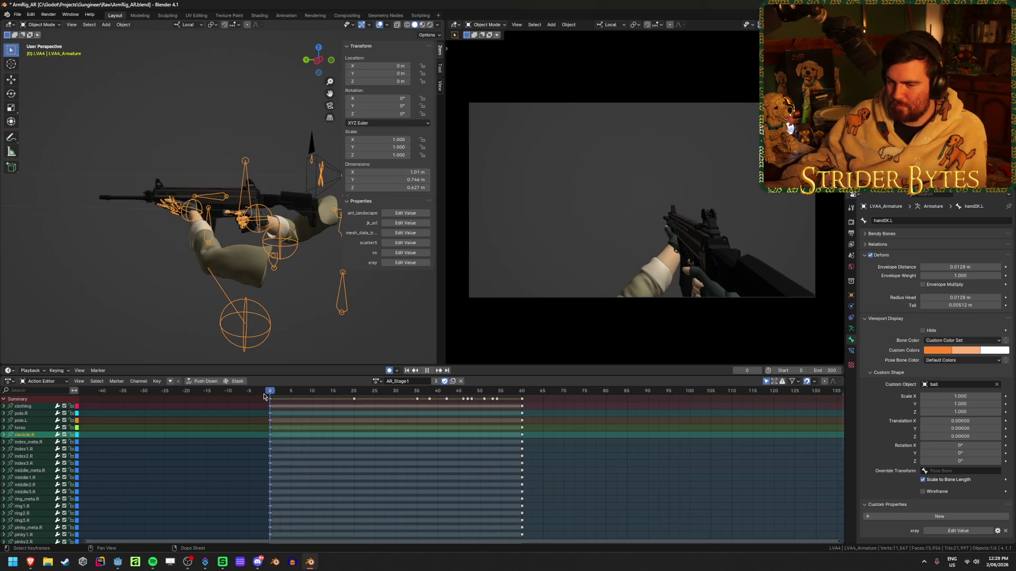
Compare AR_Stage2_Fast, AR_Stage2_Normal and AR_Stage2_Slow, save, and replay AR_Stage2_Fast from frame 30.
{"action": "left_click", "coordinate": [381, 381]}
{"action": "left_click", "coordinate": [412, 426]}
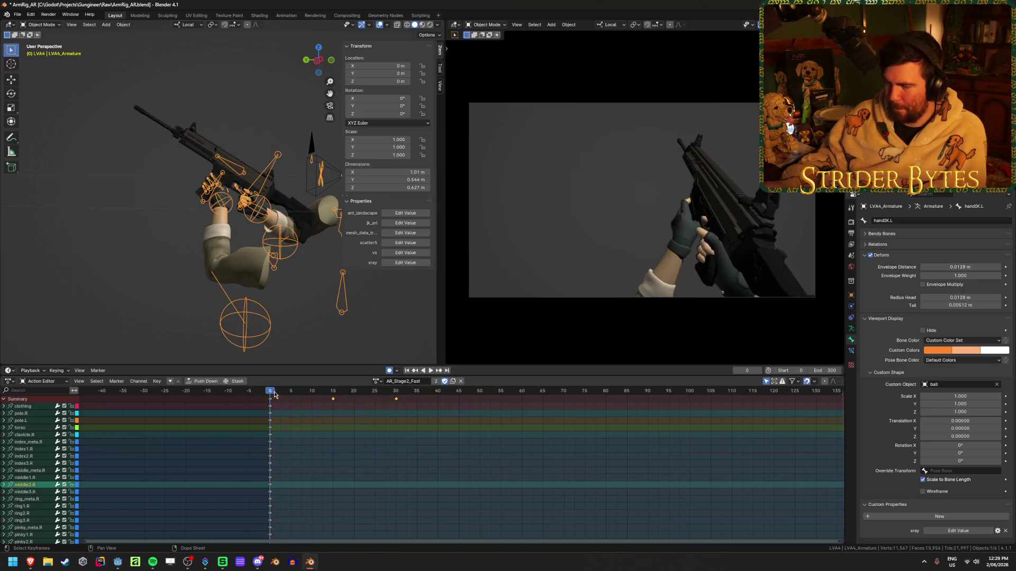
{"action": "left_click", "coordinate": [377, 381]}
{"action": "left_click", "coordinate": [397, 446]}
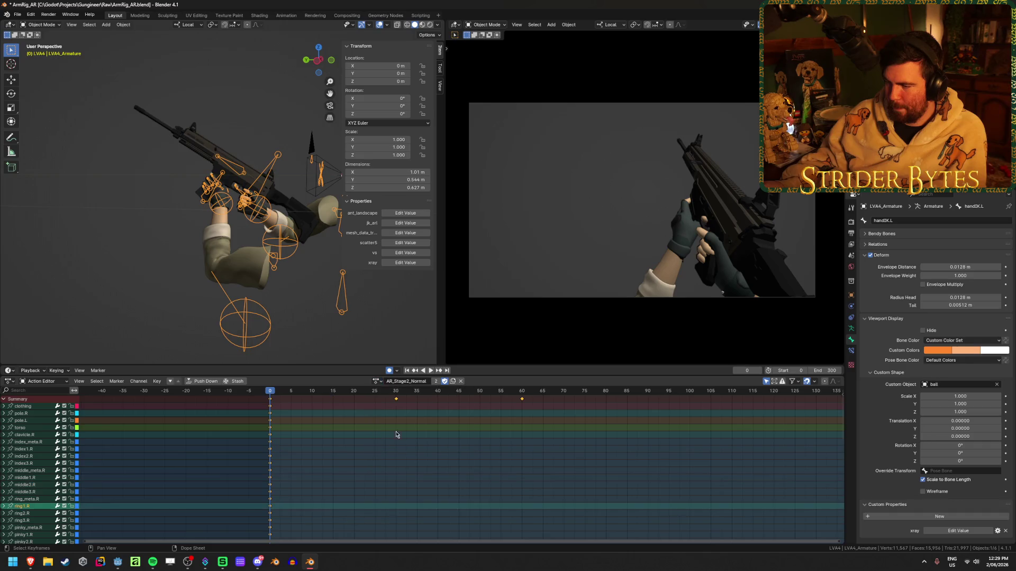
{"action": "left_click", "coordinate": [380, 380]}
{"action": "left_click", "coordinate": [394, 454]}
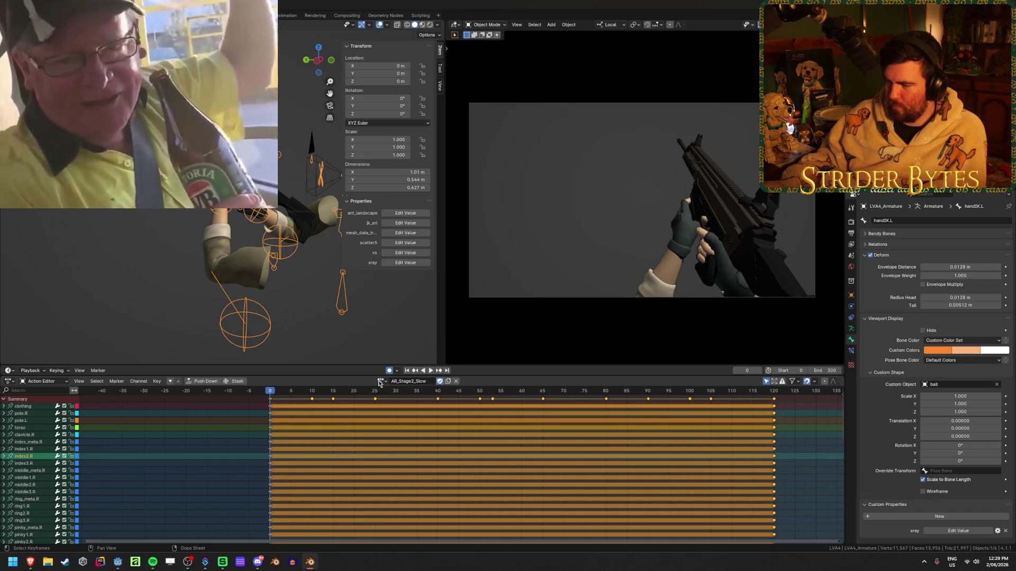
{"action": "left_click", "coordinate": [382, 382]}
{"action": "left_click", "coordinate": [398, 439]}
{"action": "key", "text": "ctrl+s"}
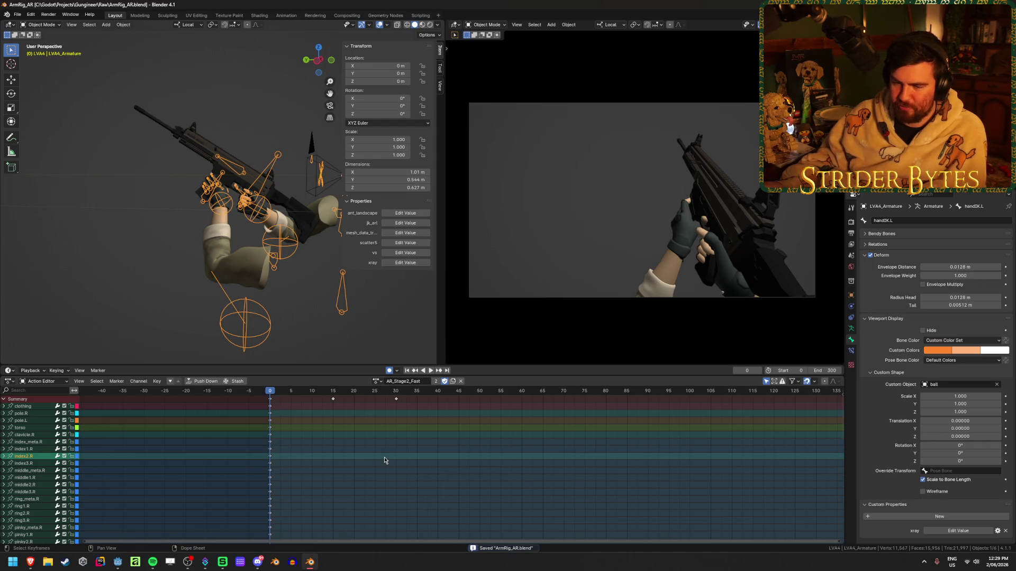
{"action": "key", "text": "space"}
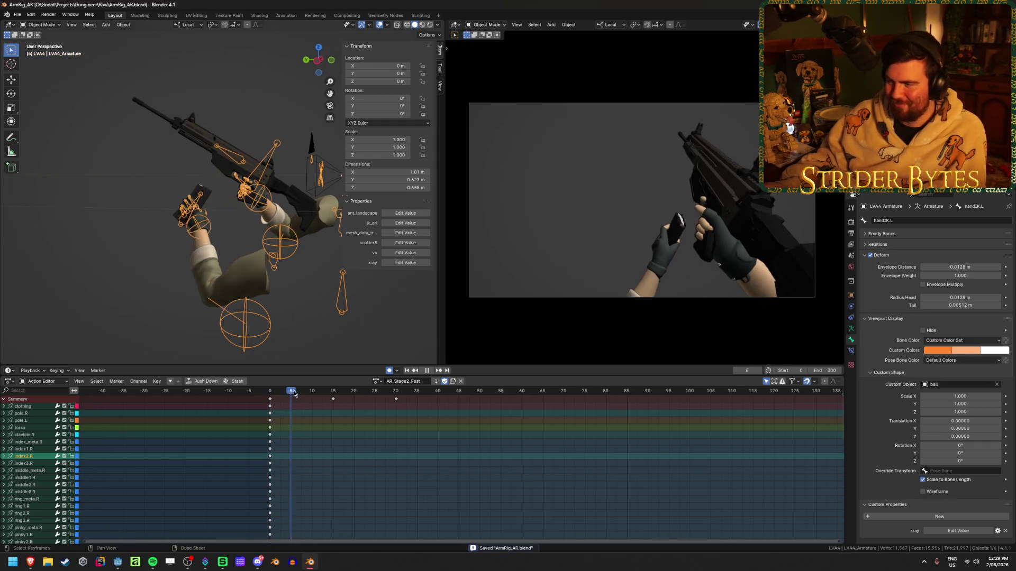
{"action": "key", "text": "Escape"}
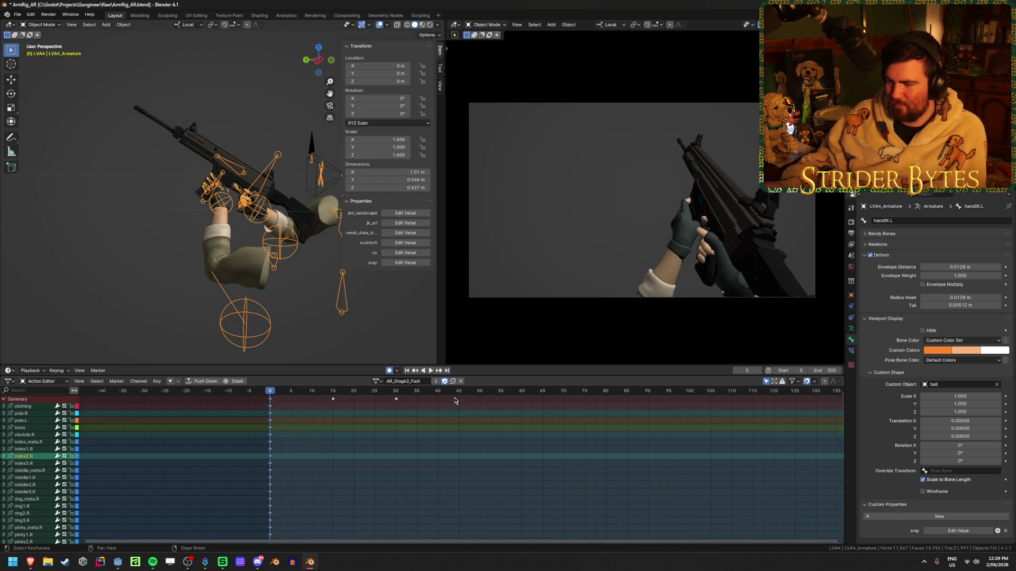
{"action": "left_click", "coordinate": [397, 392]}
{"action": "key", "text": "space"}
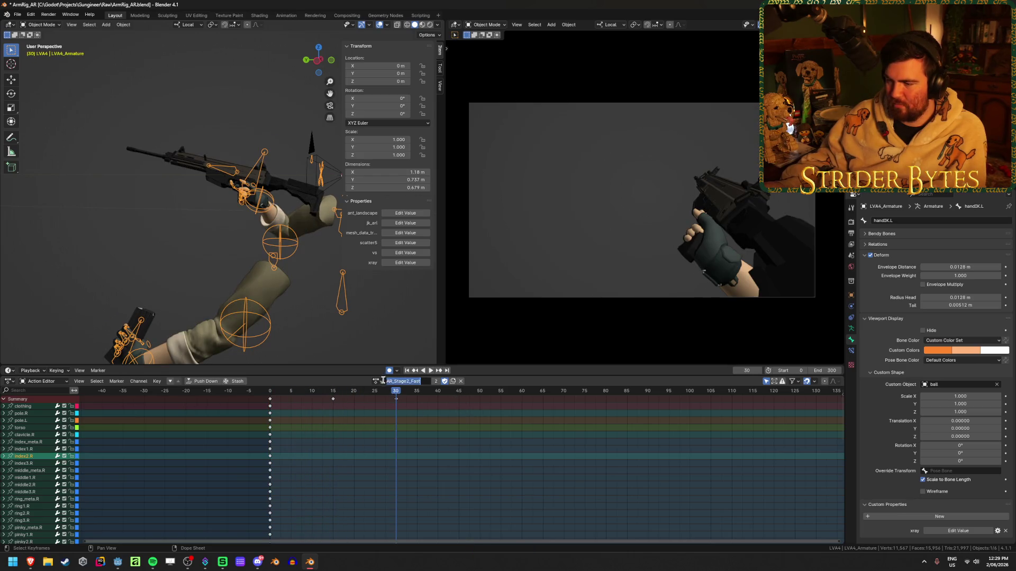
Load AR_Stage2_Normal, make frame 60 the scene end frame, save, and play it.
{"action": "left_click", "coordinate": [376, 381]}
{"action": "left_click", "coordinate": [428, 448]}
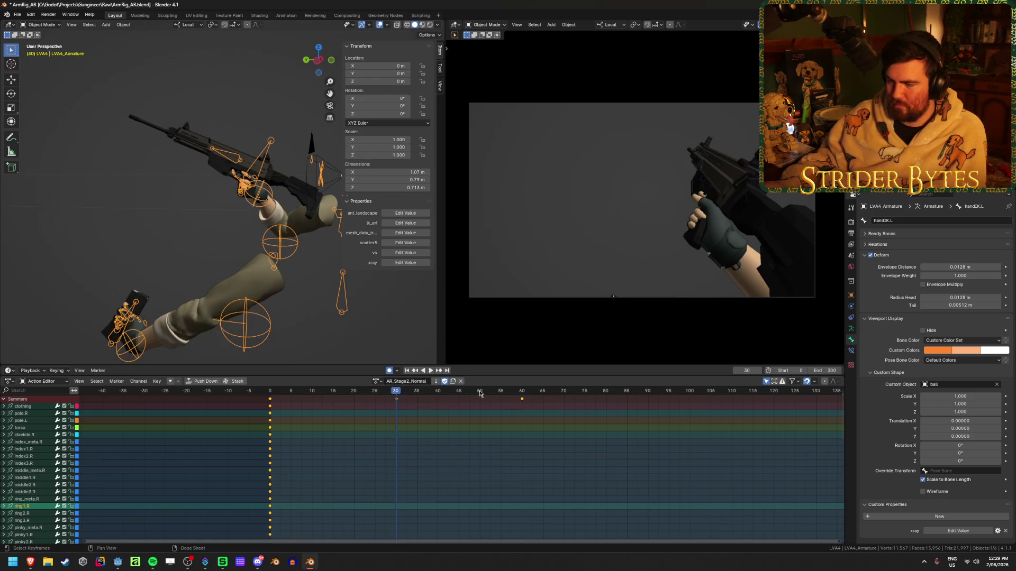
{"action": "left_click", "coordinate": [522, 392]}
{"action": "key", "text": "ctrl+End"}
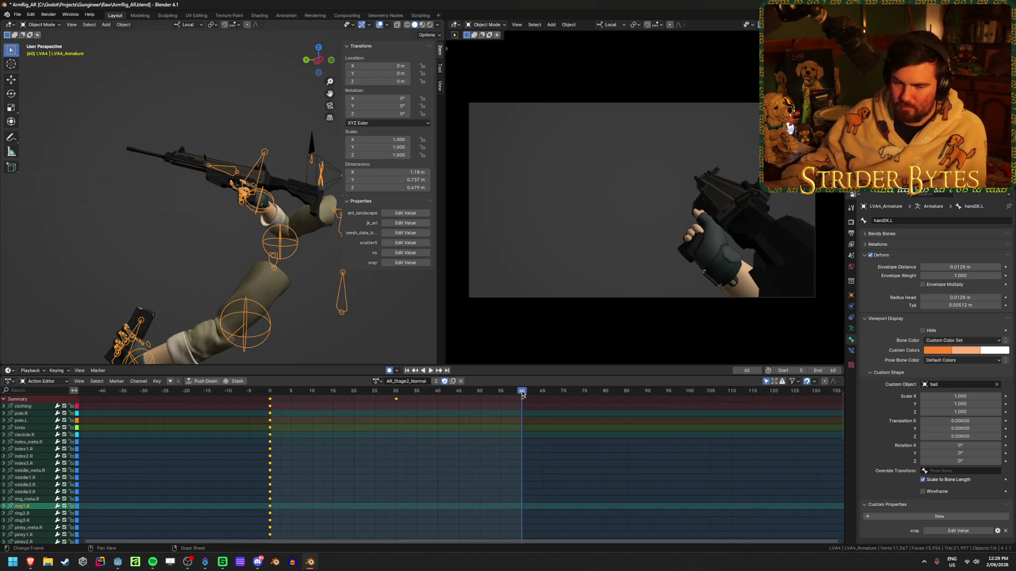
{"action": "key", "text": "ctrl+s"}
{"action": "left_click", "coordinate": [421, 372]}
{"action": "left_click", "coordinate": [676, 485]}
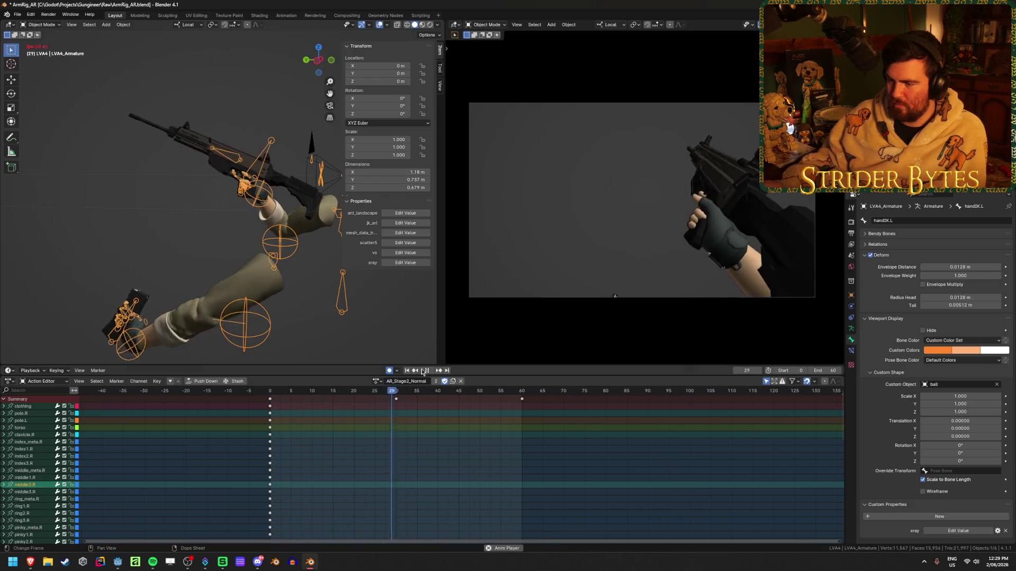
{"action": "key", "text": "Escape"}
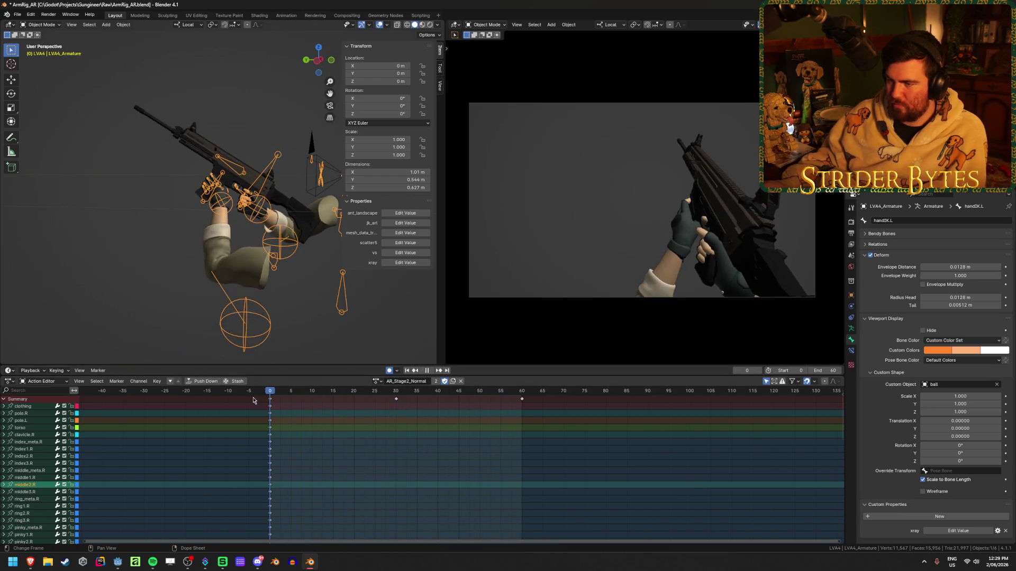
{"action": "key", "text": "ctrl+Tab"}
Select GunBase, expand its location, rotation and scale channels, and view them in the Graph Editor.
{"action": "left_click", "coordinate": [269, 175]}
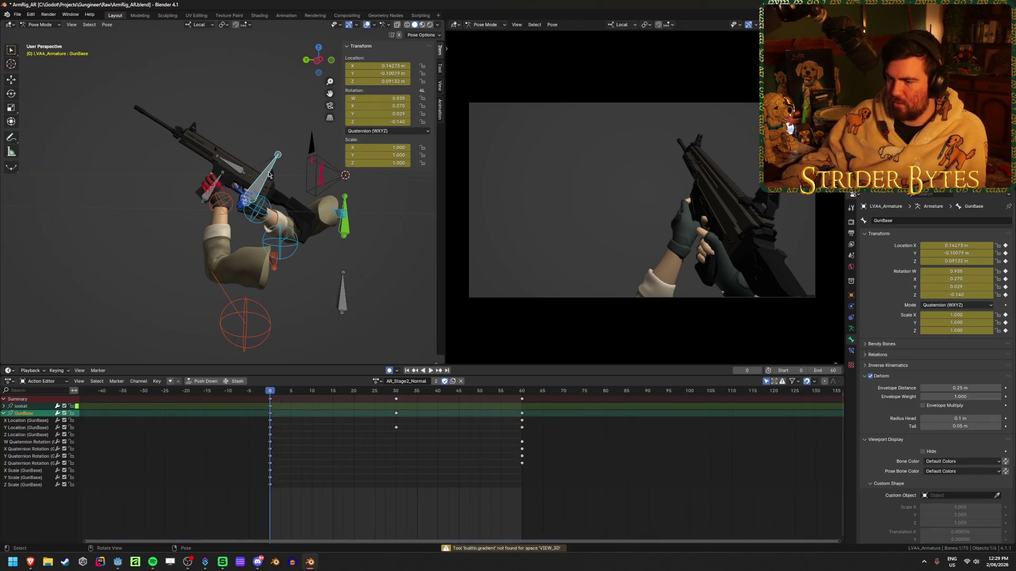
{"action": "mouse_move", "coordinate": [271, 394]}
{"action": "left_mouse_down"}
{"action": "mouse_move", "coordinate": [340, 405]}
{"action": "mouse_move", "coordinate": [328, 416]}
{"action": "mouse_move", "coordinate": [258, 418]}
{"action": "left_mouse_up"}
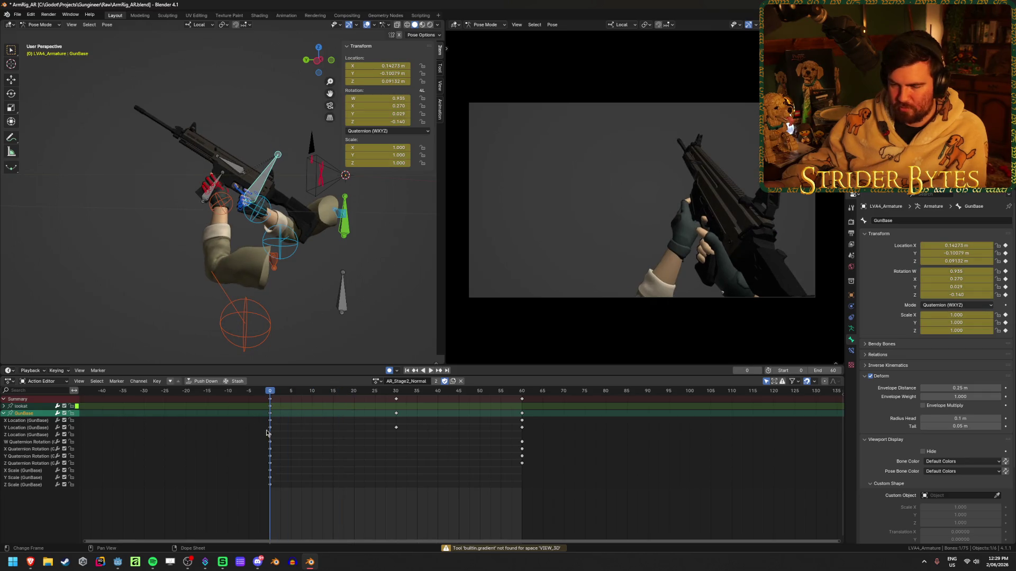
{"action": "left_click", "coordinate": [3, 413]}
{"action": "left_click", "coordinate": [32, 414]}
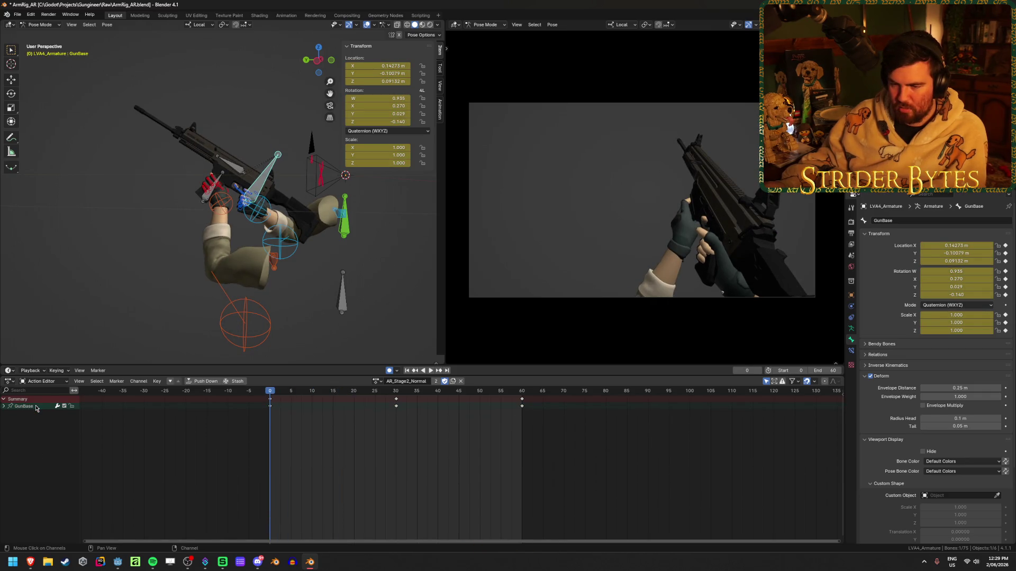
{"action": "left_click", "coordinate": [24, 406]}
{"action": "key", "text": "KP_Add"}
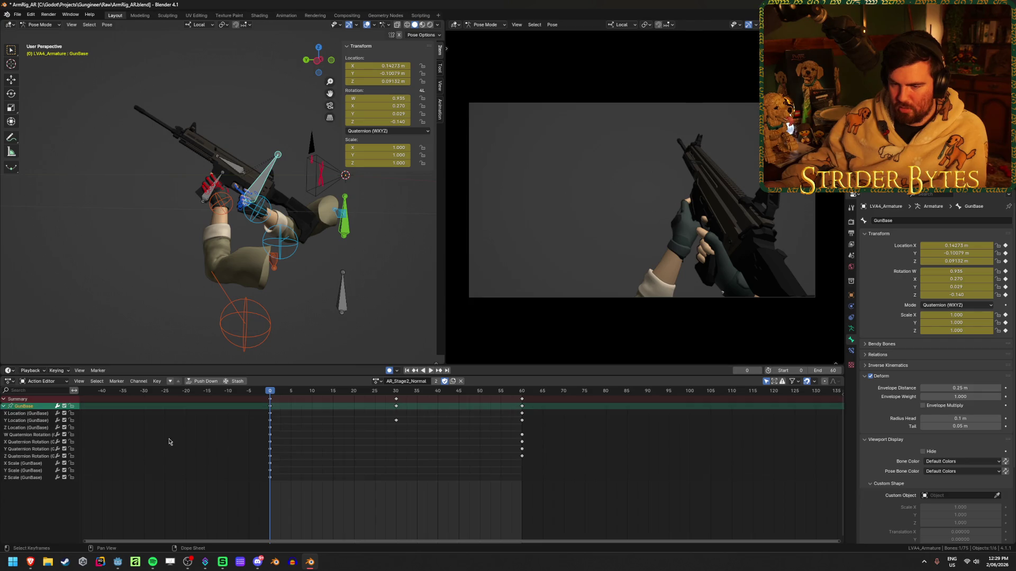
{"action": "key", "text": "ctrl+Tab"}
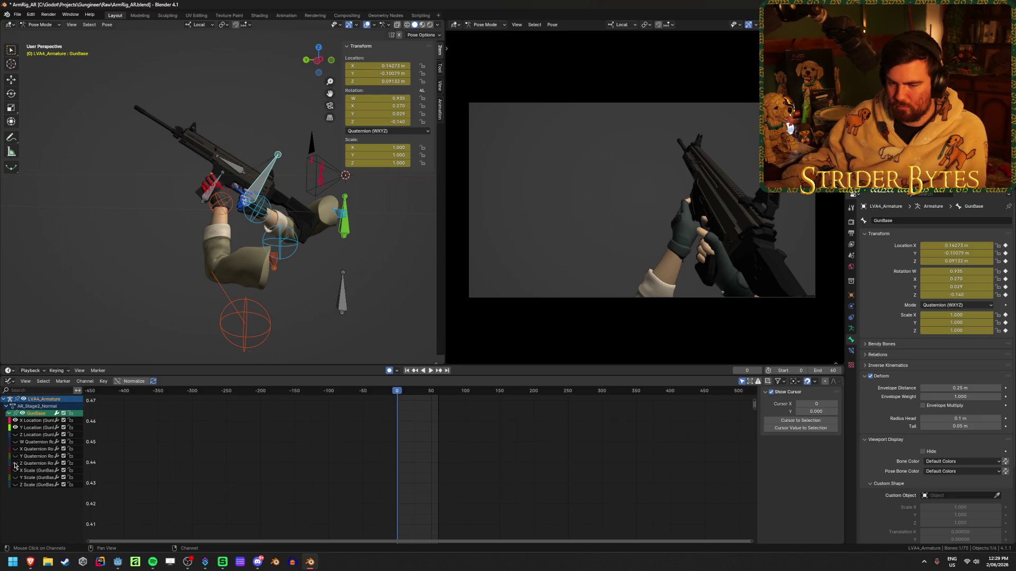
Fit the curves in view and inspect GunBase's X, Y and Z Location curves, framing Y Location.
{"action": "key", "text": "Home"}
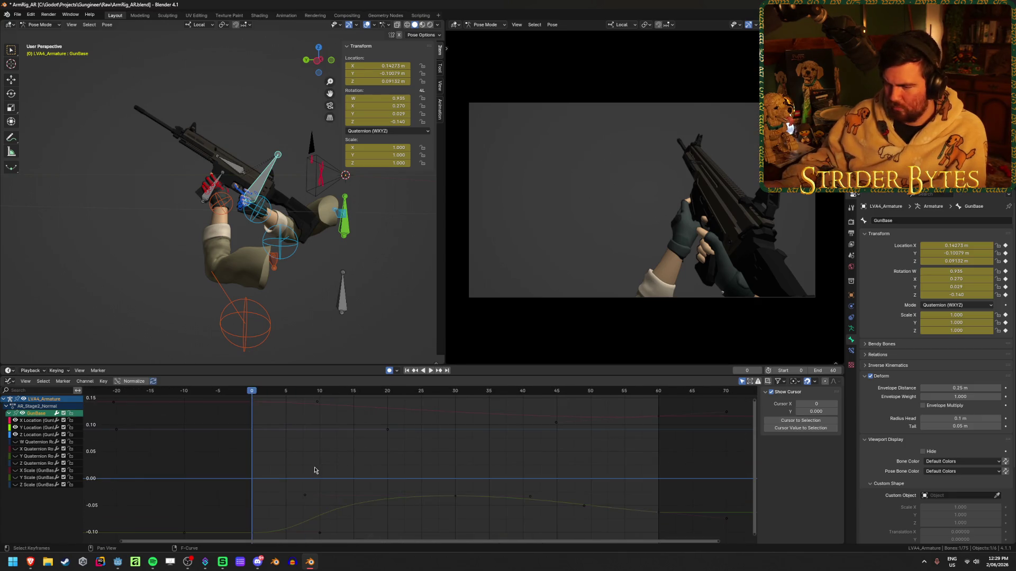
{"action": "left_click", "coordinate": [290, 520]}
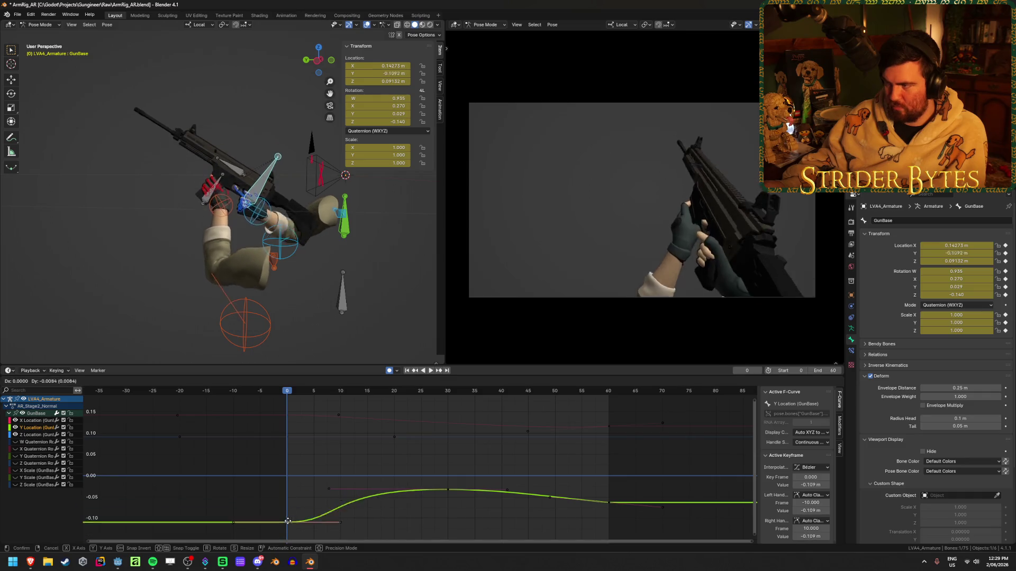
{"action": "right_click", "coordinate": [288, 531]}
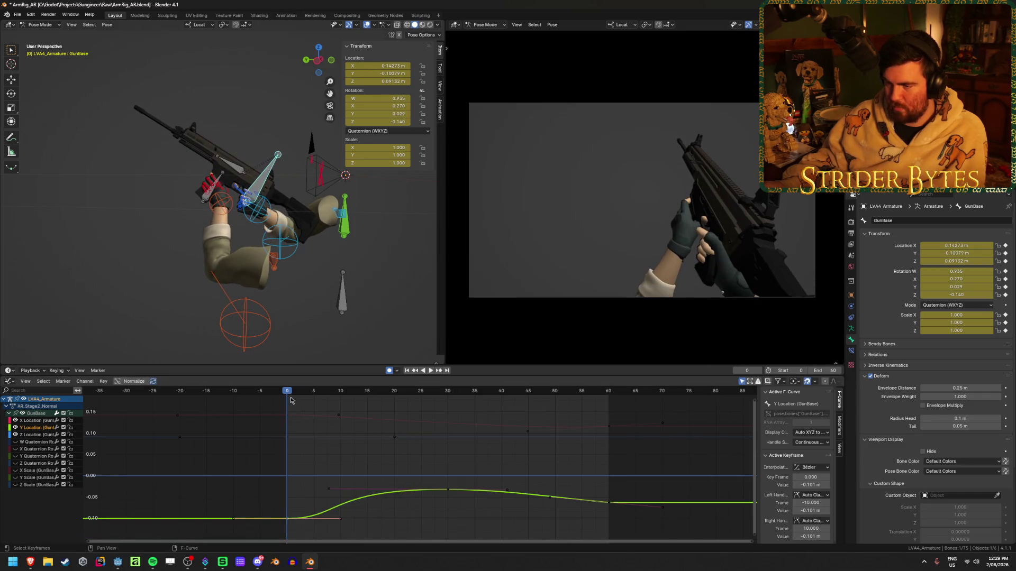
{"action": "key", "text": "space"}
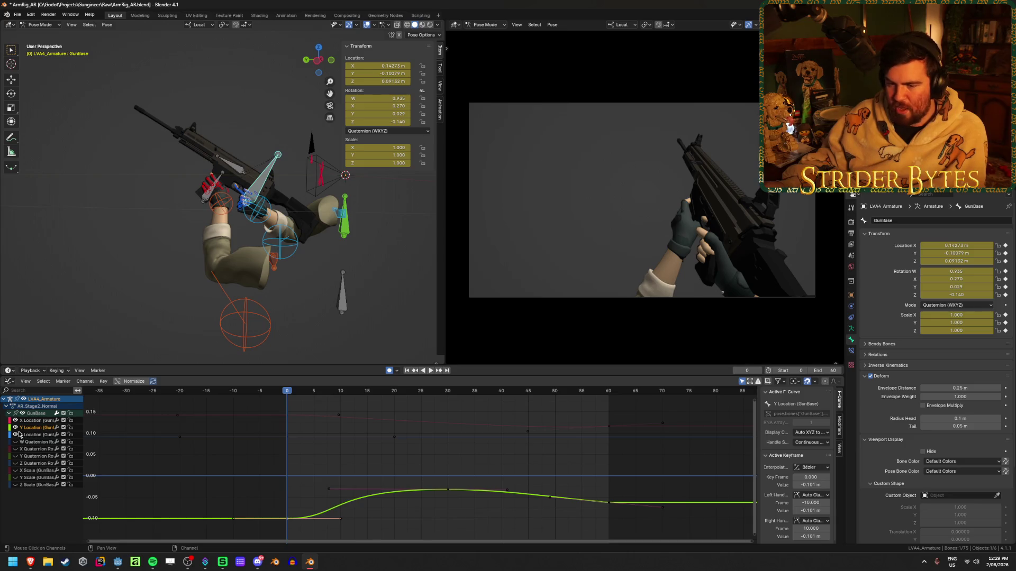
{"action": "left_click", "coordinate": [16, 427]}
{"action": "left_click", "coordinate": [15, 428]}
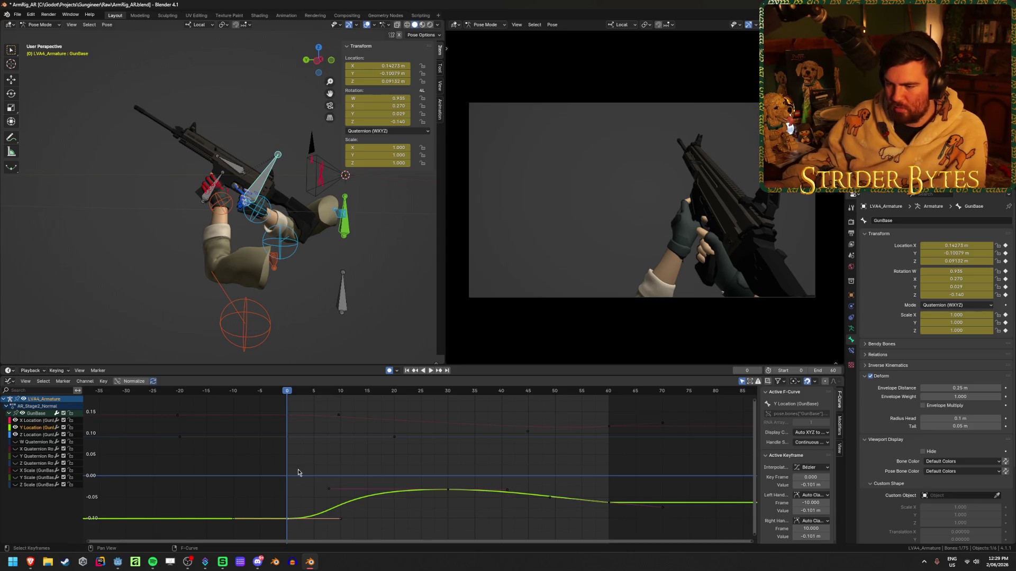
{"action": "left_click", "coordinate": [396, 441]}
{"action": "key", "text": "g"}
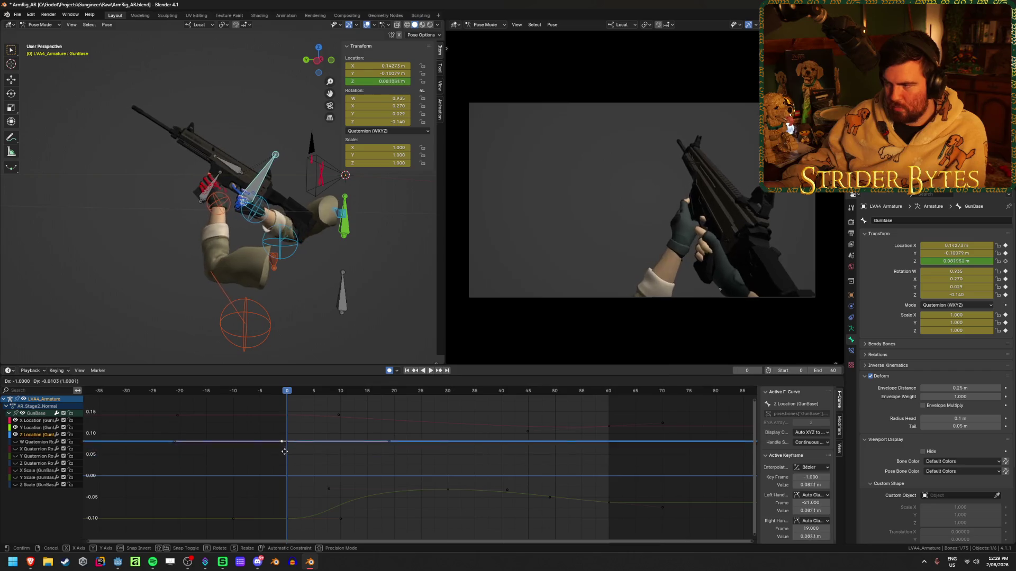
{"action": "key", "text": "Escape"}
{"action": "left_click", "coordinate": [290, 422]}
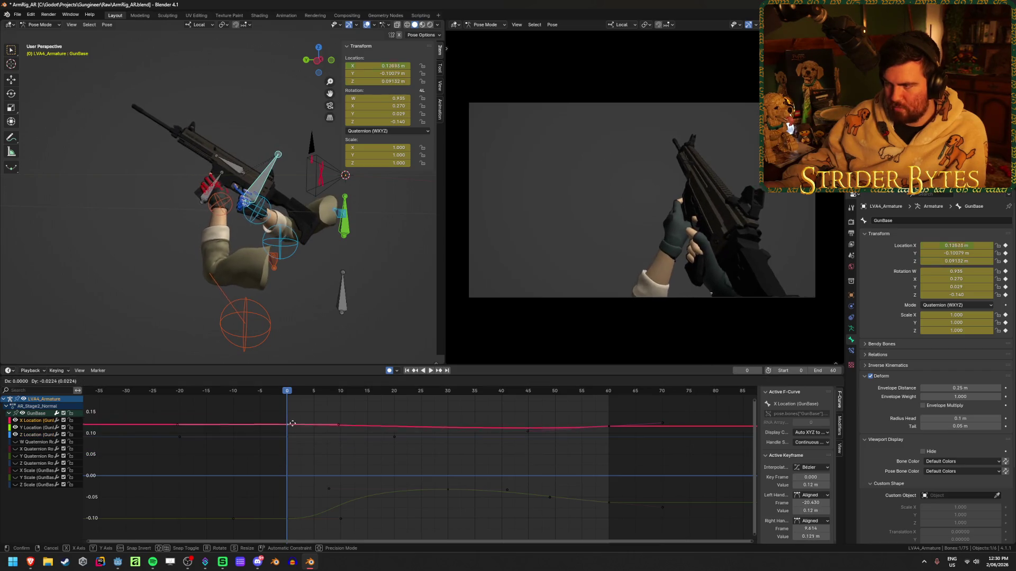
{"action": "left_click", "coordinate": [286, 521]}
{"action": "key", "text": "Home"}
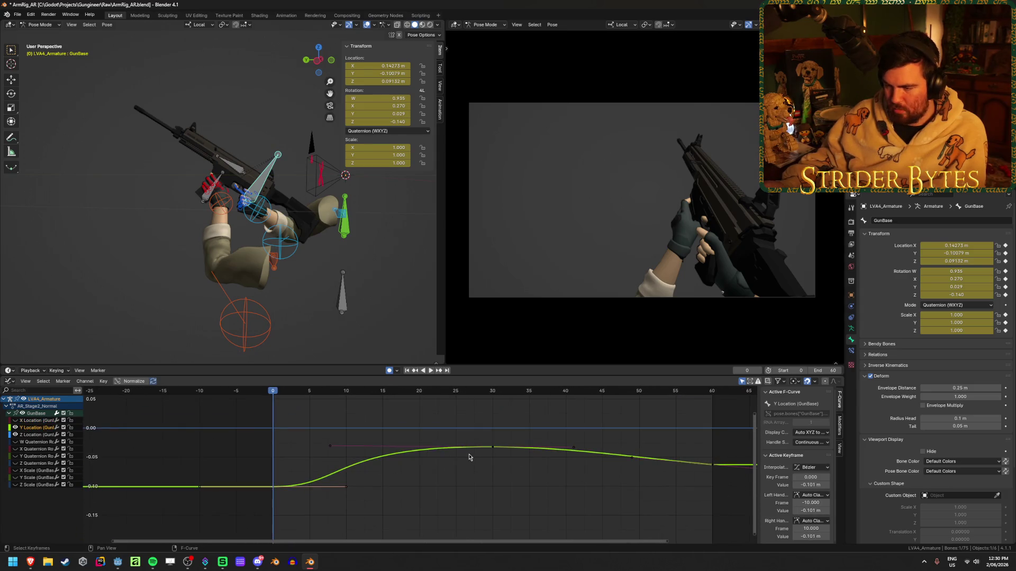
Copy a Y Location key about 10 frames later to dip the gun, reshape the rise, and preview.
{"action": "left_click_drag", "start_coordinate": [288, 492], "coordinate": [412, 489]}
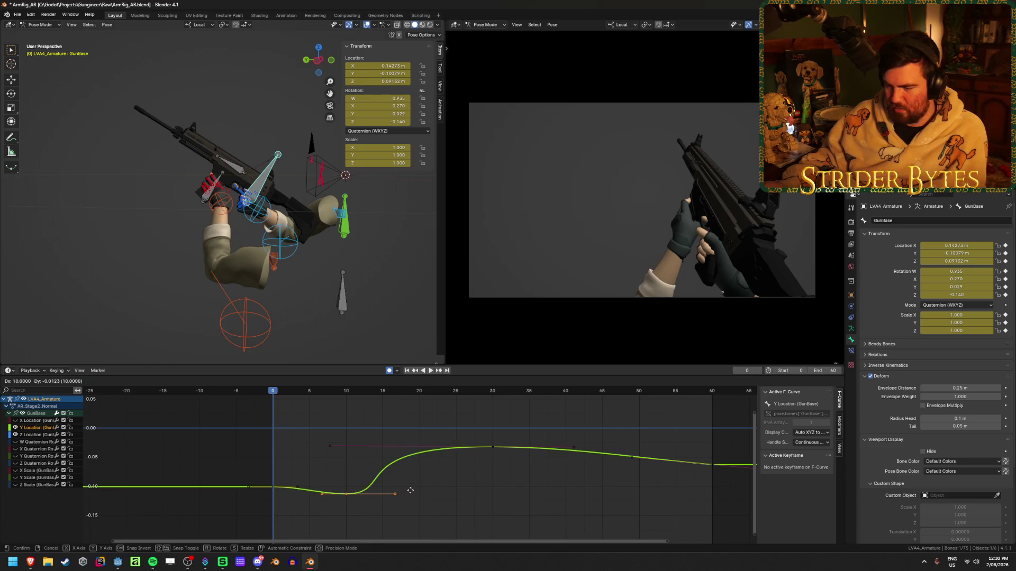
{"action": "left_click", "coordinate": [410, 491]}
{"action": "key", "text": "space"}
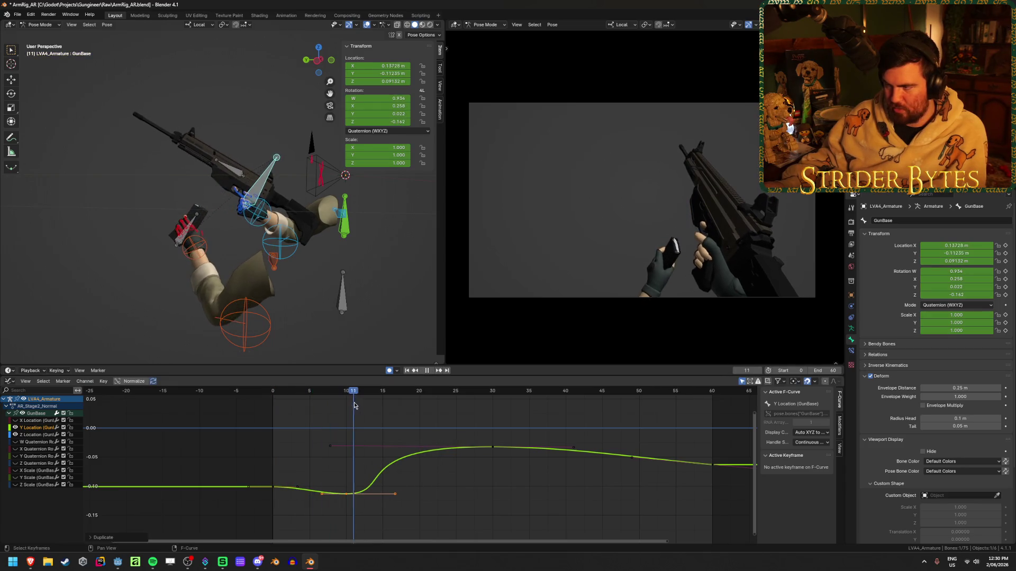
{"action": "key", "text": "shift+Left"}
{"action": "key", "text": "space"}
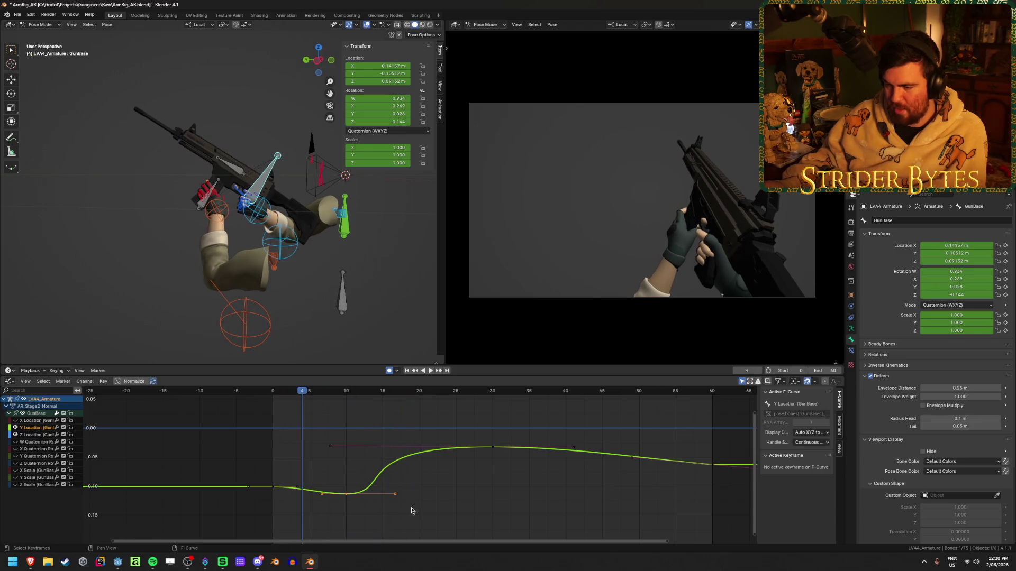
{"action": "key", "text": "alt+a"}
{"action": "left_click_drag", "start_coordinate": [365, 488], "coordinate": [391, 475]}
{"action": "scroll", "coordinate": [320, 464], "scroll_direction": "down", "scroll_amount": 2}
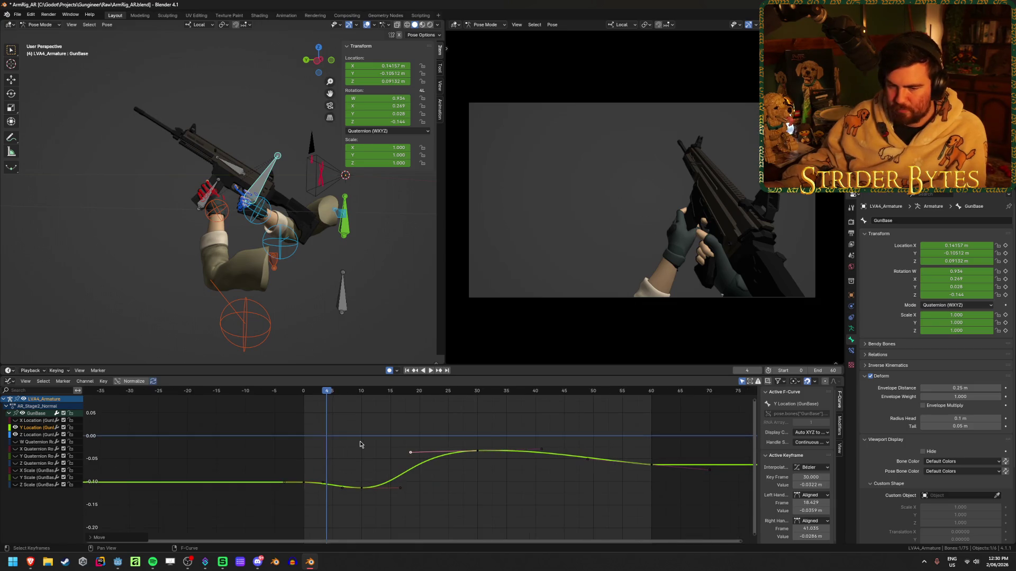
{"action": "left_click", "coordinate": [300, 435]}
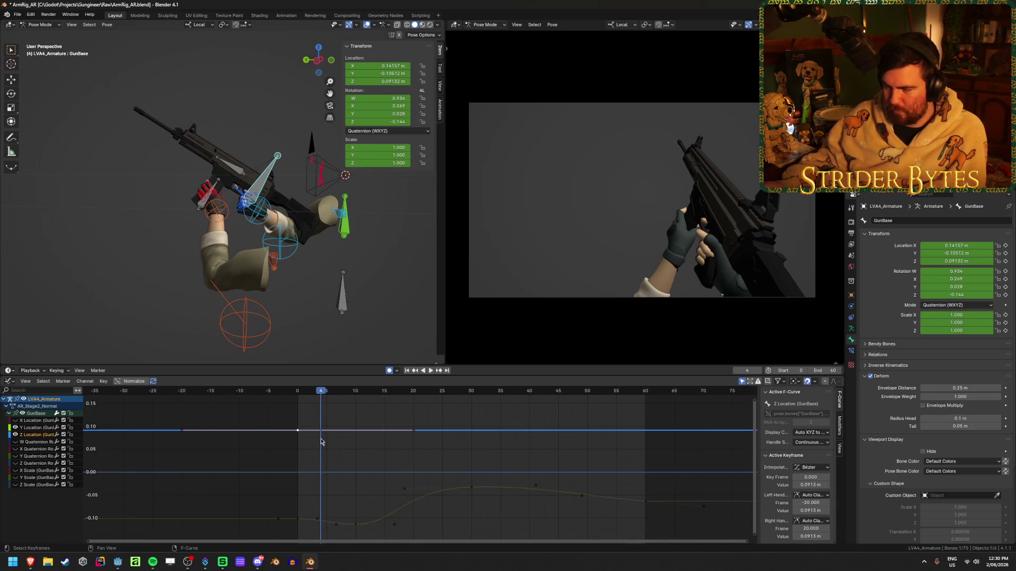
Cancel the accidental key move, preview briefly, and select the Z Location curve.
{"action": "key", "text": "Escape"}
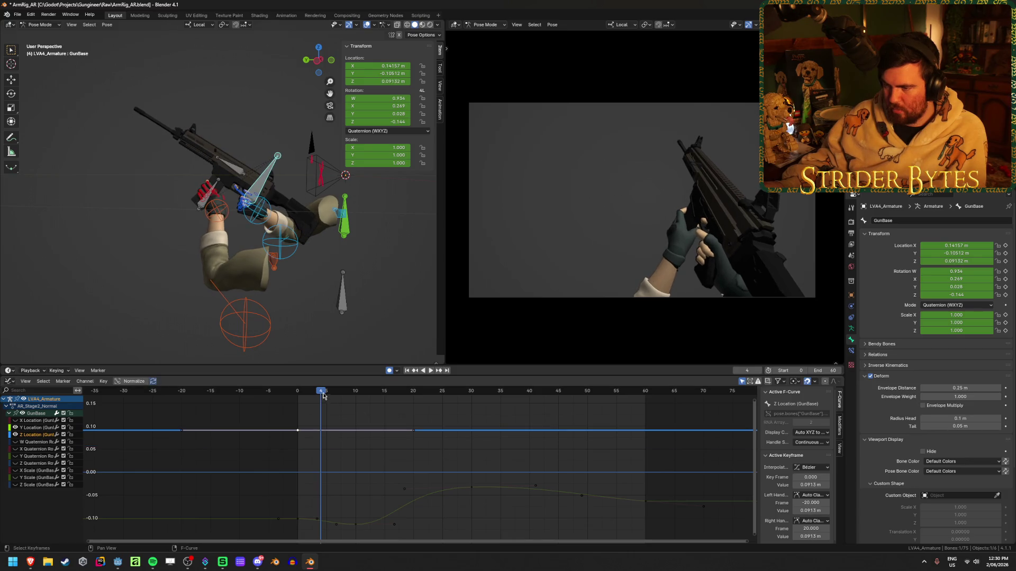
{"action": "key", "text": "shift+Left"}
{"action": "key", "text": "space"}
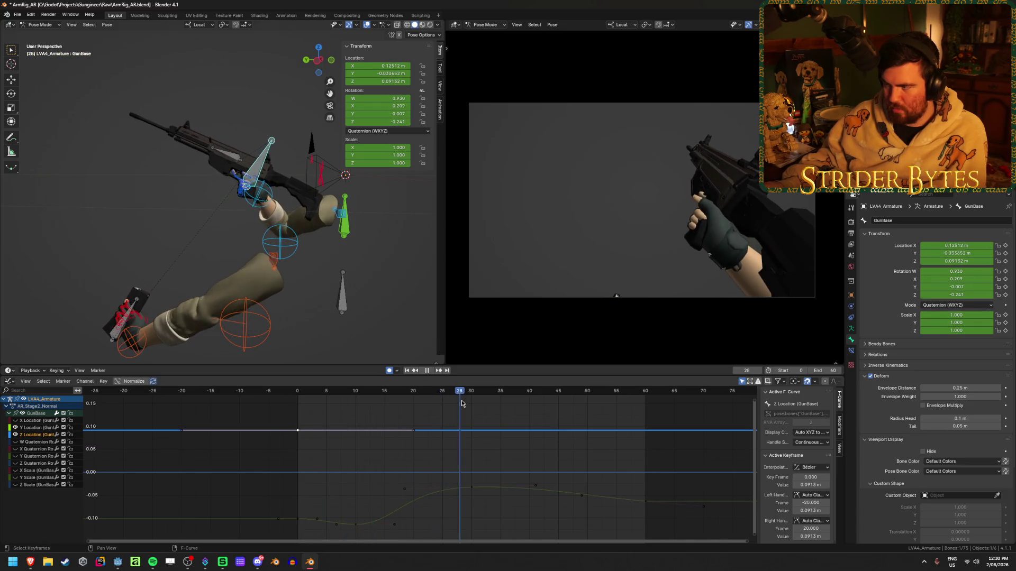
{"action": "key", "text": "Escape"}
{"action": "left_click", "coordinate": [646, 434]}
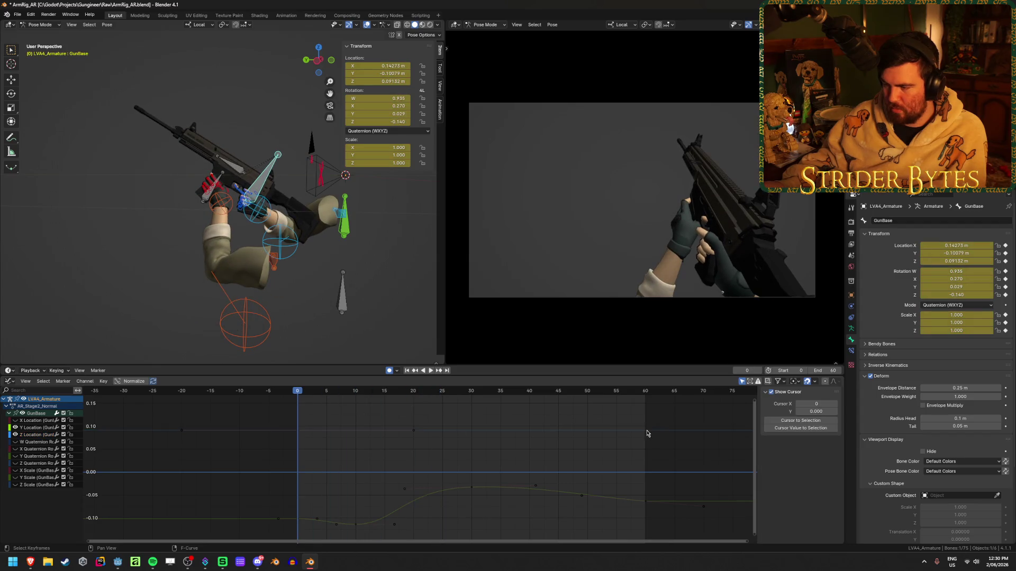
{"action": "left_click", "coordinate": [296, 429]}
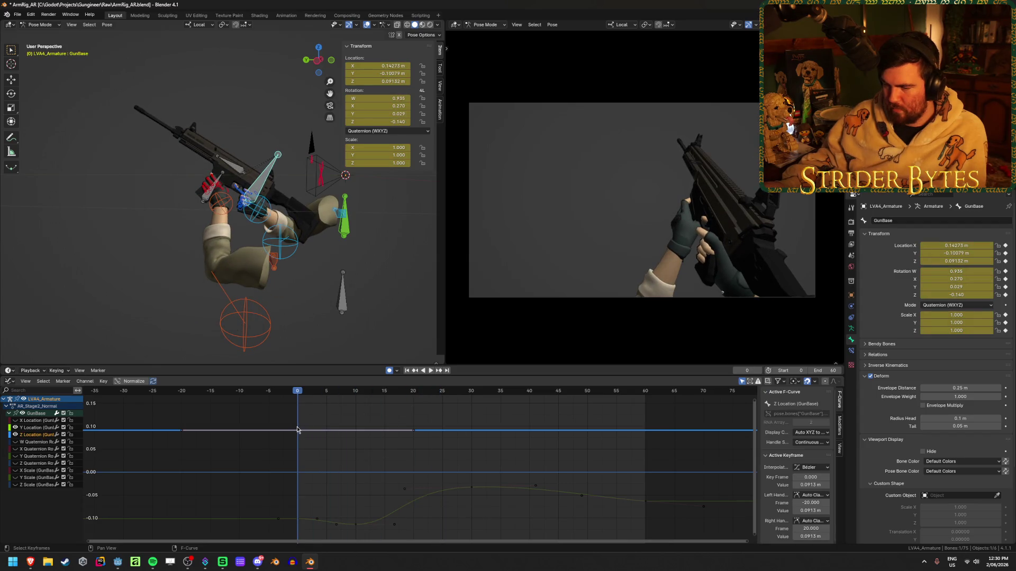
{"action": "scroll", "coordinate": [298, 430], "scroll_direction": "down", "scroll_amount": 2}
{"action": "scroll", "coordinate": [345, 453], "scroll_direction": "up", "scroll_amount": 2}
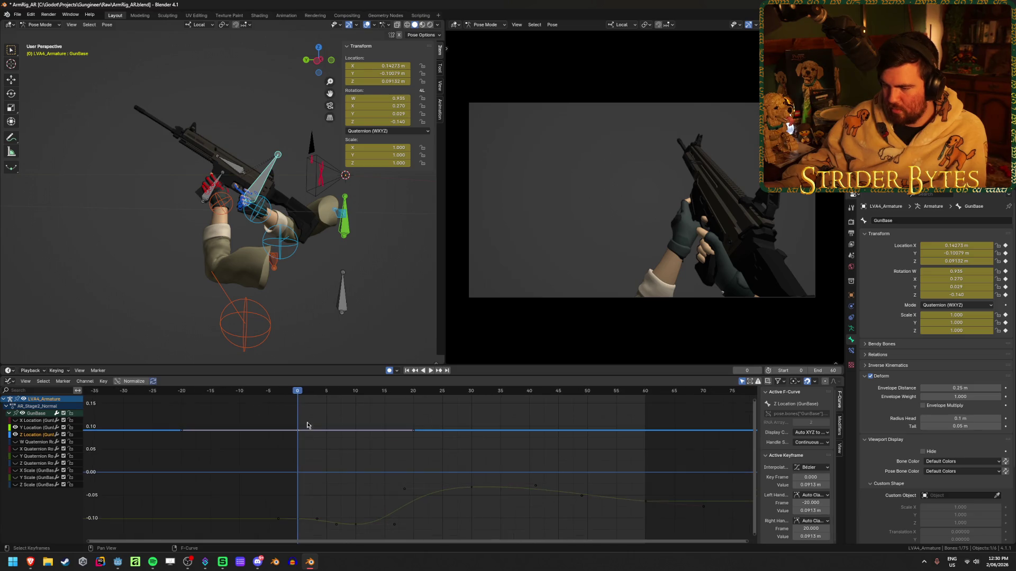
Replay the animation from frame 0 several times to check the GunBase motion.
{"action": "key", "text": "space"}
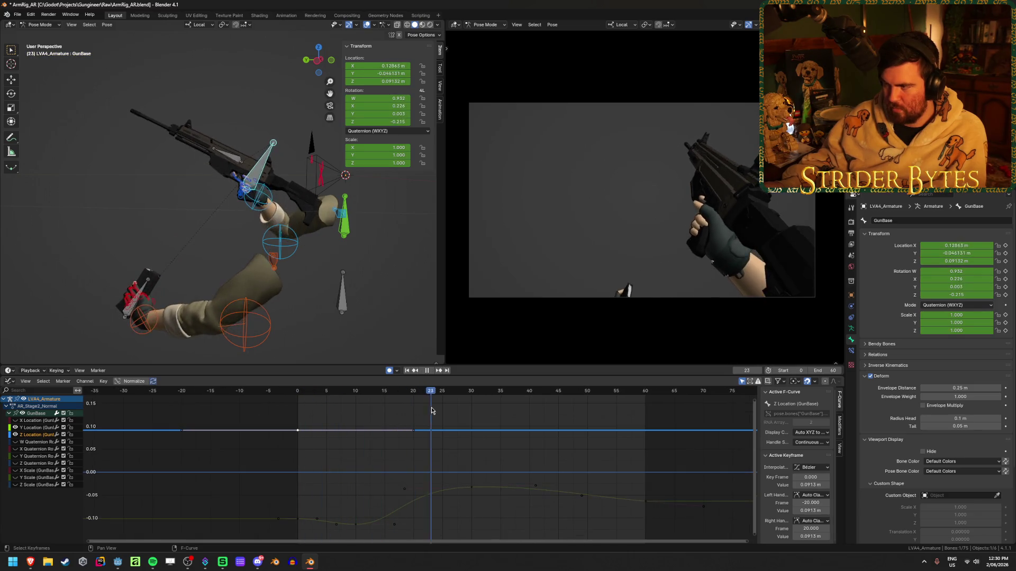
{"action": "key", "text": "space"}
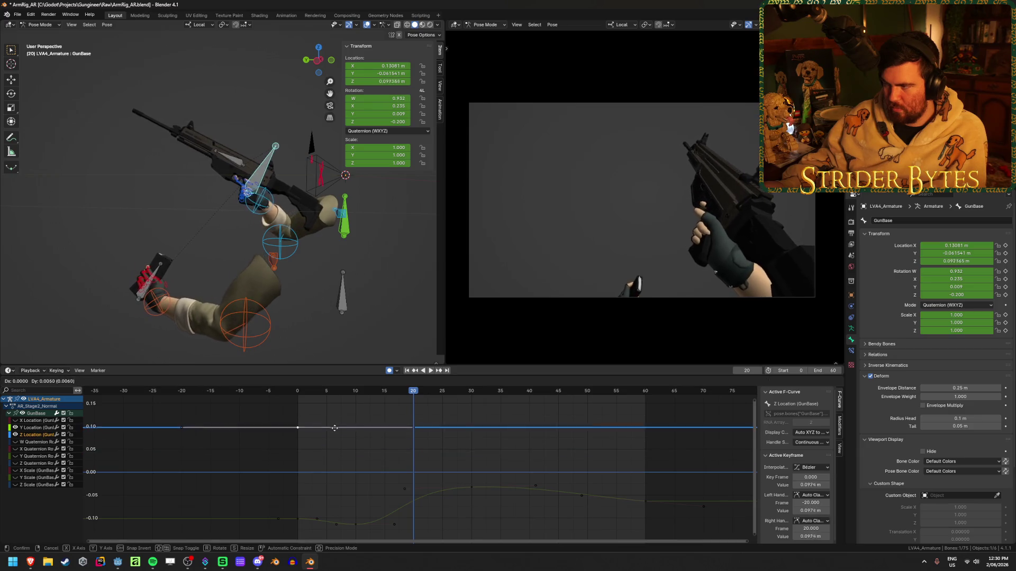
{"action": "key", "text": "shift+Left"}
{"action": "key", "text": "space"}
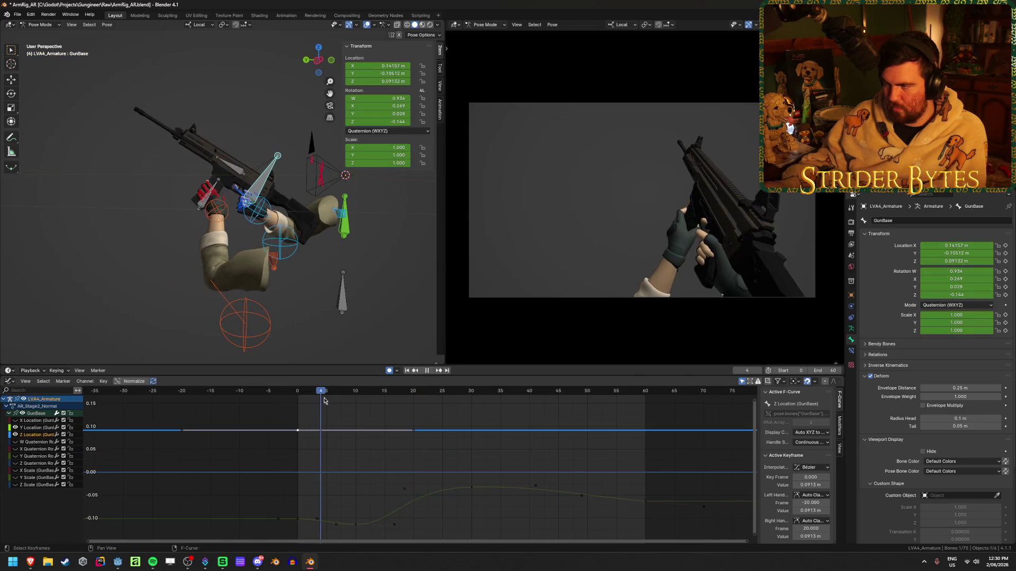
{"action": "key", "text": "shift+Left"}
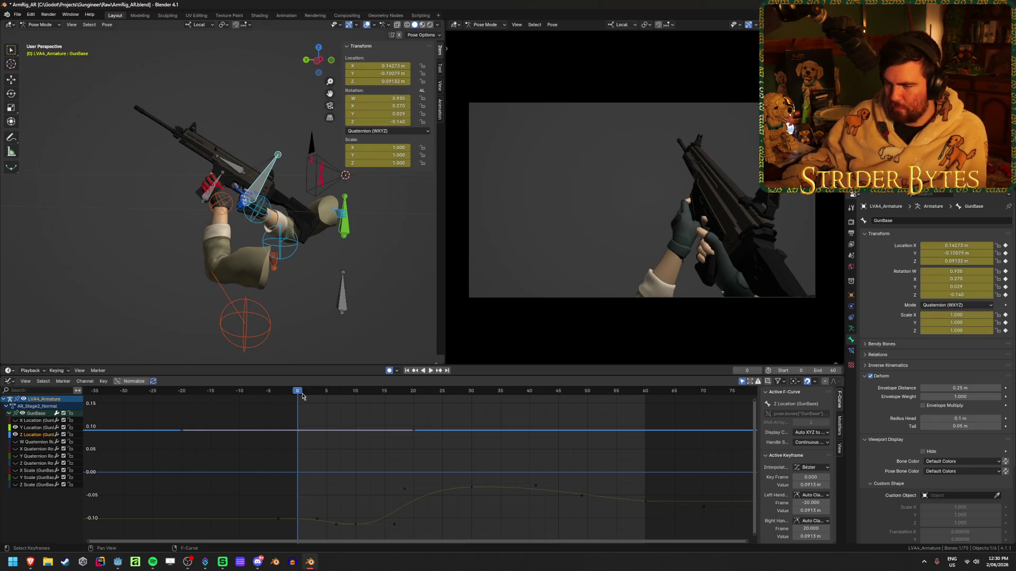
{"action": "key", "text": "space"}
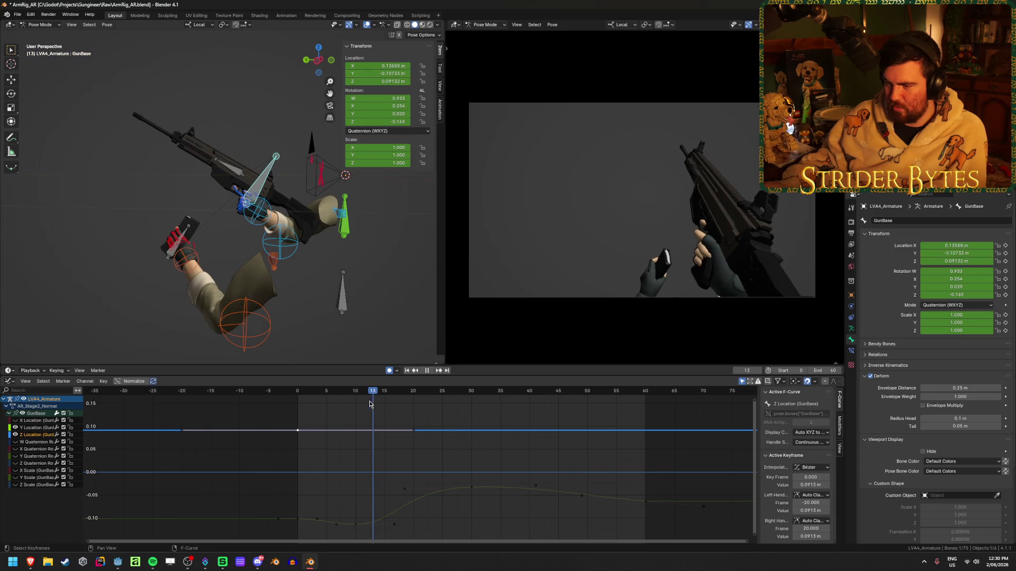
{"action": "key", "text": "space"}
{"action": "key", "text": "Down"}
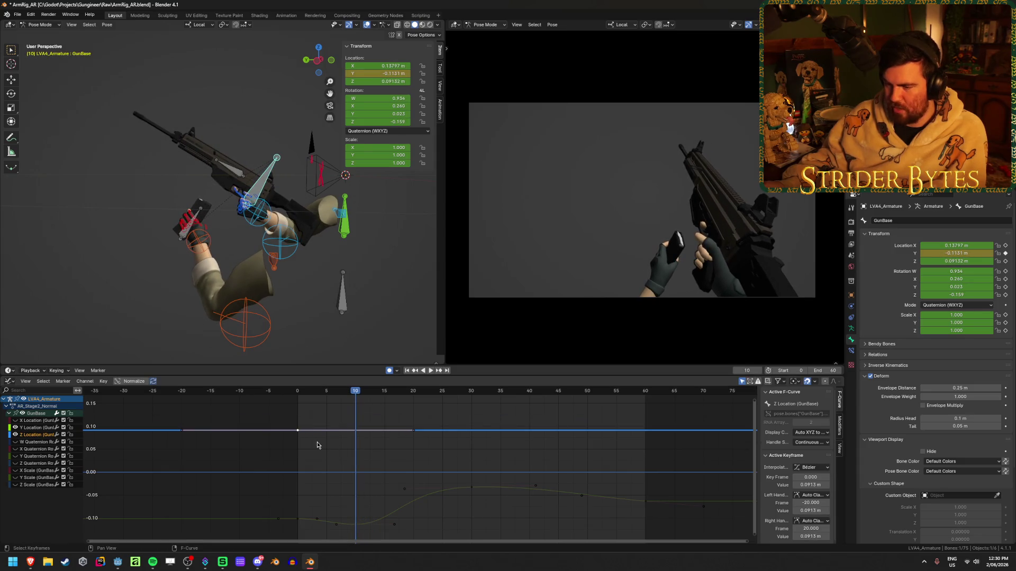
Lower a copied location key near frame 10 and duplicate it to a later frame.
{"action": "key", "text": "g"}
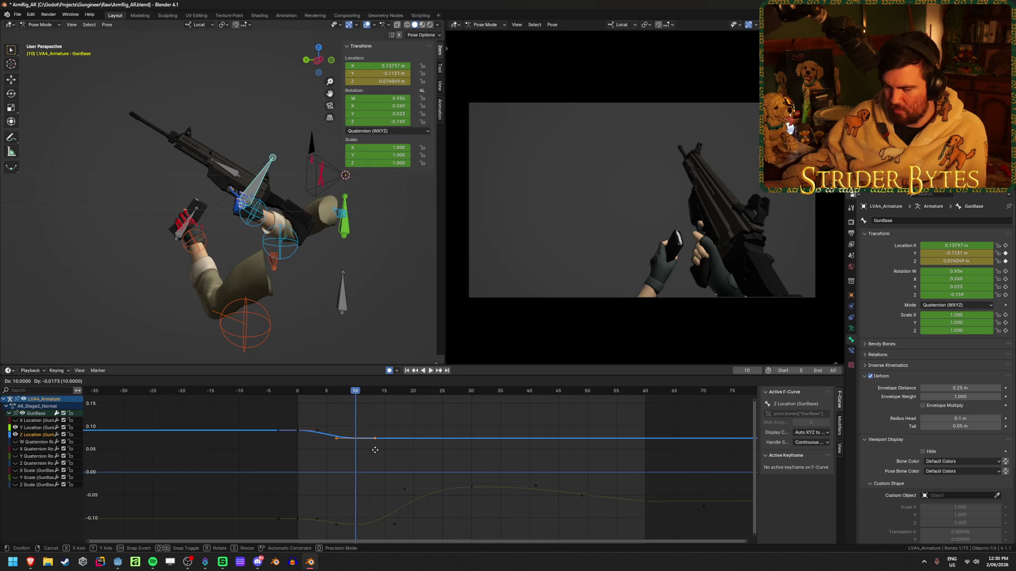
{"action": "left_click", "coordinate": [391, 456]}
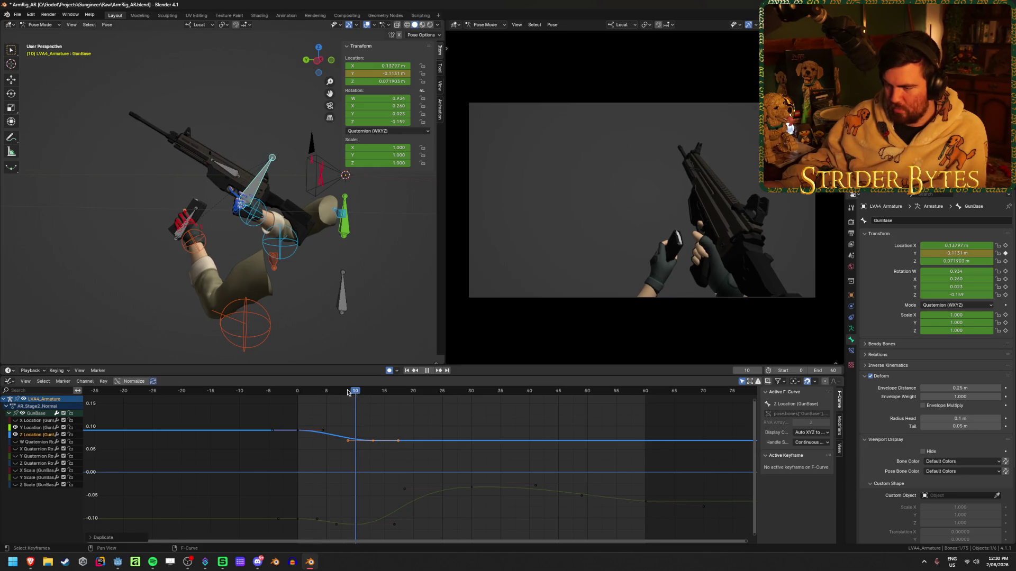
{"action": "mouse_move", "coordinate": [347, 389]}
{"action": "left_mouse_down"}
{"action": "mouse_move", "coordinate": [301, 393]}
{"action": "mouse_move", "coordinate": [454, 414]}
{"action": "left_mouse_up"}
{"action": "key", "text": "shift+d"}
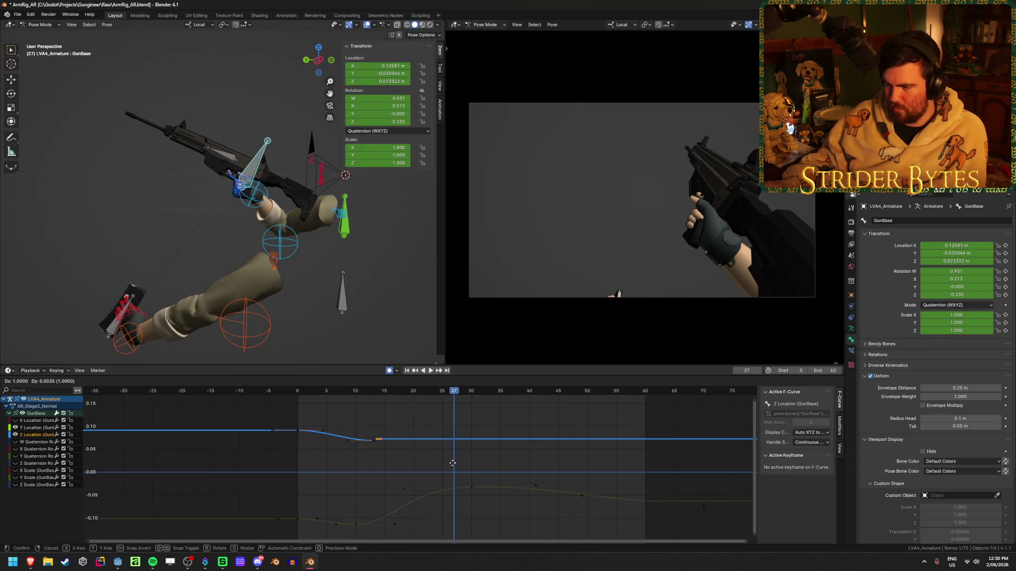
{"action": "left_click", "coordinate": [664, 449]}
{"action": "key", "text": "space"}
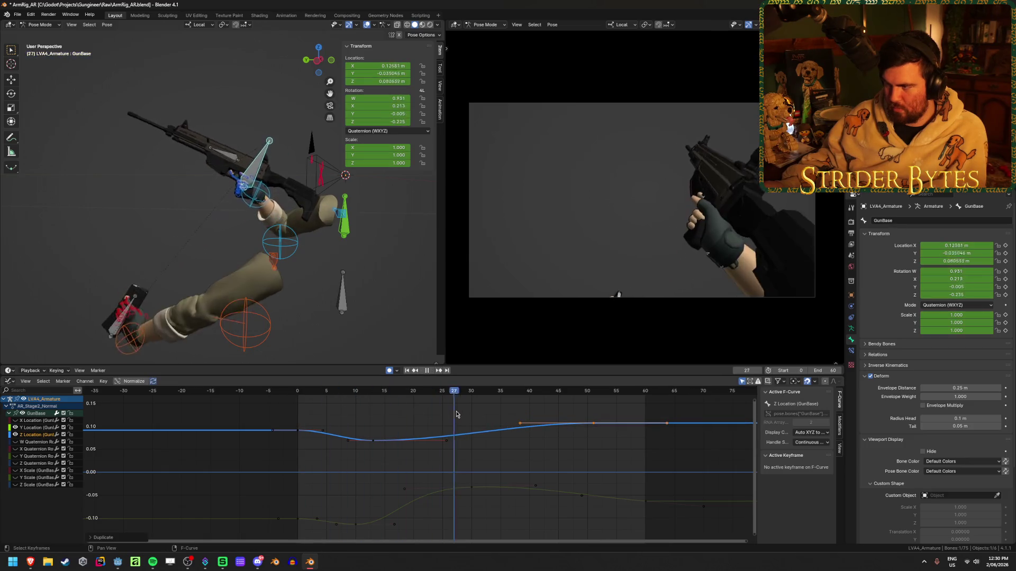
Play the reload animation from the first frame to check the new dip.
{"action": "key", "text": "shift+Left"}
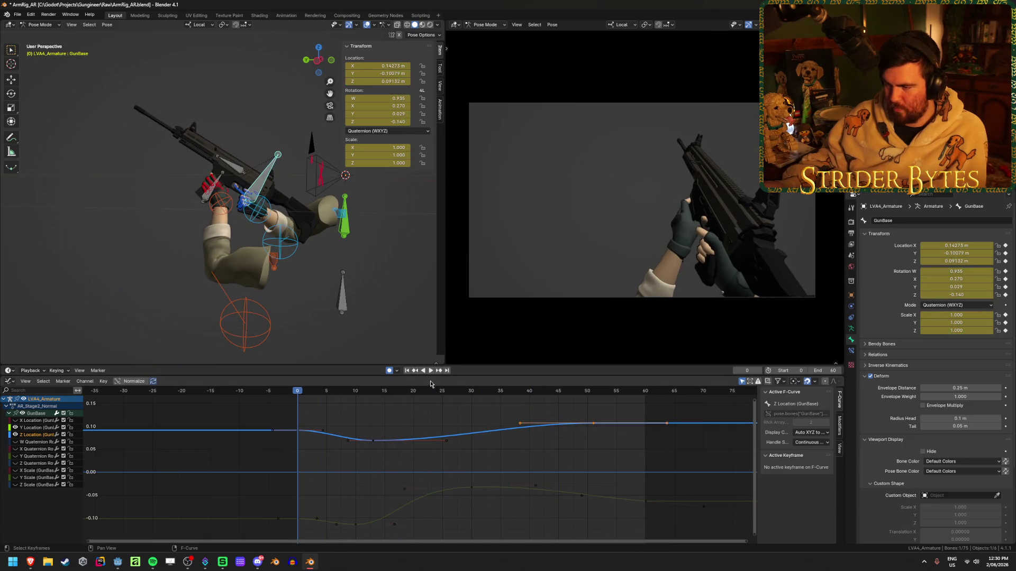
{"action": "left_click", "coordinate": [430, 372]}
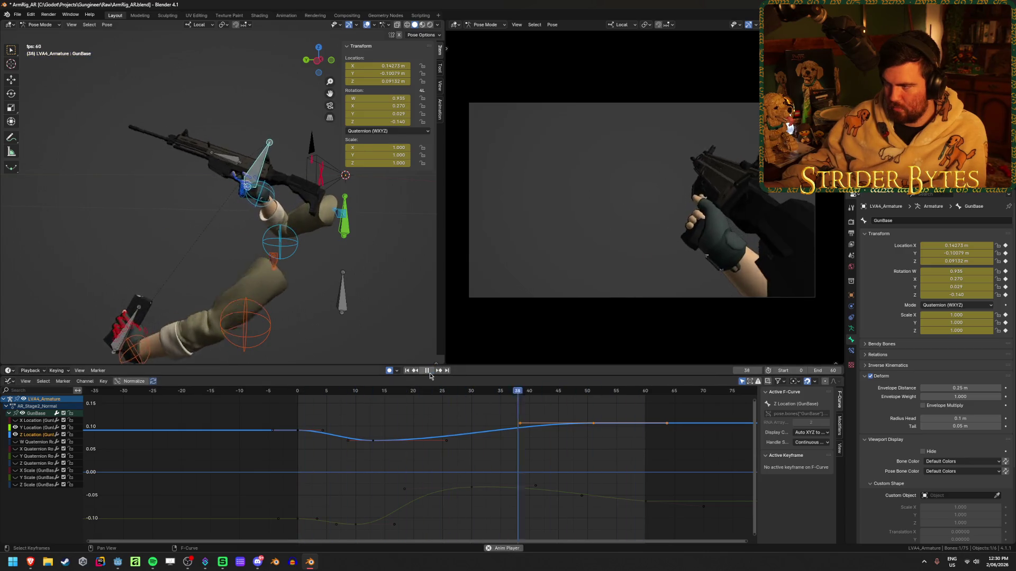
{"action": "left_click", "coordinate": [428, 372]}
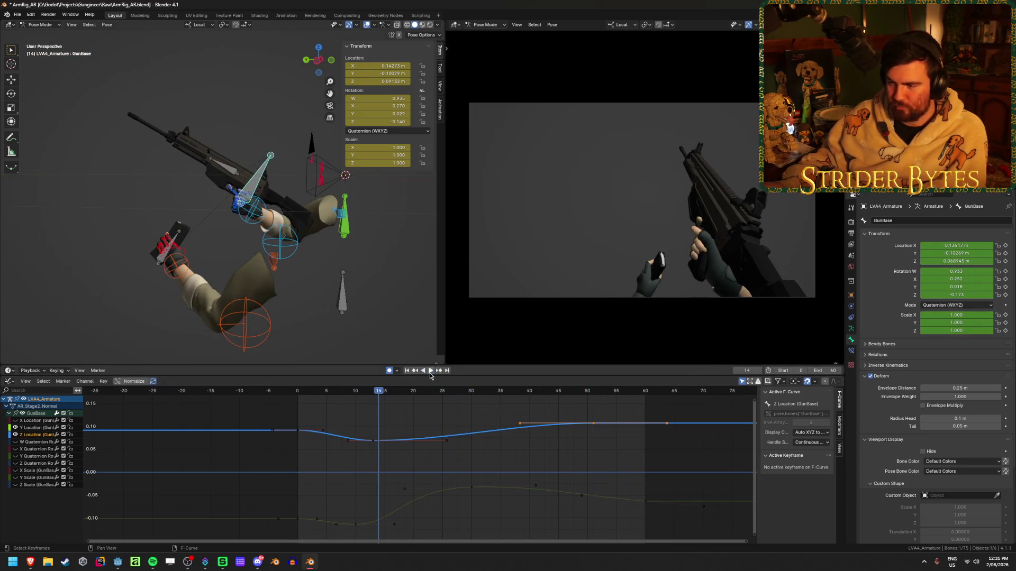
{"action": "left_click", "coordinate": [430, 372]}
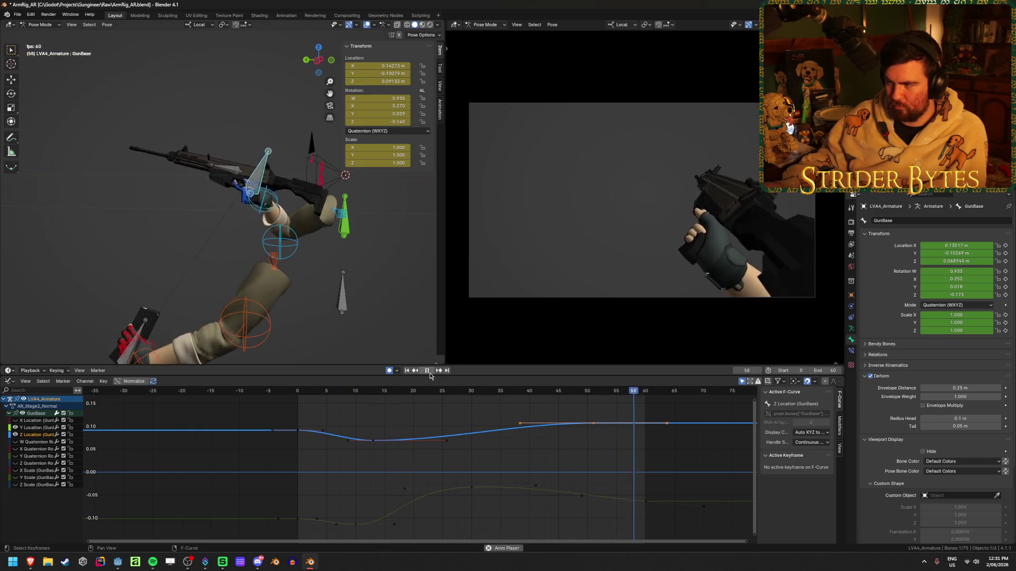
{"action": "key", "text": "space"}
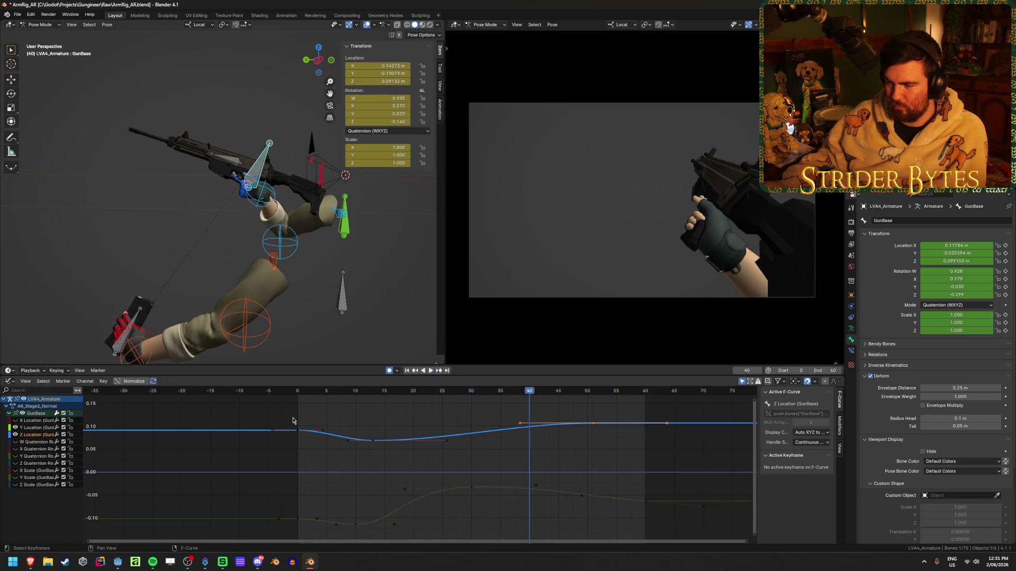
{"action": "key", "text": "shift+Left"}
{"action": "key", "text": "space"}
{"action": "left_click", "coordinate": [431, 371]}
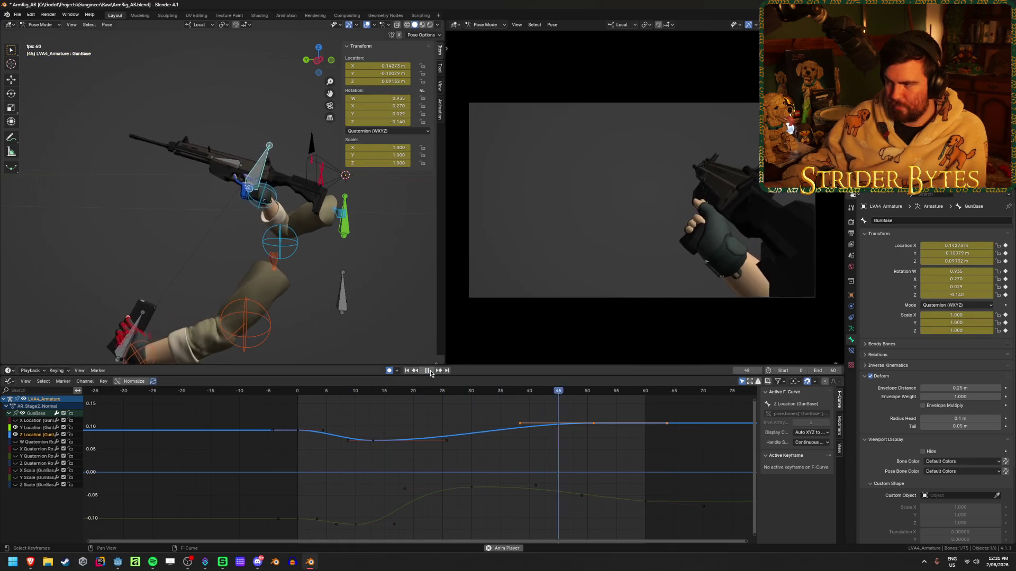
Deselect the curves and rewatch the full reload animation from the start.
{"action": "scroll", "coordinate": [628, 412], "scroll_direction": "down", "scroll_amount": 2}
{"action": "left_click", "coordinate": [592, 414]}
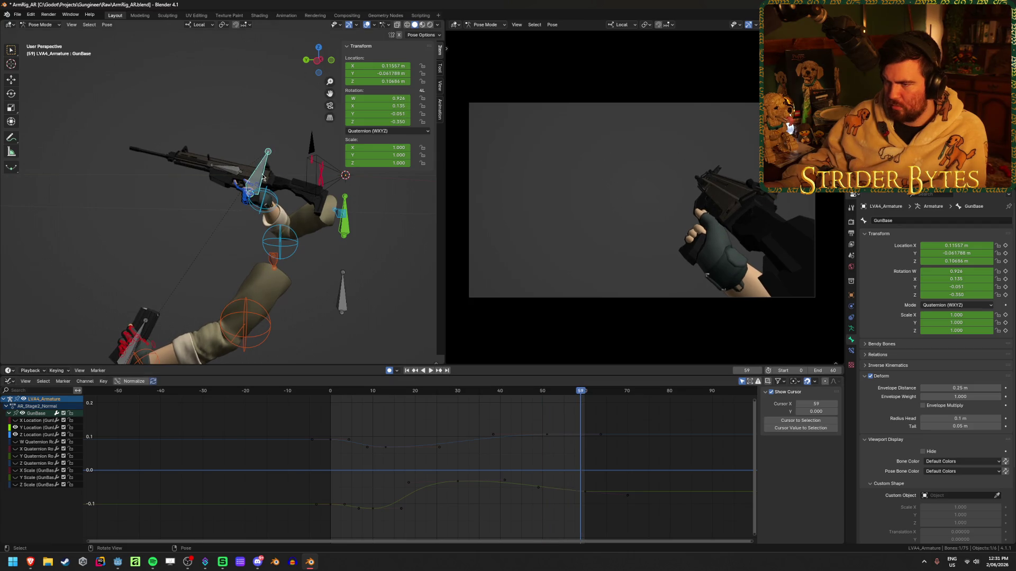
{"action": "scroll", "coordinate": [523, 424], "scroll_direction": "down", "scroll_amount": 2}
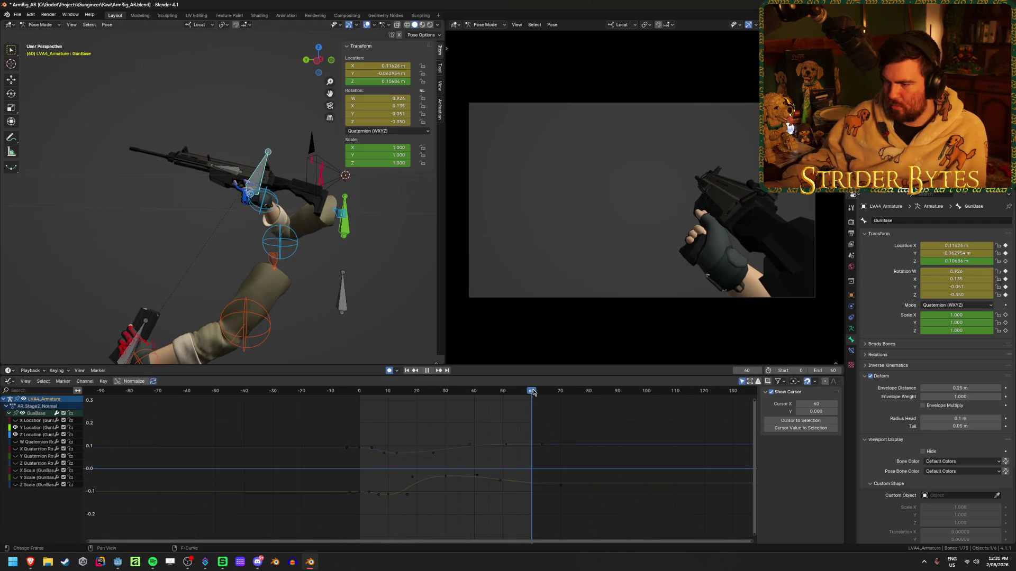
{"action": "key", "text": "space"}
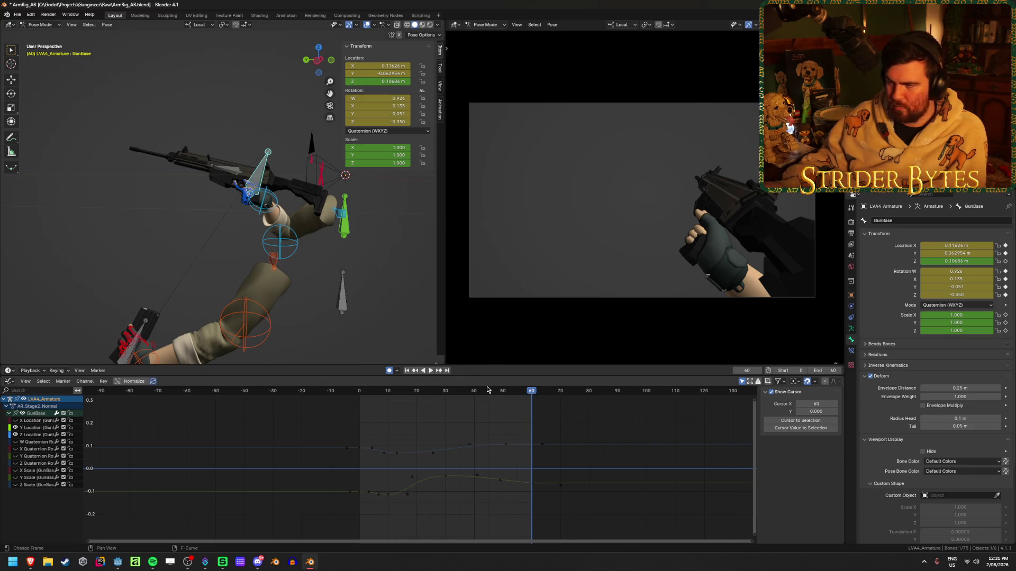
{"action": "left_click", "coordinate": [406, 370]}
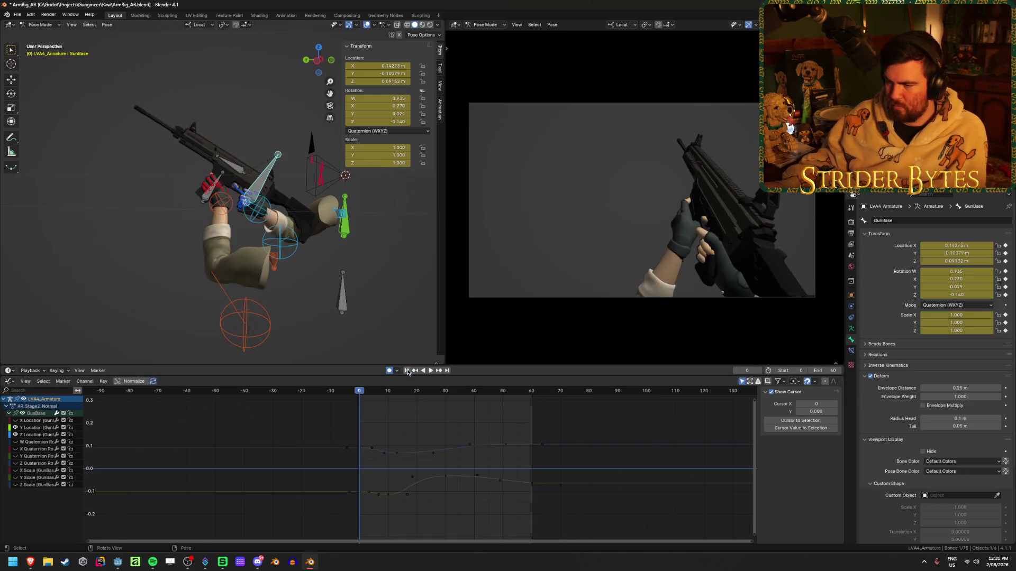
{"action": "left_click", "coordinate": [430, 371]}
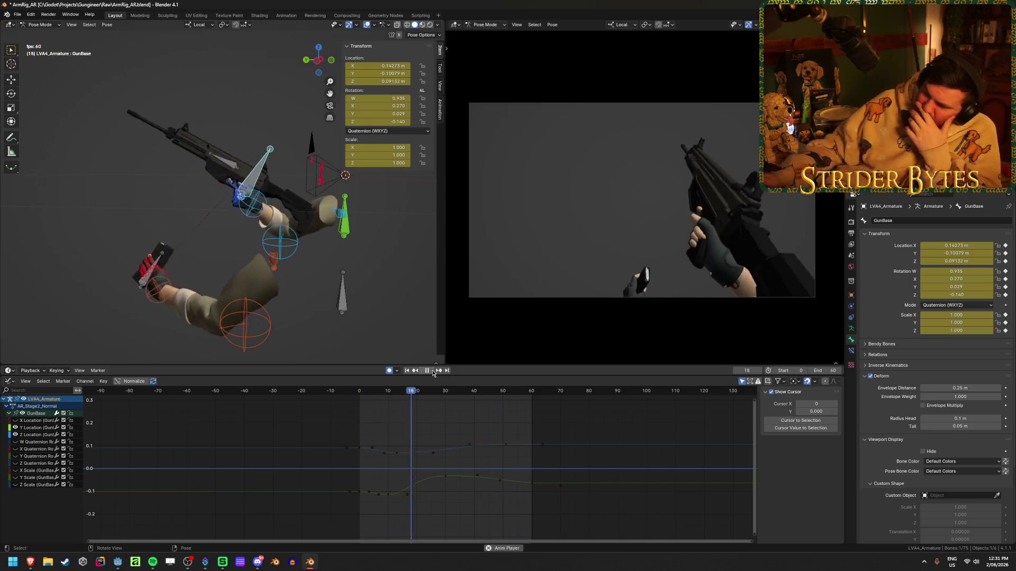
{"action": "left_click", "coordinate": [433, 373]}
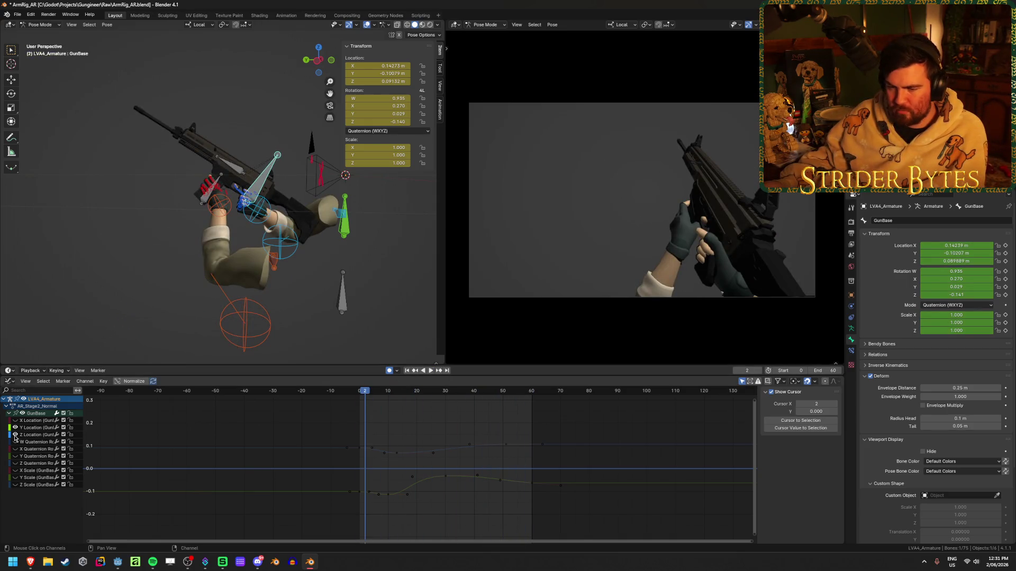
Hide the X/Y/Z Location curves and show only the Z Quaternion Rotation curve.
{"action": "left_click_drag", "start_coordinate": [16, 420], "coordinate": [16, 430]}
{"action": "left_click", "coordinate": [16, 456]}
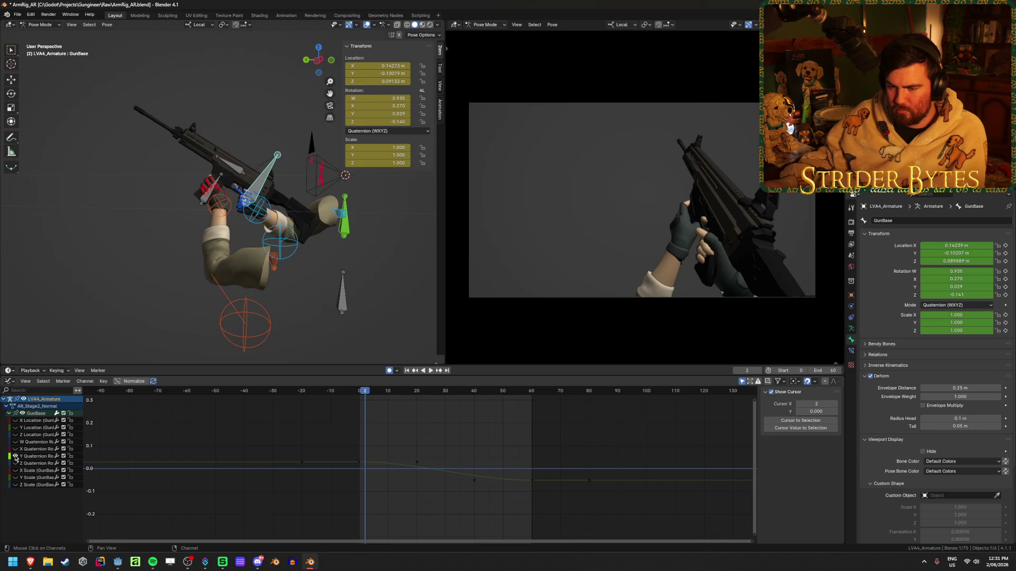
{"action": "left_click", "coordinate": [531, 486]}
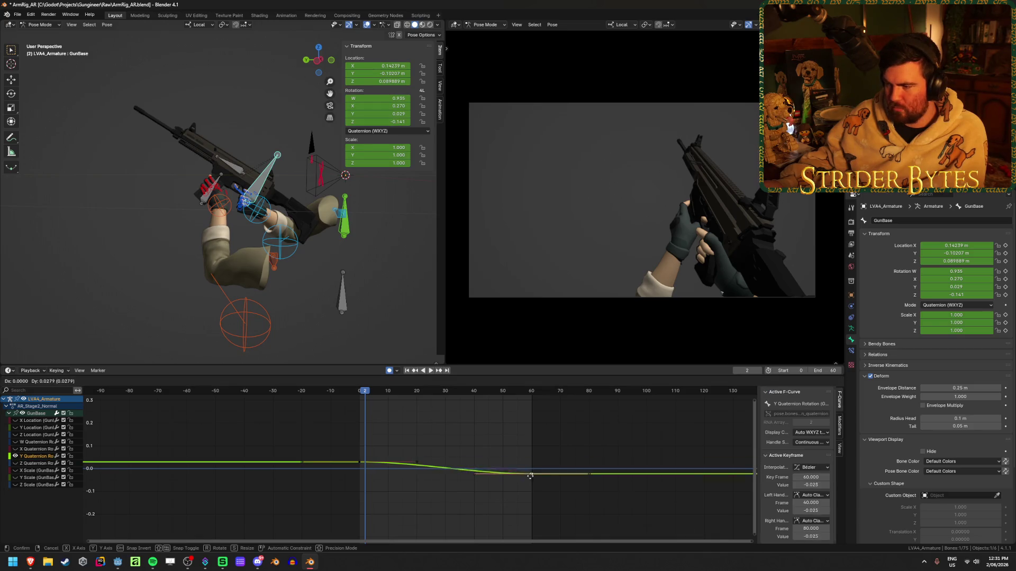
{"action": "key", "text": "g"}
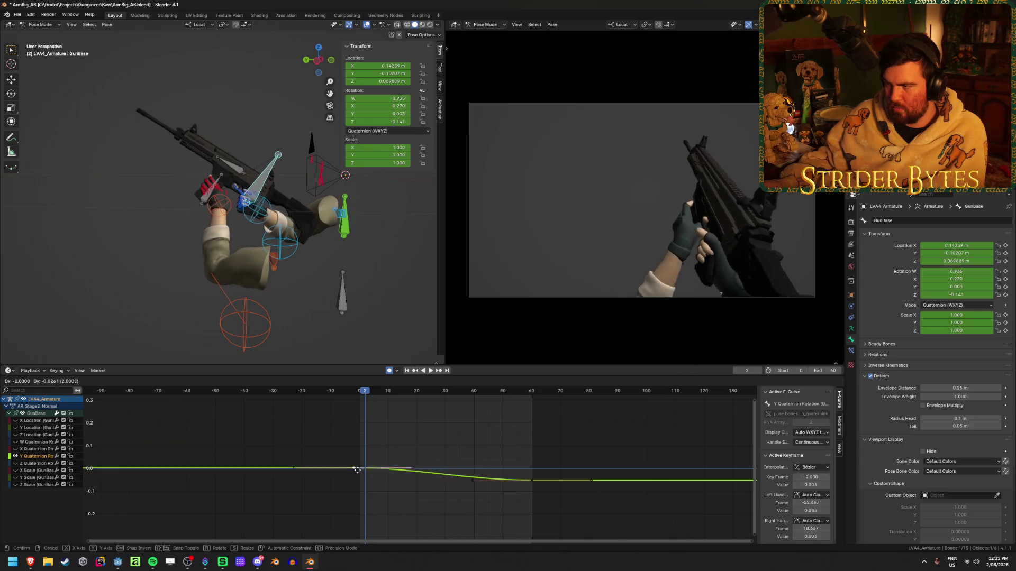
{"action": "key", "text": "Escape"}
{"action": "left_click", "coordinate": [15, 456]}
{"action": "left_click", "coordinate": [15, 463]}
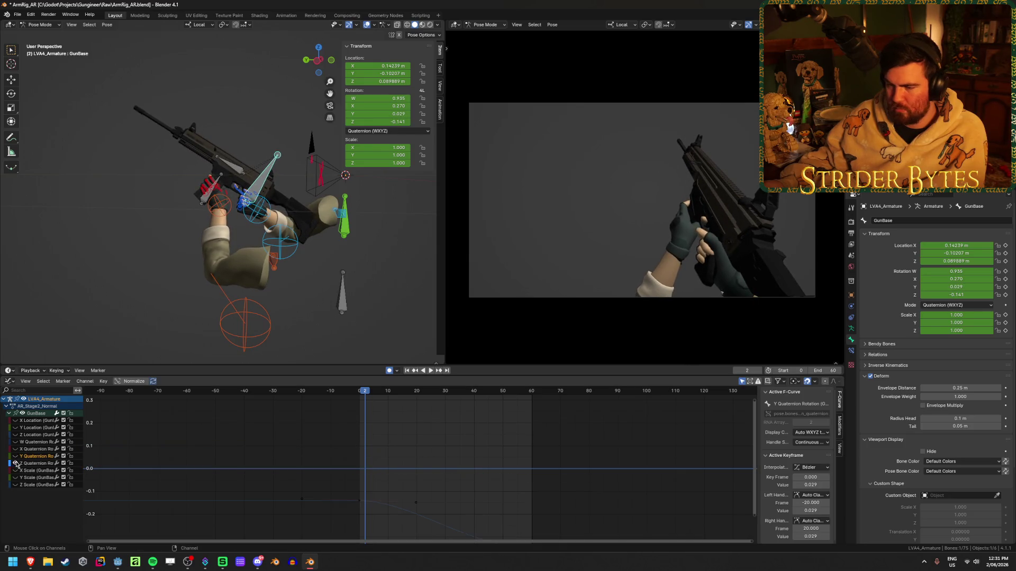
Move the Z Quaternion Rotation end key to frame 61 at -0.181, then hide that channel.
{"action": "left_click", "coordinate": [363, 502]}
{"action": "key", "text": "g"}
{"action": "key", "text": "Return"}
{"action": "scroll", "coordinate": [437, 478], "scroll_direction": "down", "scroll_amount": 2}
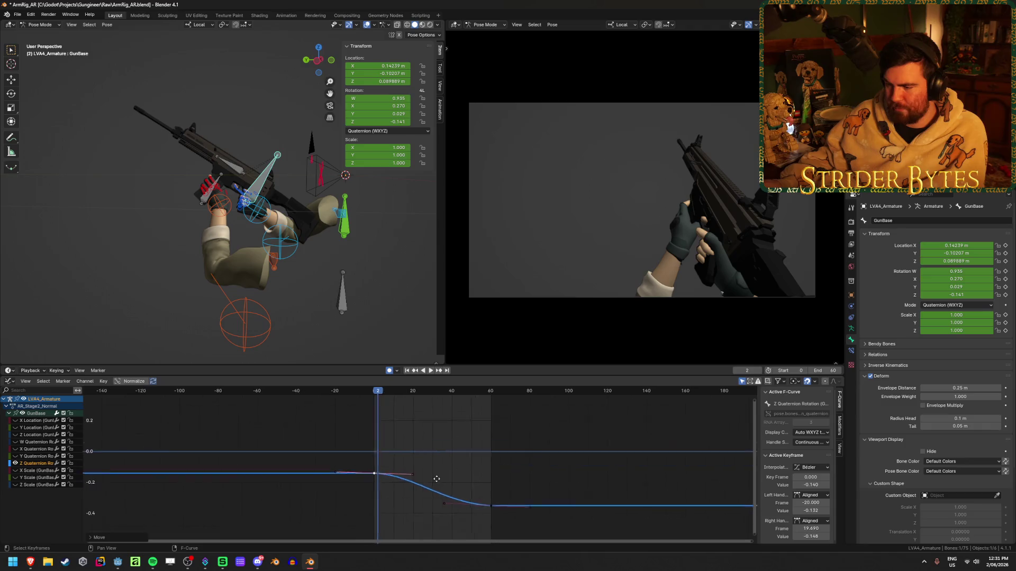
{"action": "left_click_drag", "start_coordinate": [398, 391], "coordinate": [478, 412]}
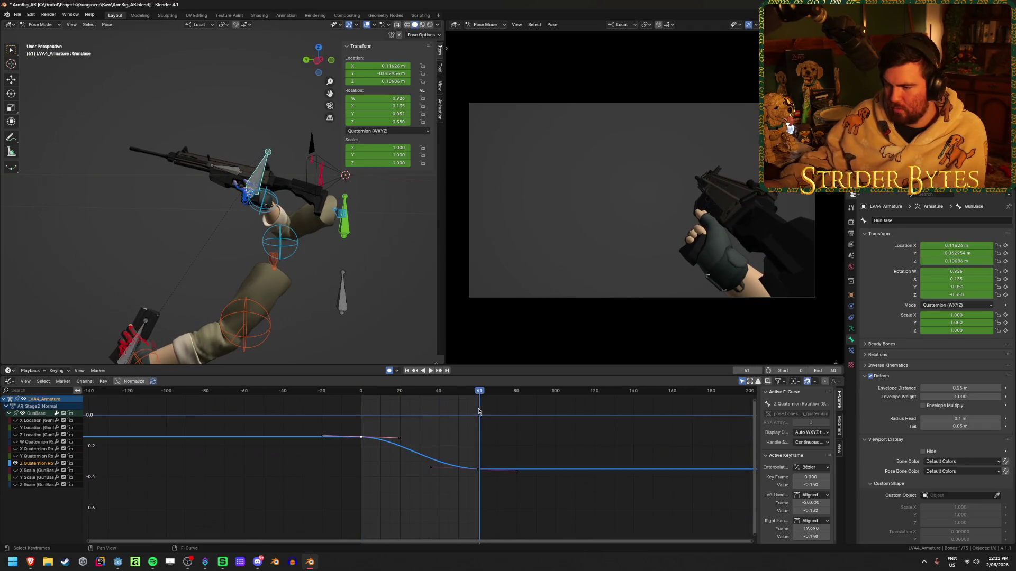
{"action": "left_click_drag", "start_coordinate": [477, 471], "coordinate": [481, 444]}
{"action": "key", "text": "space"}
{"action": "mouse_move", "coordinate": [365, 391]}
{"action": "left_mouse_down"}
{"action": "mouse_move", "coordinate": [355, 392]}
{"action": "mouse_move", "coordinate": [374, 394]}
{"action": "left_mouse_up"}
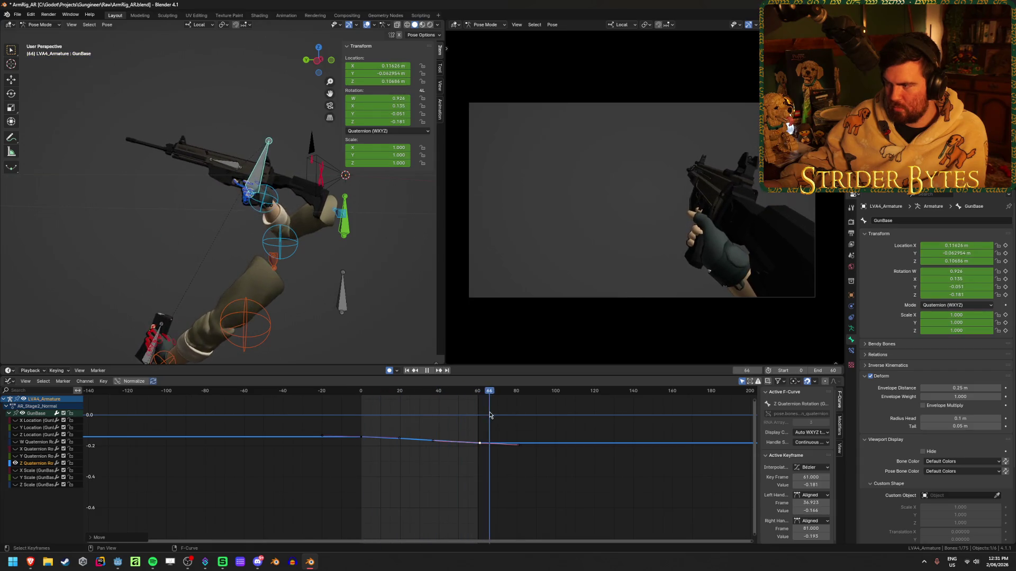
{"action": "key", "text": "Escape"}
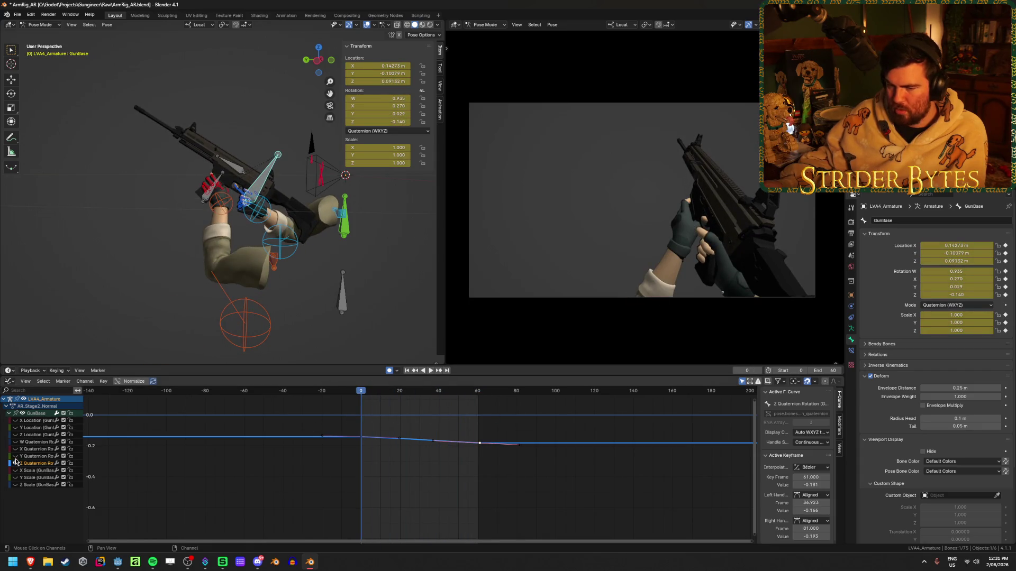
{"action": "left_click", "coordinate": [15, 461]}
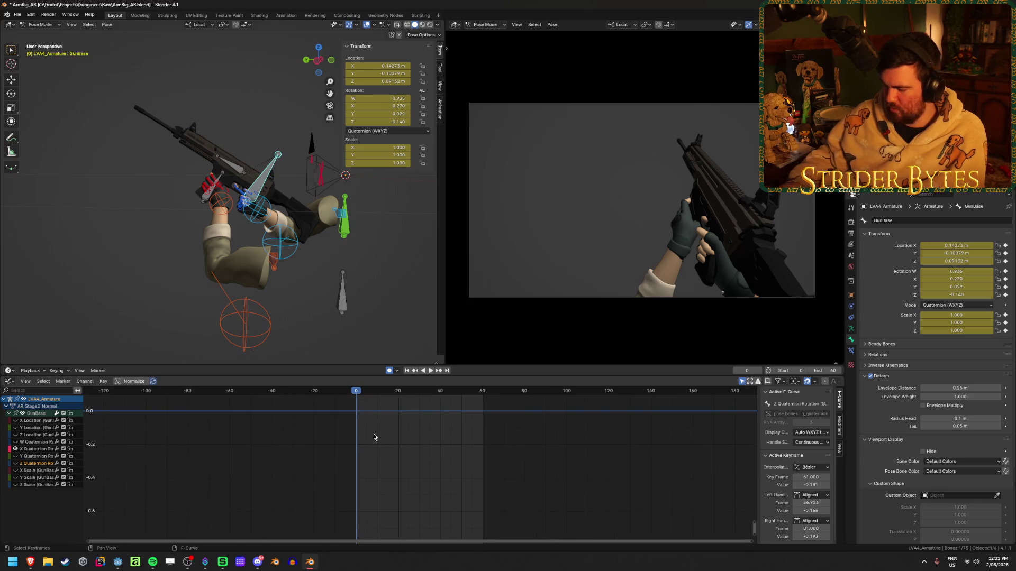
Duplicate the frame-0 X Quaternion key to around frame 23 and preview it.
{"action": "key", "text": "Home"}
{"action": "left_click_drag", "start_coordinate": [305, 424], "coordinate": [307, 430]}
{"action": "right_click", "coordinate": [307, 430]}
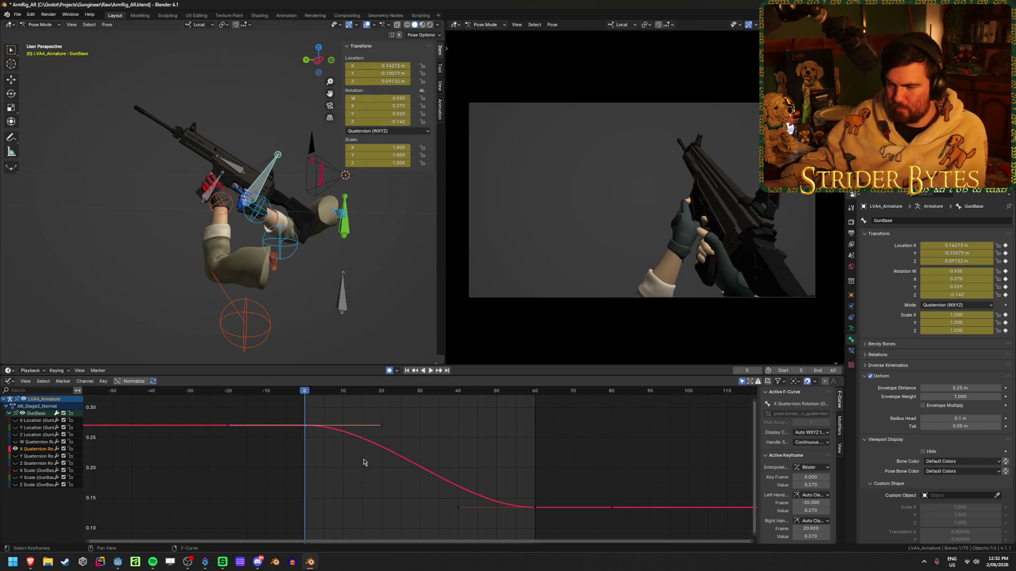
{"action": "key", "text": "space"}
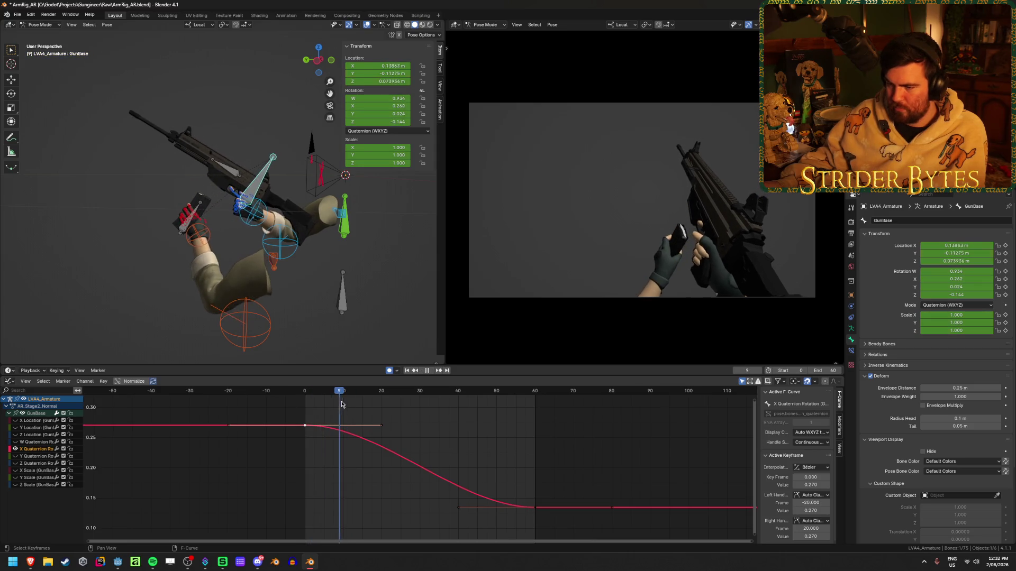
{"action": "key", "text": "space"}
{"action": "key", "text": "shift+d"}
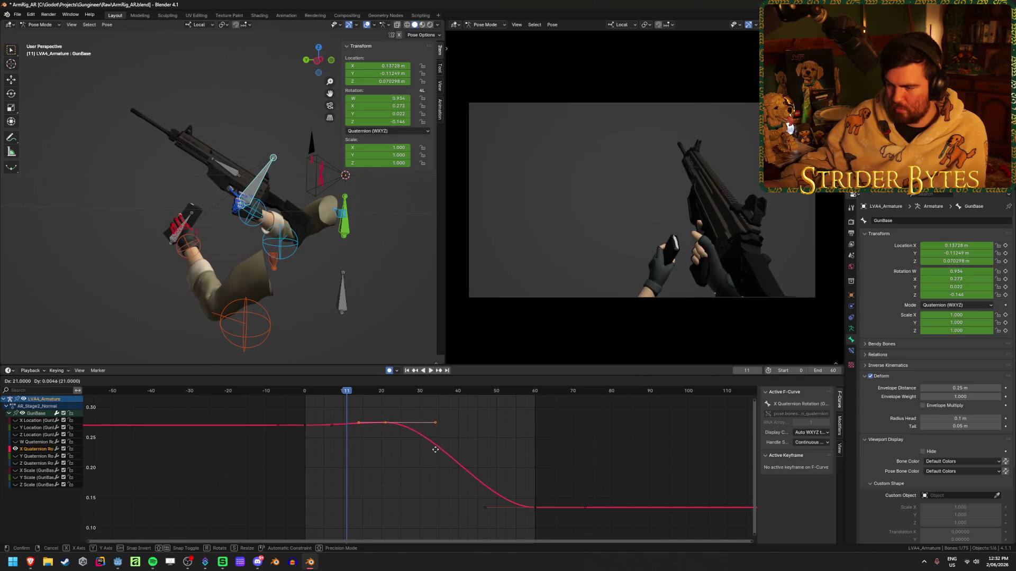
{"action": "left_click", "coordinate": [420, 444]}
{"action": "left_click", "coordinate": [304, 393]}
{"action": "key", "text": "space"}
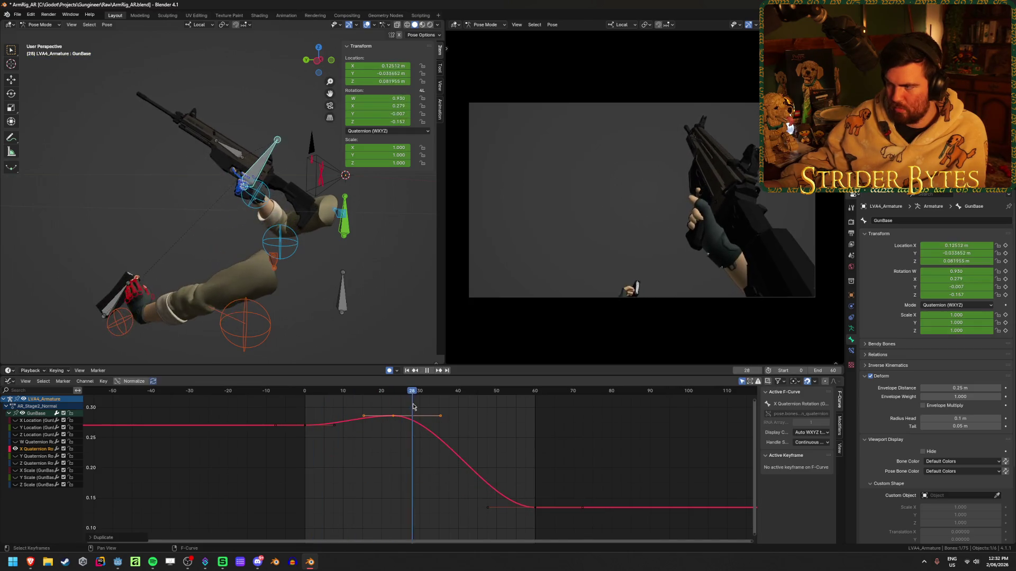
{"action": "key", "text": "space"}
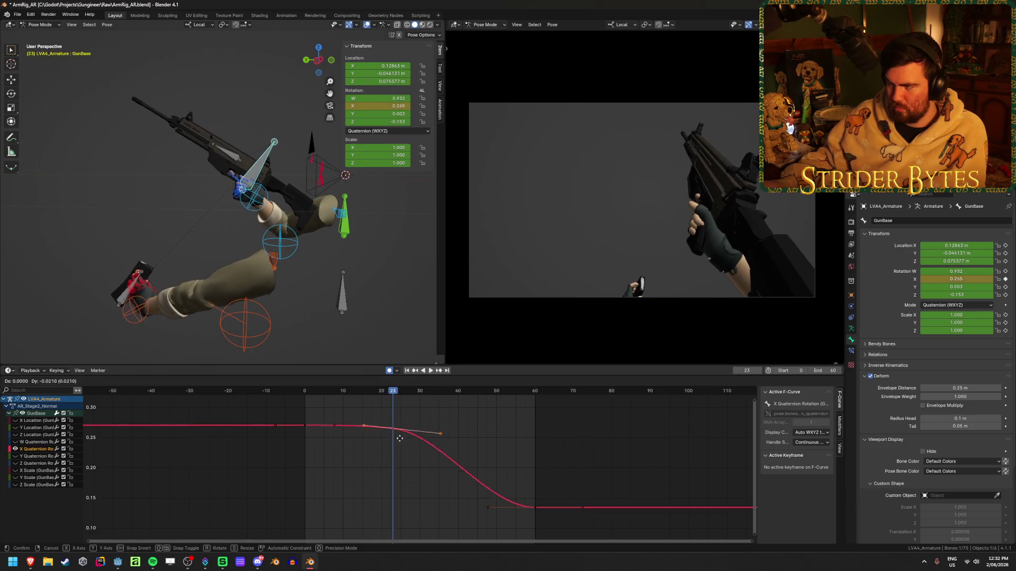
Move and duplicate X Quaternion keys to add bumps between frames 23 and 41.
{"action": "key", "text": "g"}
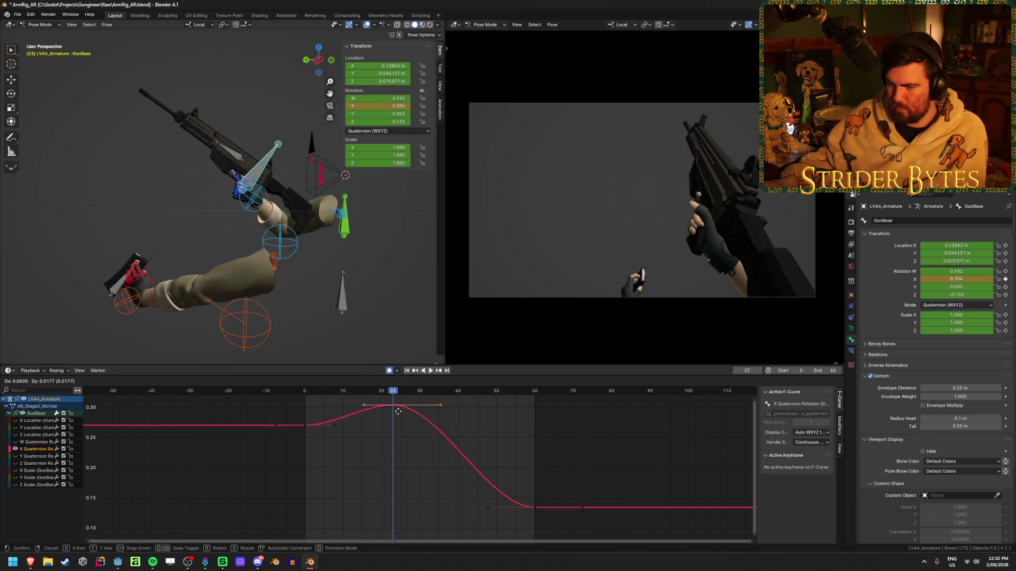
{"action": "right_click", "coordinate": [398, 412]}
{"action": "left_click", "coordinate": [304, 391]}
{"action": "key", "text": "space"}
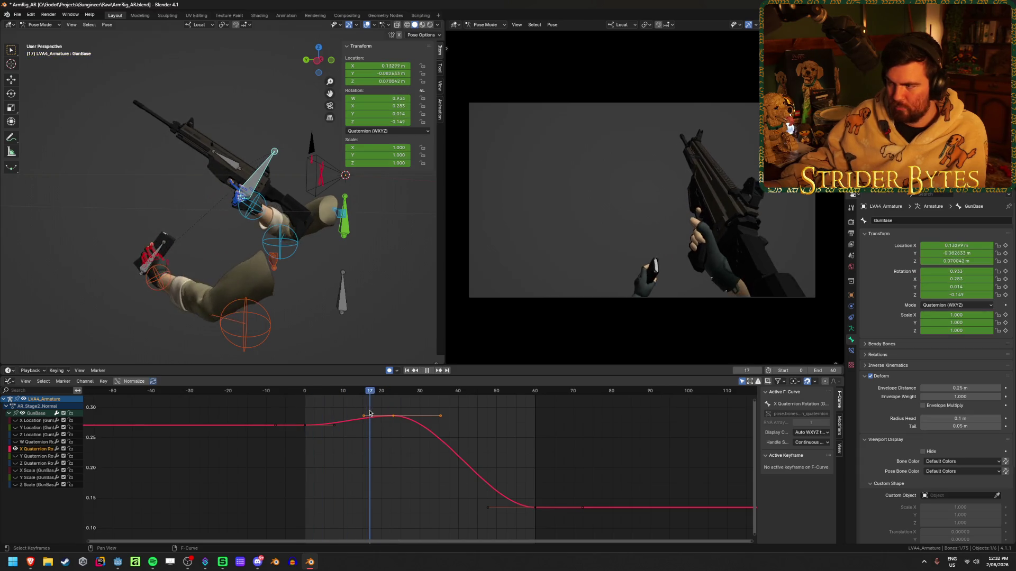
{"action": "key", "text": "g"}
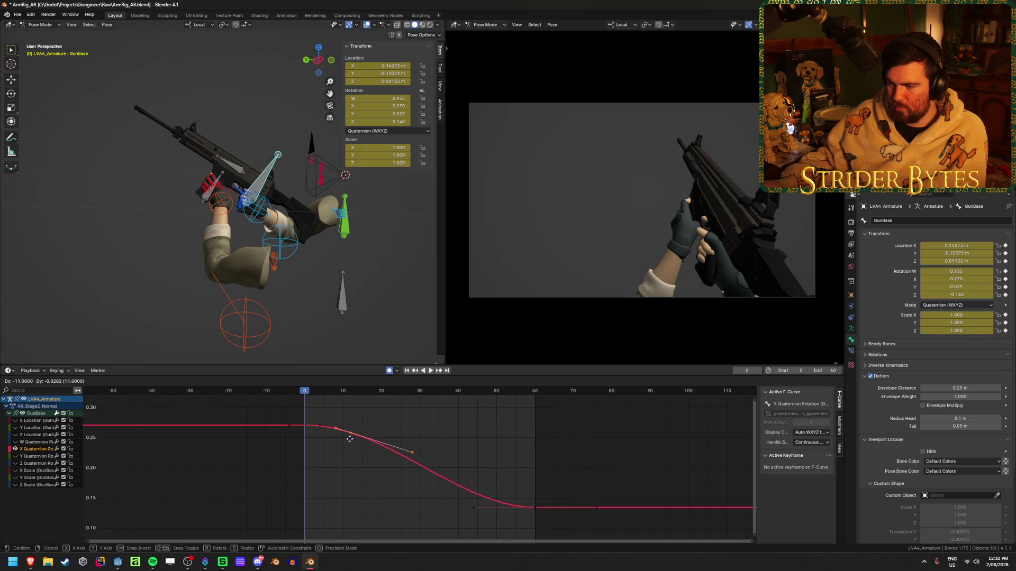
{"action": "left_click", "coordinate": [397, 459]}
{"action": "key", "text": "g"}
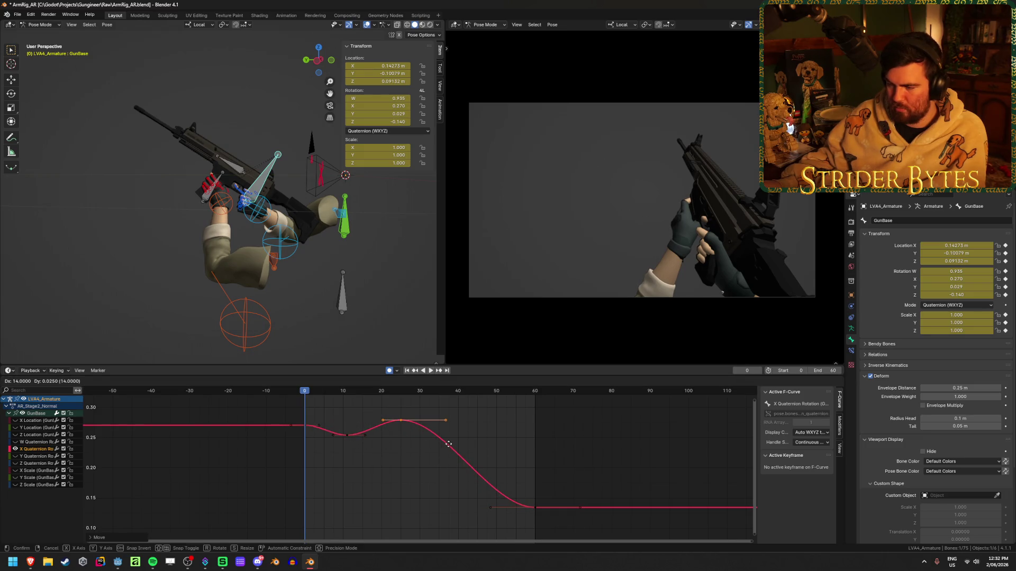
{"action": "left_click", "coordinate": [449, 438]}
{"action": "key", "text": "shift+d"}
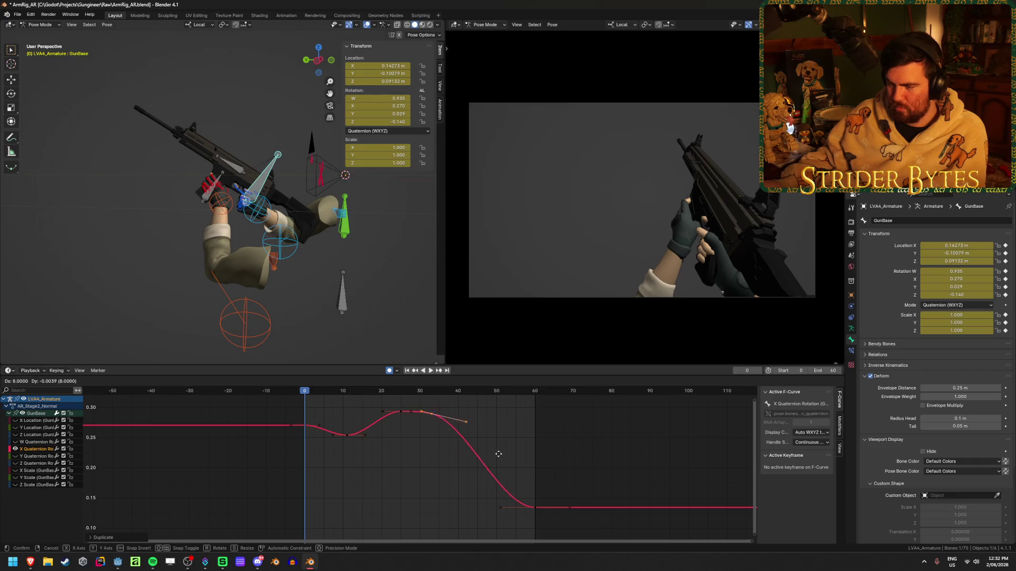
{"action": "left_click", "coordinate": [501, 469]}
{"action": "key", "text": "g"}
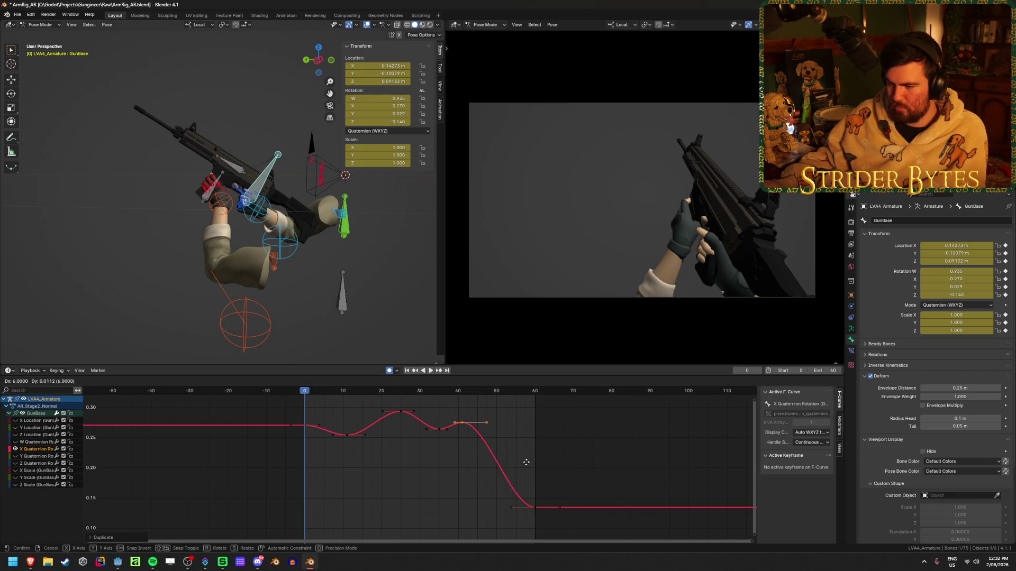
{"action": "left_click", "coordinate": [528, 465]}
Select the frame-60 key and preview the wobble through to frame 60.
{"action": "left_click", "coordinate": [535, 507]}
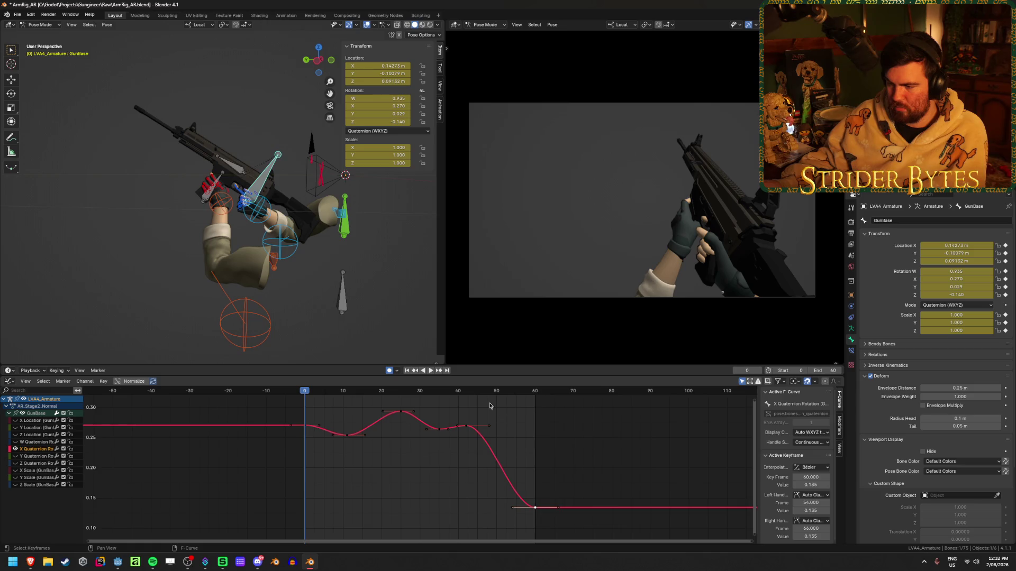
{"action": "key", "text": "shift+ctrl+space"}
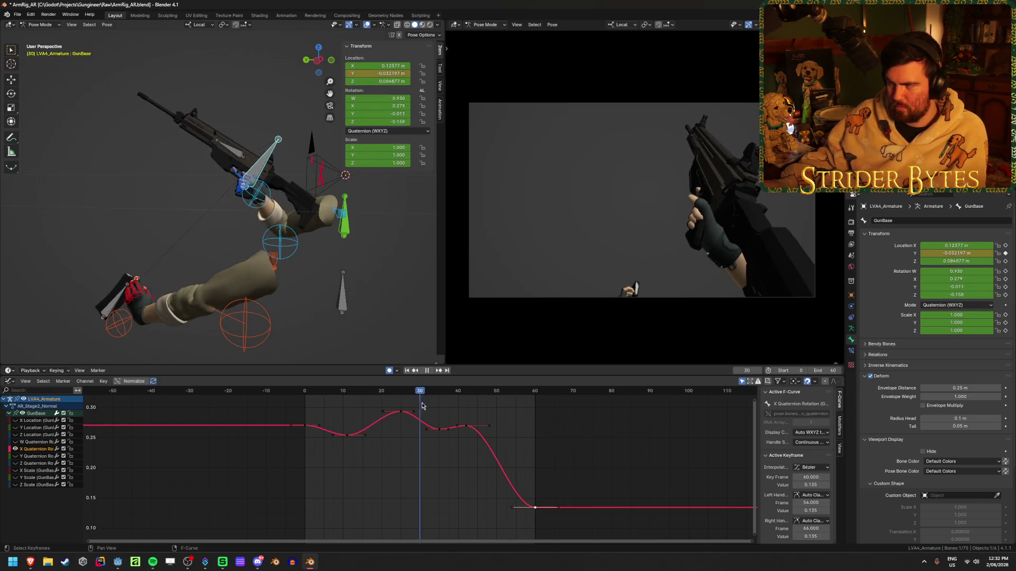
{"action": "key", "text": "Escape"}
{"action": "left_click", "coordinate": [431, 372]}
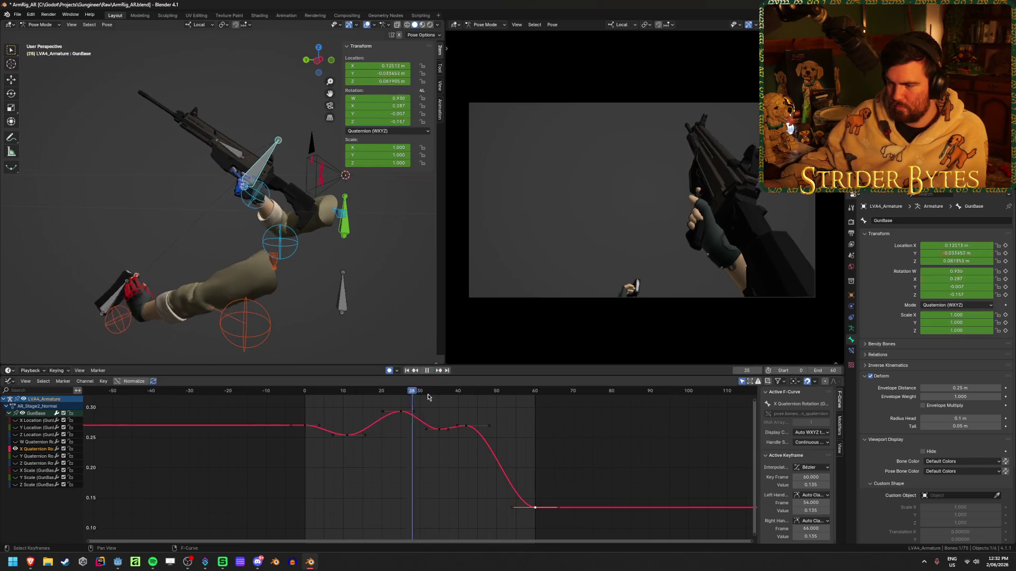
{"action": "mouse_move", "coordinate": [423, 408]}
{"action": "left_mouse_down"}
{"action": "mouse_move", "coordinate": [539, 409]}
{"action": "mouse_move", "coordinate": [530, 414]}
{"action": "left_mouse_up"}
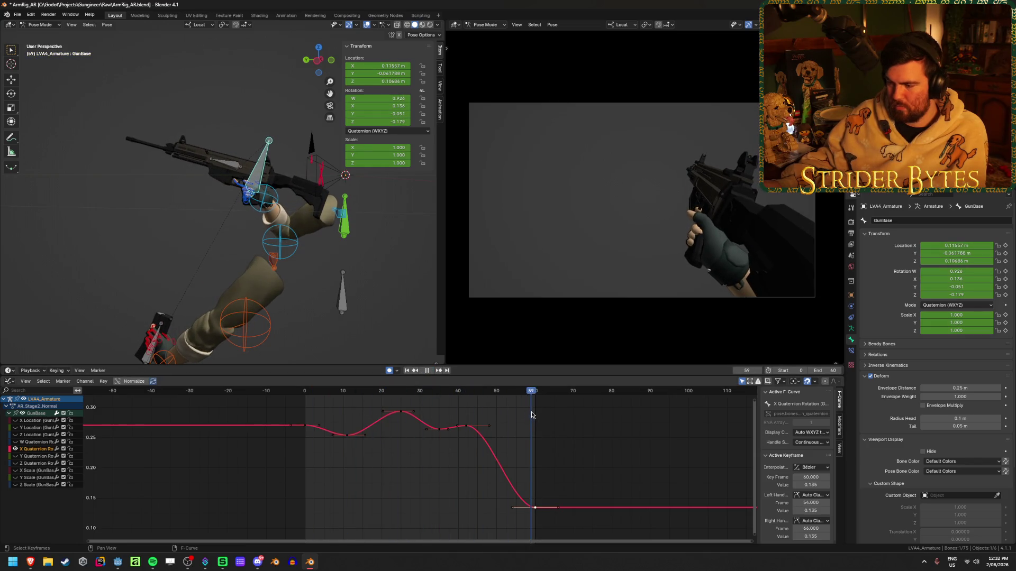
{"action": "left_click", "coordinate": [534, 415]}
{"action": "key", "text": "Right"}
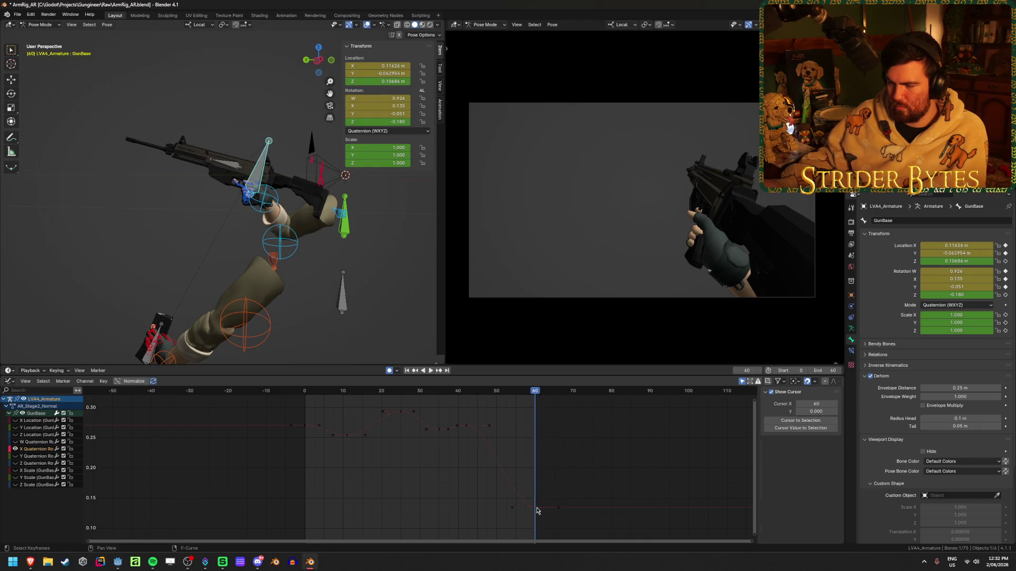
Raise the frame-60 X rotation key and scrub through the animation to review it.
{"action": "mouse_move", "coordinate": [537, 510]}
{"action": "left_mouse_down"}
{"action": "mouse_move", "coordinate": [536, 463]}
{"action": "mouse_move", "coordinate": [537, 478]}
{"action": "left_mouse_up"}
{"action": "left_click", "coordinate": [305, 392]}
{"action": "key", "text": "space"}
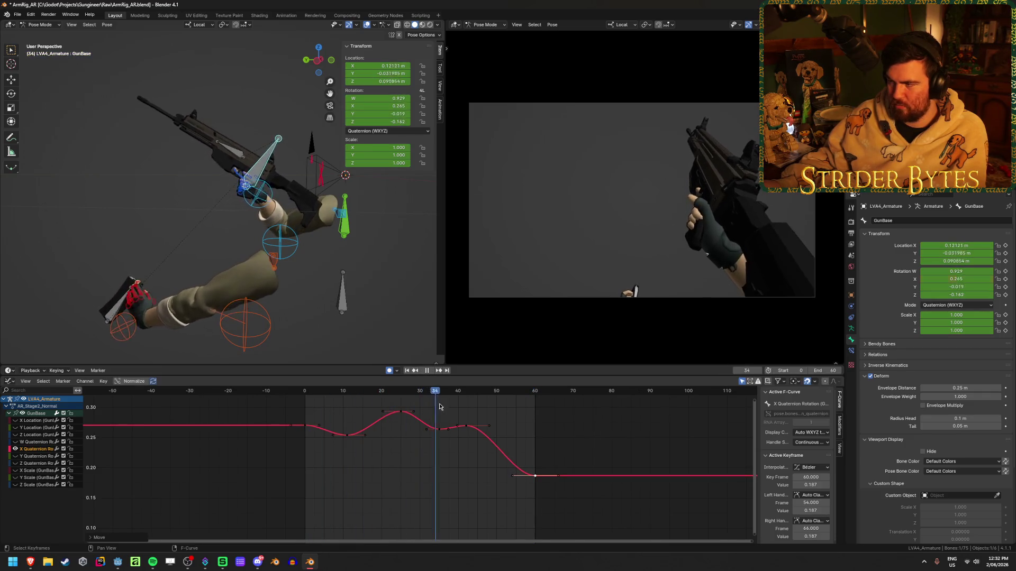
{"action": "mouse_move", "coordinate": [545, 392]}
{"action": "left_mouse_down"}
{"action": "mouse_move", "coordinate": [304, 391]}
{"action": "mouse_move", "coordinate": [353, 404]}
{"action": "mouse_move", "coordinate": [292, 406]}
{"action": "mouse_move", "coordinate": [344, 415]}
{"action": "mouse_move", "coordinate": [341, 500]}
{"action": "left_mouse_up"}
{"action": "mouse_move", "coordinate": [319, 397]}
{"action": "left_mouse_down"}
{"action": "mouse_move", "coordinate": [306, 398]}
{"action": "mouse_move", "coordinate": [358, 398]}
{"action": "mouse_move", "coordinate": [304, 398]}
{"action": "left_mouse_up"}
Raise the frame-25 peak to 0.366 and lift the two keys near frames 35–45.
{"action": "left_click", "coordinate": [431, 371]}
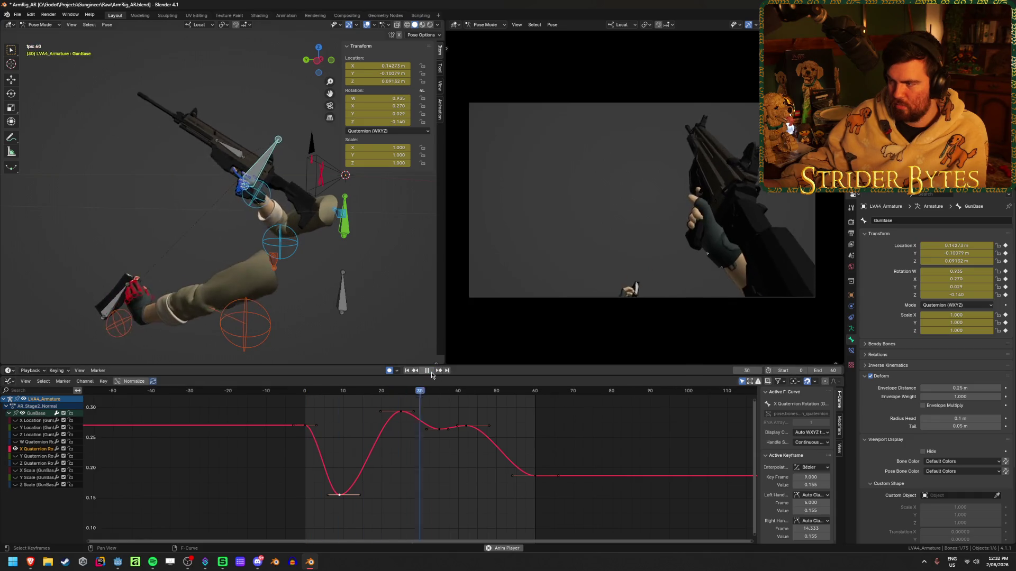
{"action": "scroll", "coordinate": [384, 436], "scroll_direction": "down", "scroll_amount": 3}
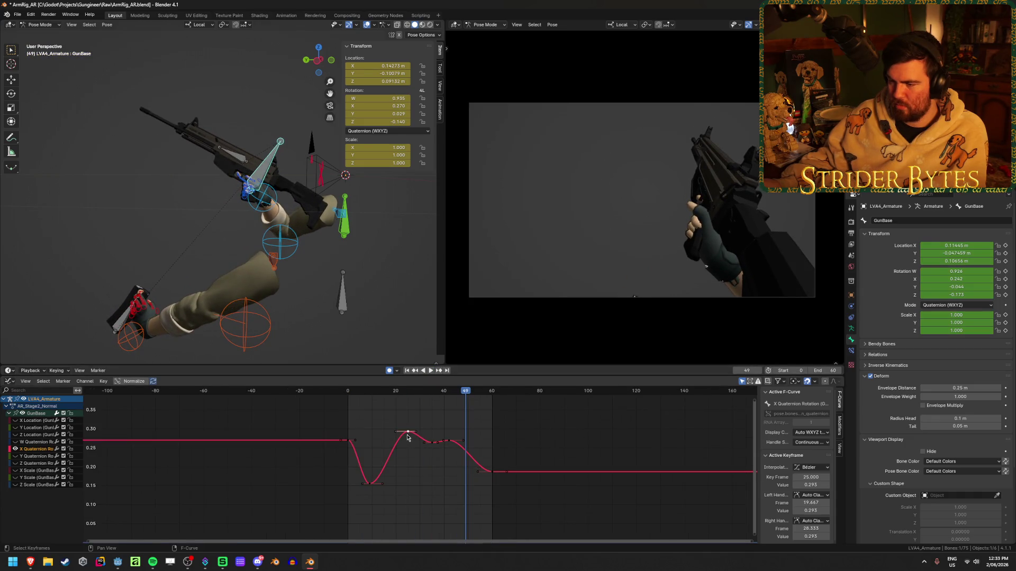
{"action": "left_click_drag", "start_coordinate": [407, 437], "coordinate": [408, 404]}
{"action": "mouse_move", "coordinate": [472, 450]}
{"action": "left_mouse_down"}
{"action": "mouse_move", "coordinate": [421, 426]}
{"action": "mouse_move", "coordinate": [450, 432]}
{"action": "left_mouse_up"}
{"action": "left_click", "coordinate": [406, 371]}
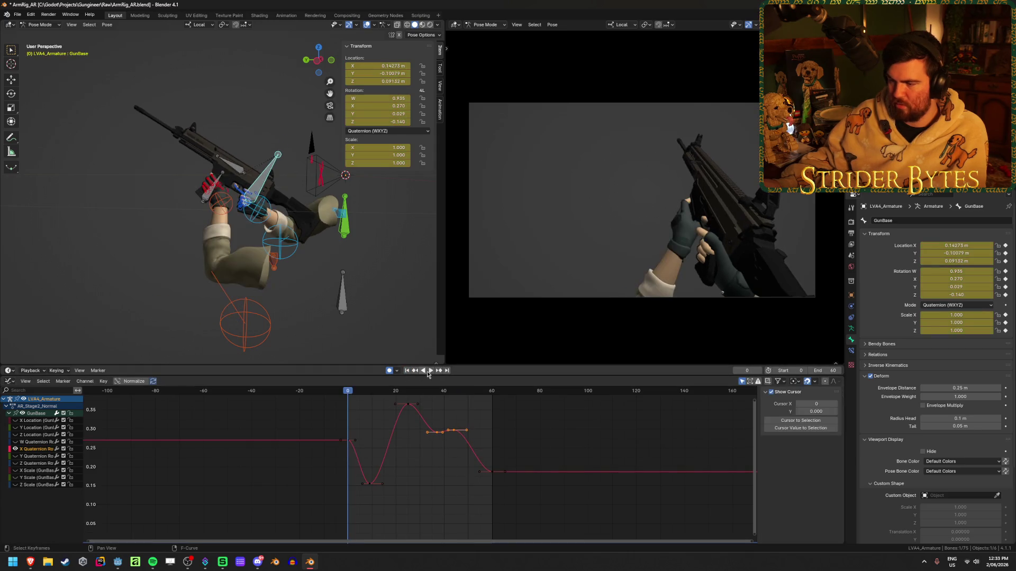
Save ArmRig_AR.blend and nudge the frame-44 key on the X rotation curve.
{"action": "left_click", "coordinate": [431, 371]}
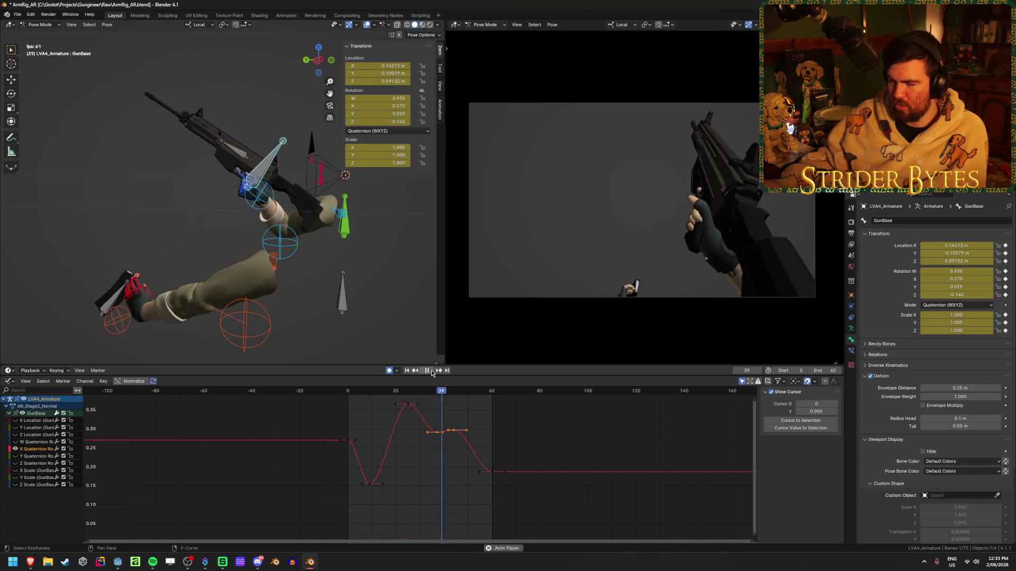
{"action": "left_click", "coordinate": [426, 371]}
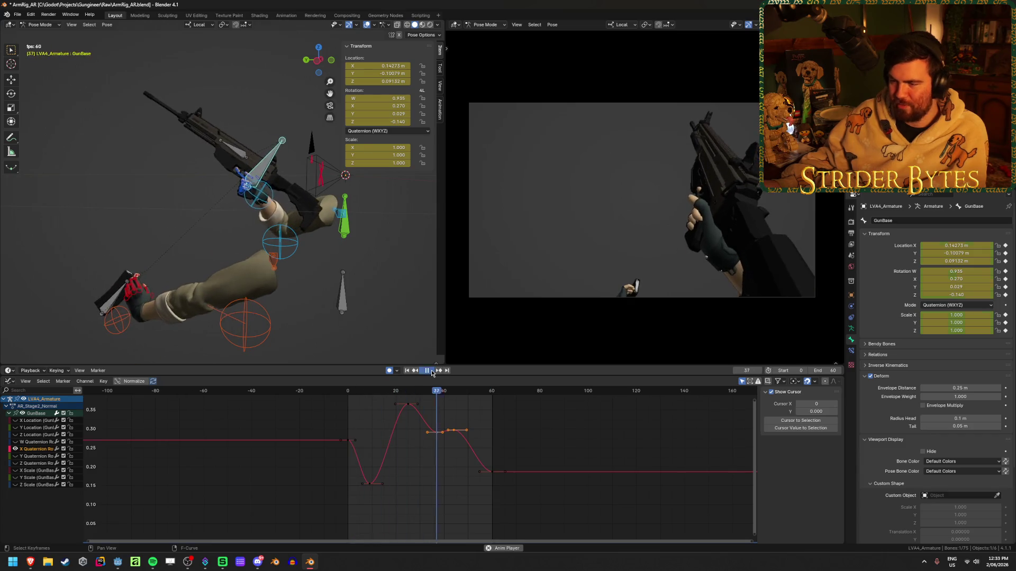
{"action": "key", "text": "ctrl+s"}
{"action": "left_click", "coordinate": [409, 470]}
{"action": "left_click", "coordinate": [453, 429]}
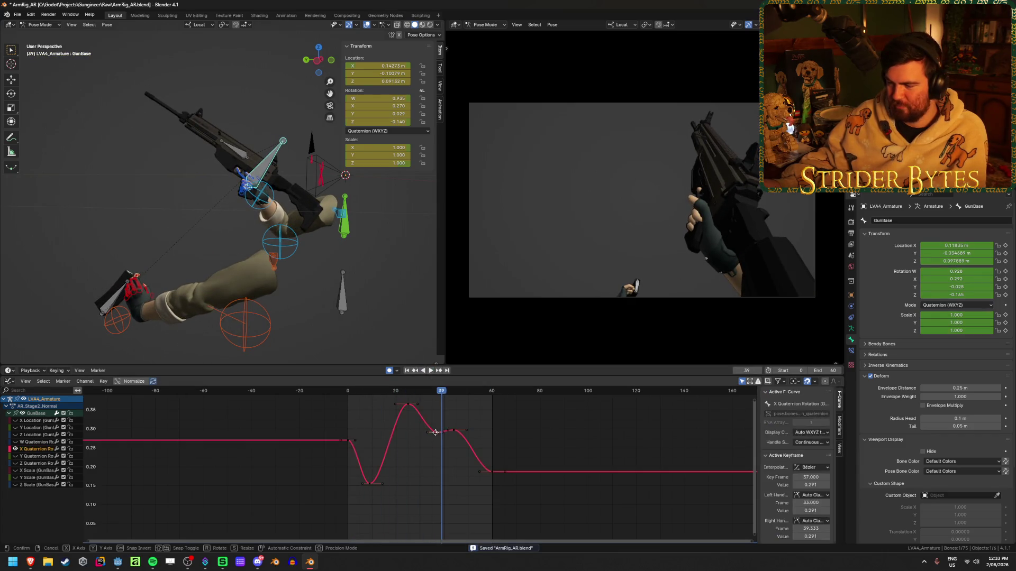
{"action": "key", "text": "g"}
{"action": "left_click", "coordinate": [457, 427]}
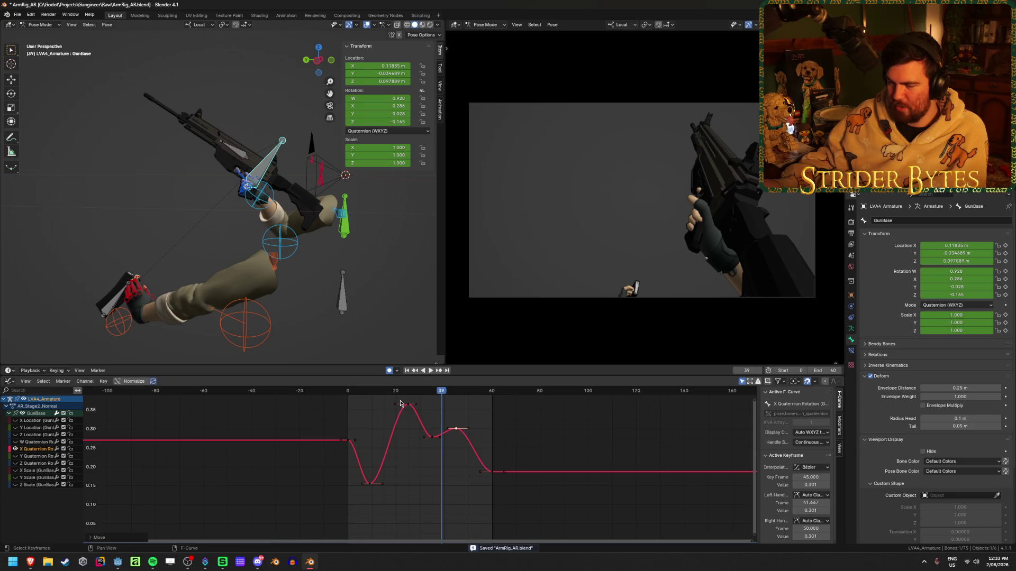
Move the peak key to frame 22 (0.329) and the dip key to frame 11 (0.202), then replay.
{"action": "left_click_drag", "start_coordinate": [409, 407], "coordinate": [400, 419]}
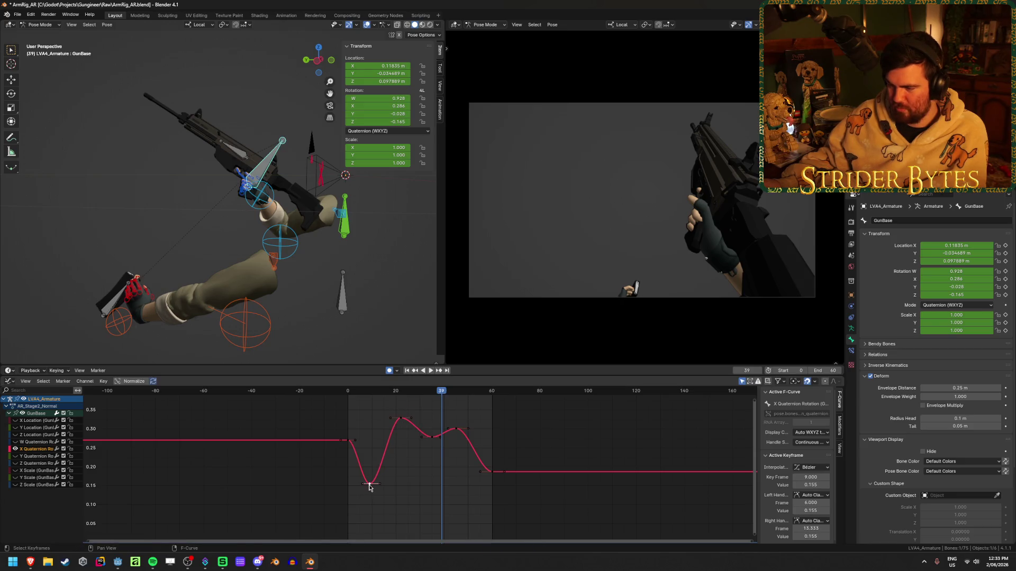
{"action": "left_click_drag", "start_coordinate": [369, 486], "coordinate": [374, 466]}
{"action": "left_click", "coordinate": [406, 372]}
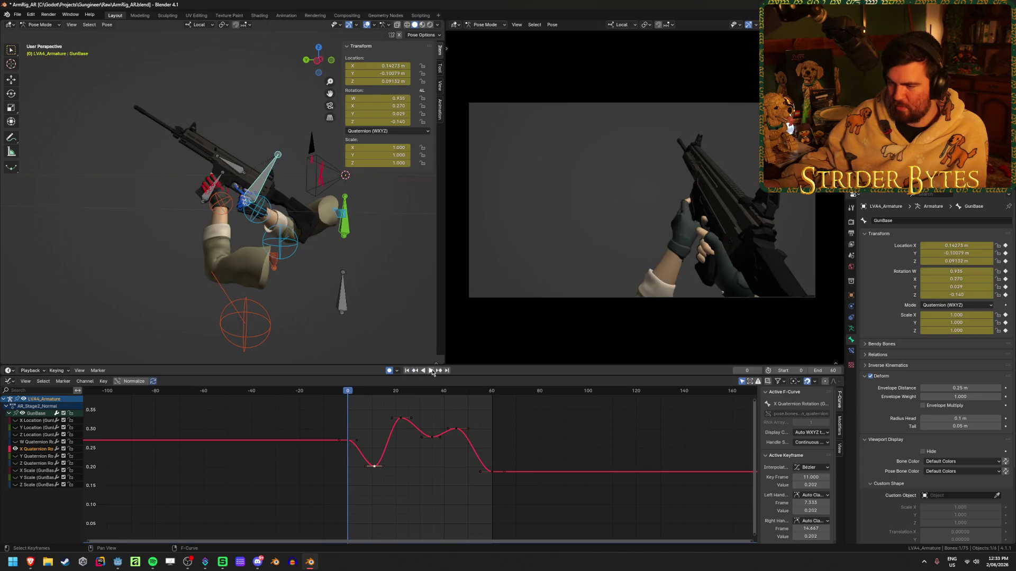
{"action": "left_click", "coordinate": [431, 372]}
{"action": "left_click", "coordinate": [431, 372]}
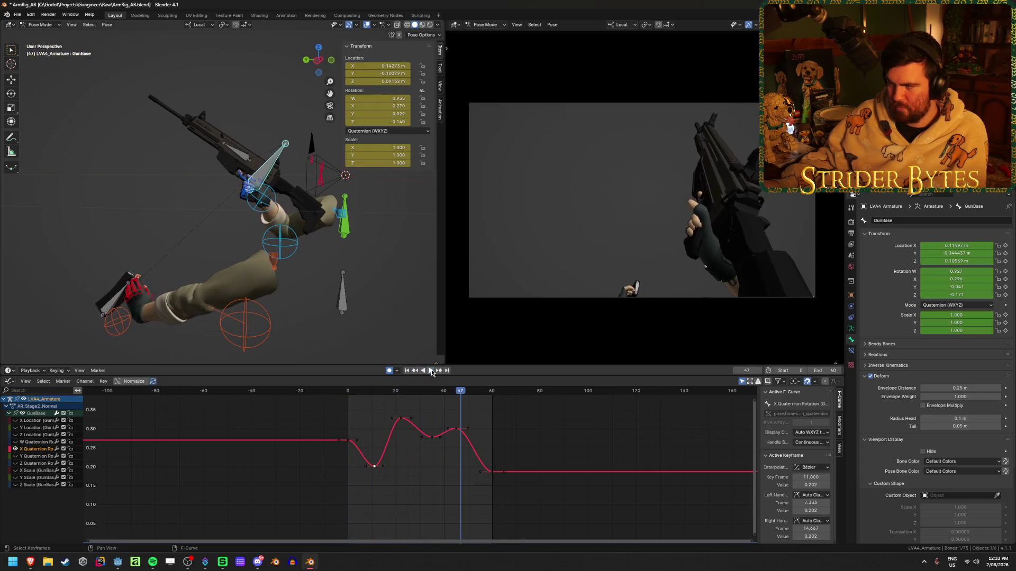
{"action": "key", "text": "shift+Left"}
{"action": "key", "text": "space"}
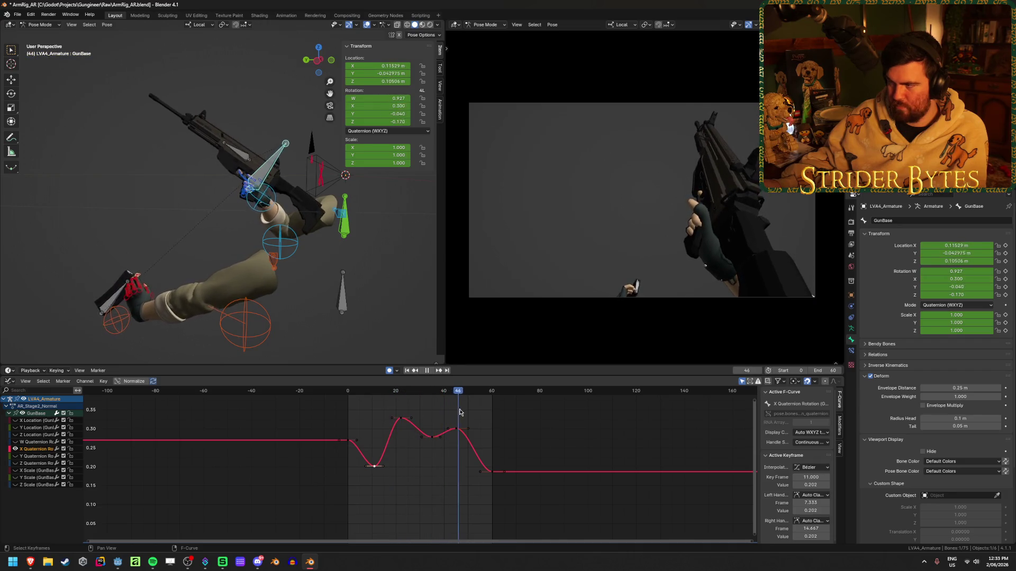
Raise the frame-60 X rotation key to 0.275 and preview the full animation.
{"action": "left_click_drag", "start_coordinate": [459, 412], "coordinate": [507, 422]}
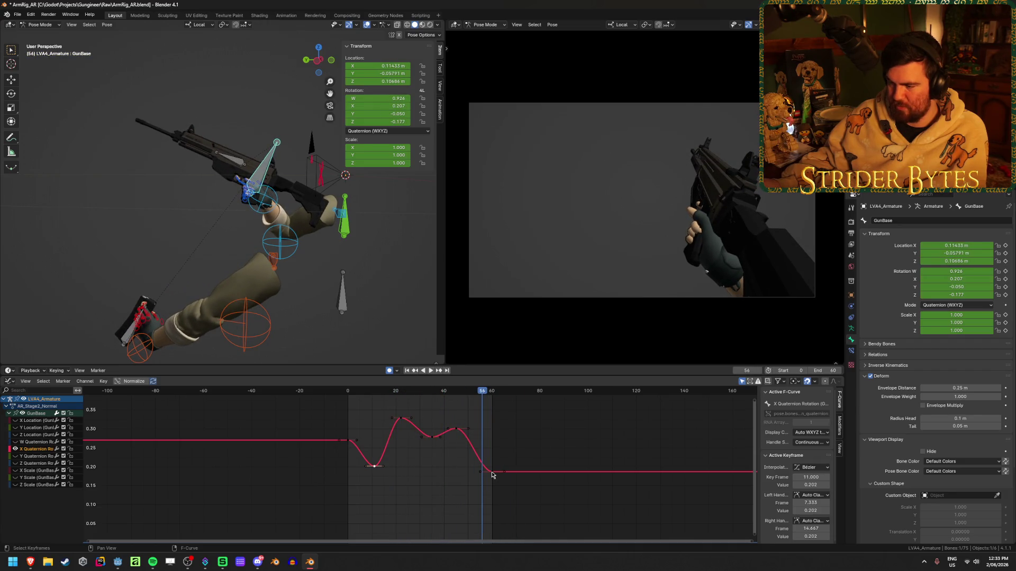
{"action": "mouse_move", "coordinate": [492, 474]}
{"action": "left_mouse_down"}
{"action": "mouse_move", "coordinate": [491, 441]}
{"action": "mouse_move", "coordinate": [439, 434]}
{"action": "left_mouse_up"}
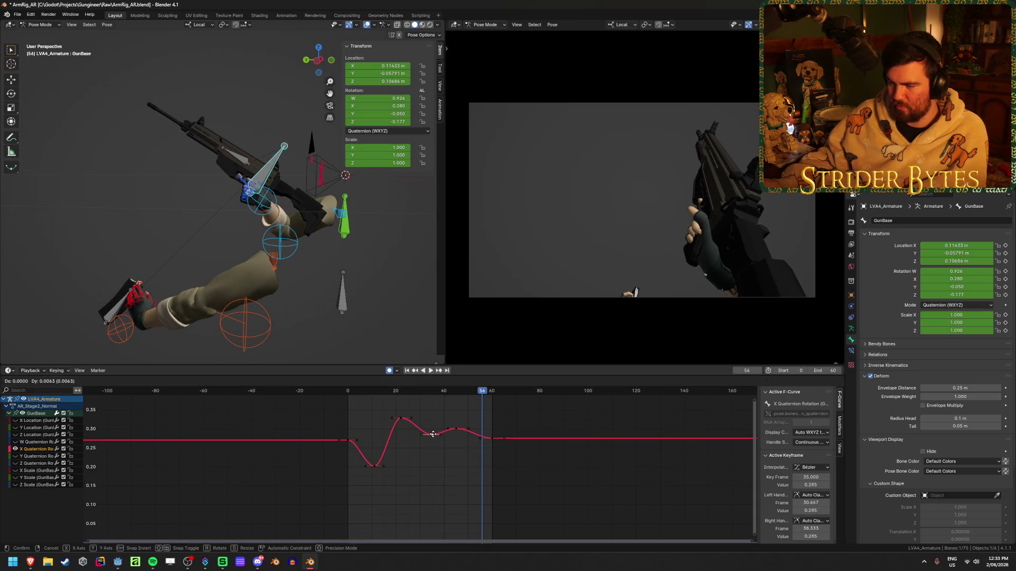
{"action": "left_click", "coordinate": [407, 370]}
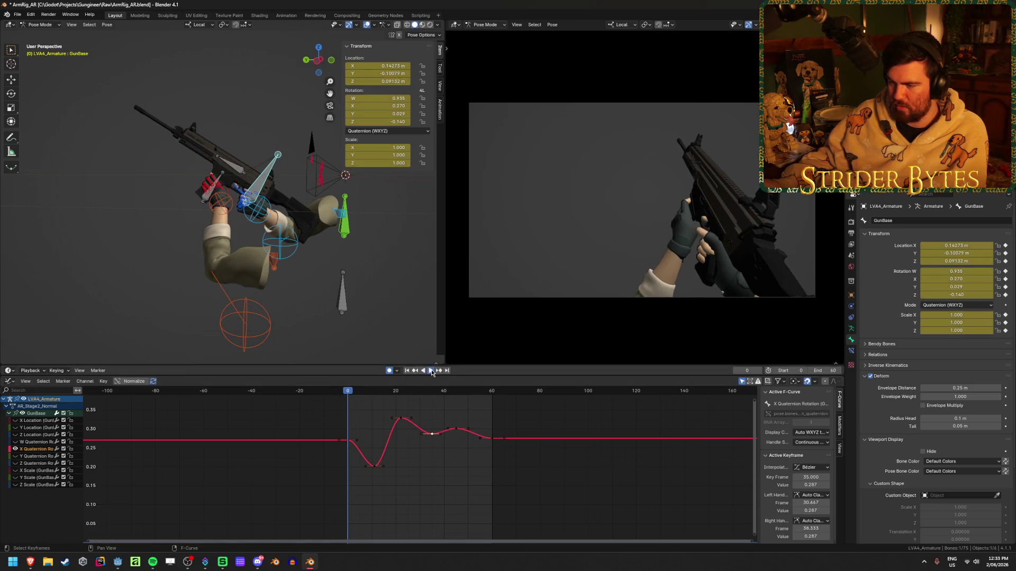
{"action": "left_click", "coordinate": [431, 370]}
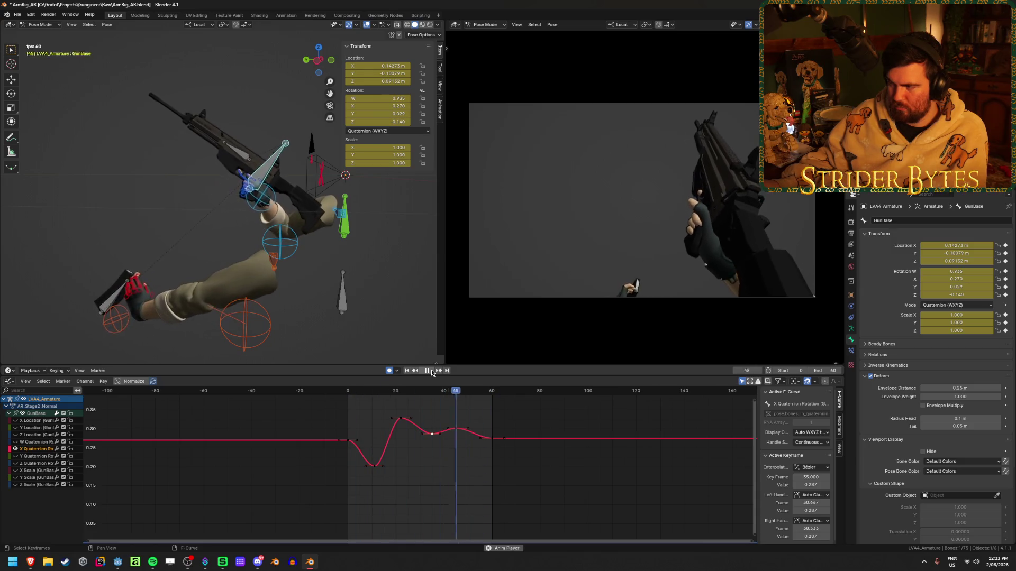
{"action": "left_click", "coordinate": [432, 373]}
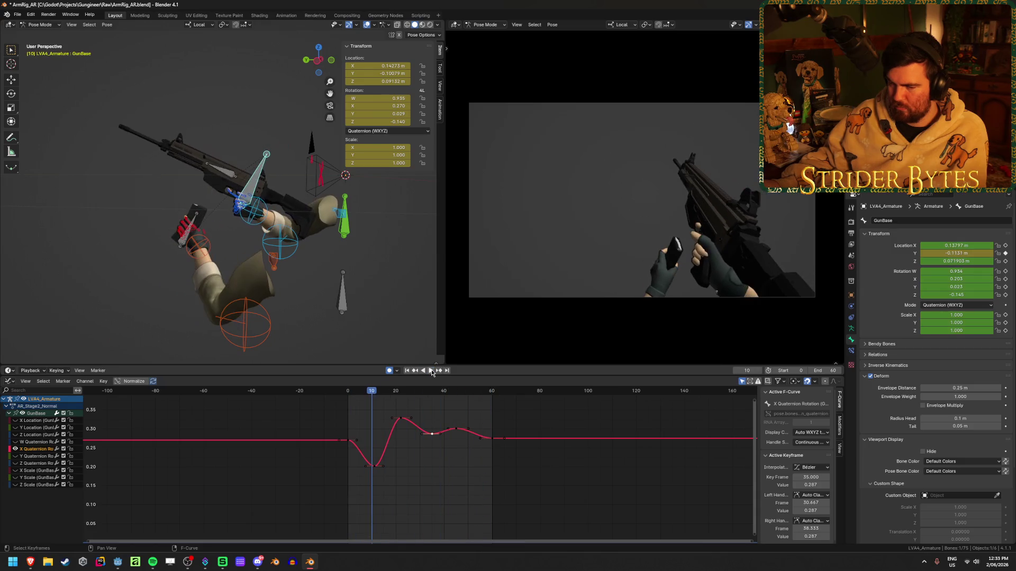
{"action": "left_click", "coordinate": [423, 472]}
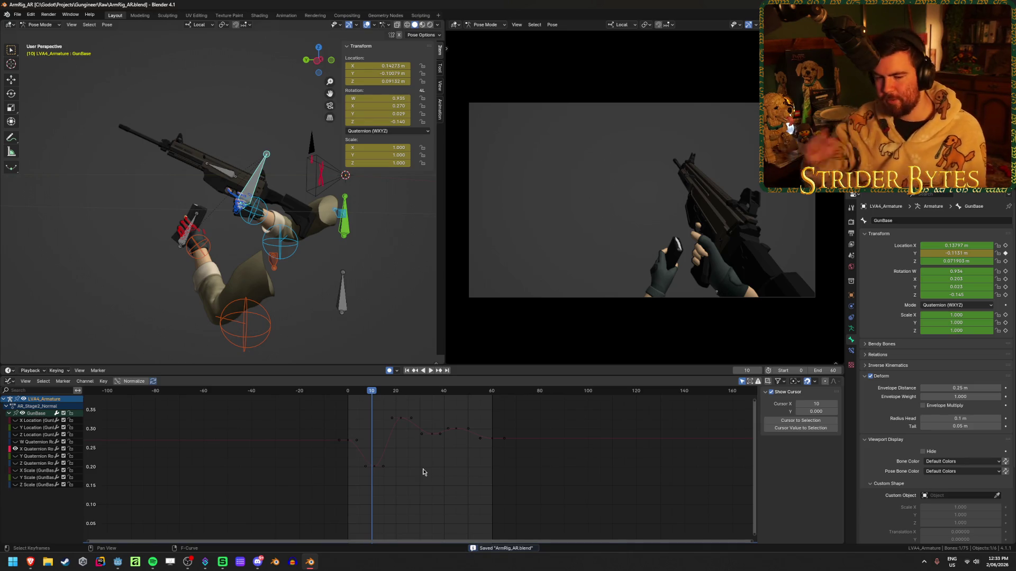
Save the blend file and play the animation.
{"action": "key", "text": "F3"}
{"action": "key", "text": "Escape"}
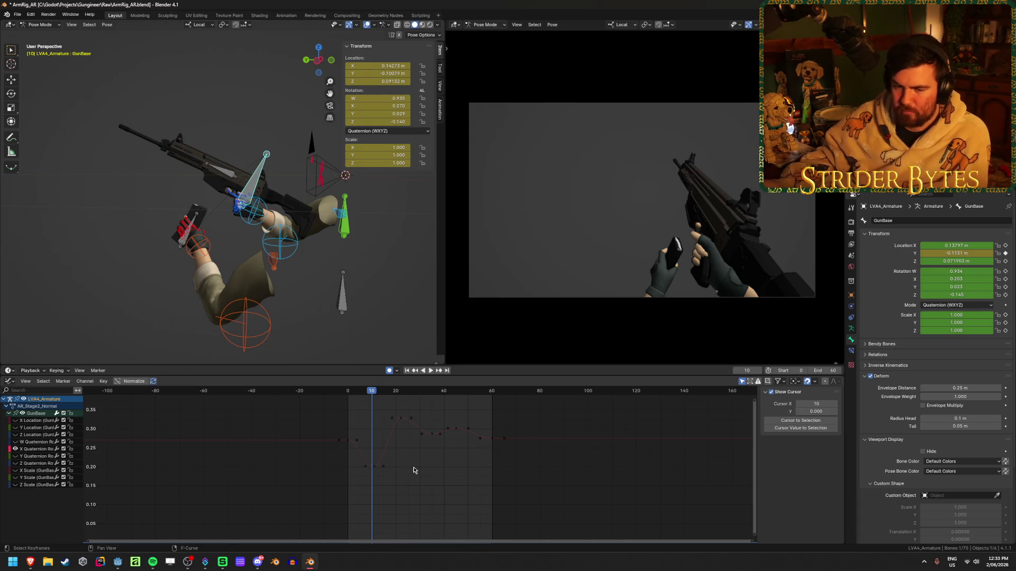
{"action": "key", "text": "ctrl+s"}
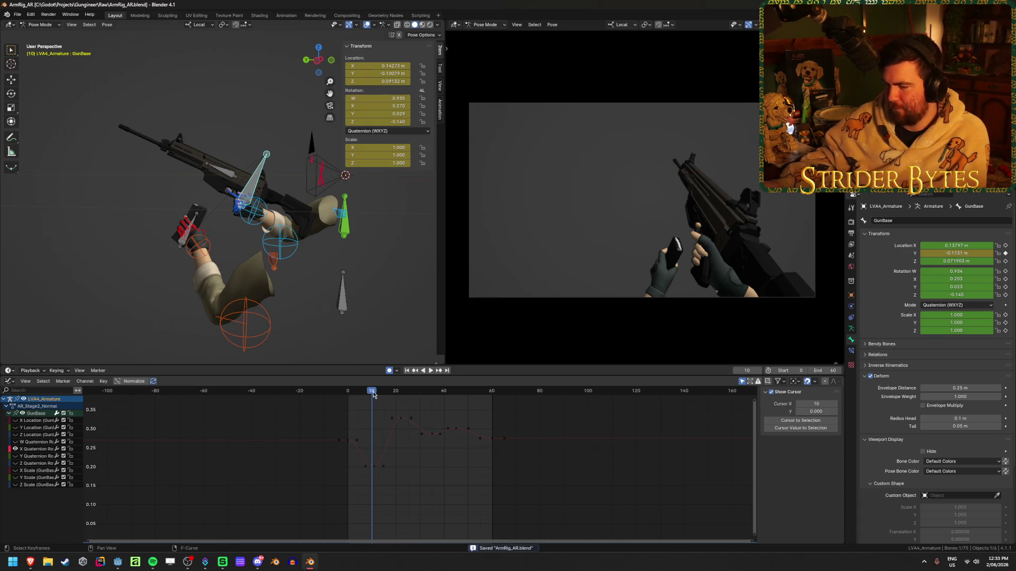
{"action": "key", "text": "space"}
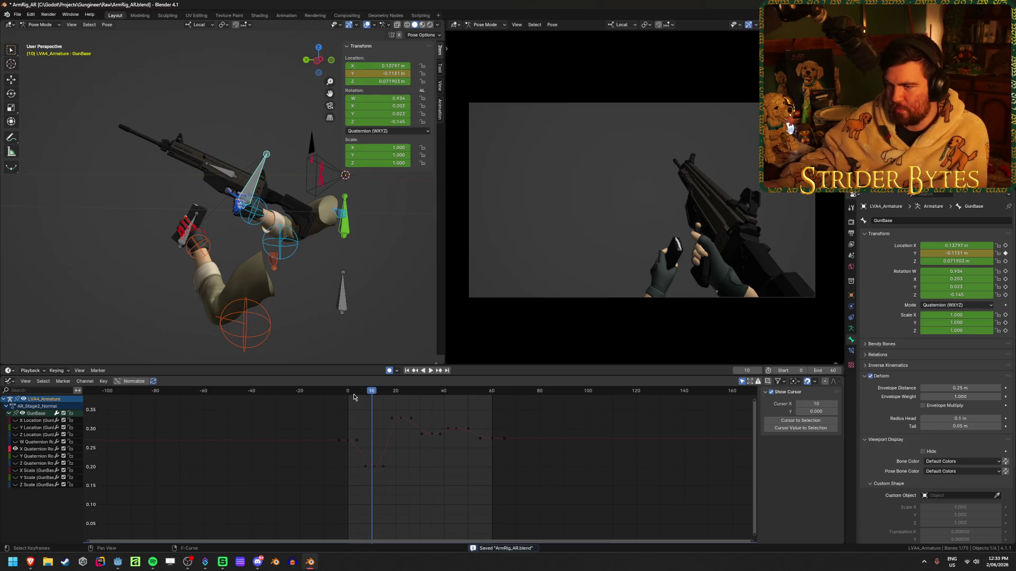
Select the Magazine bone and show its AR_Stage2_Normal keys at frames 0 and 30 in the Action Editor.
{"action": "left_click", "coordinate": [196, 221]}
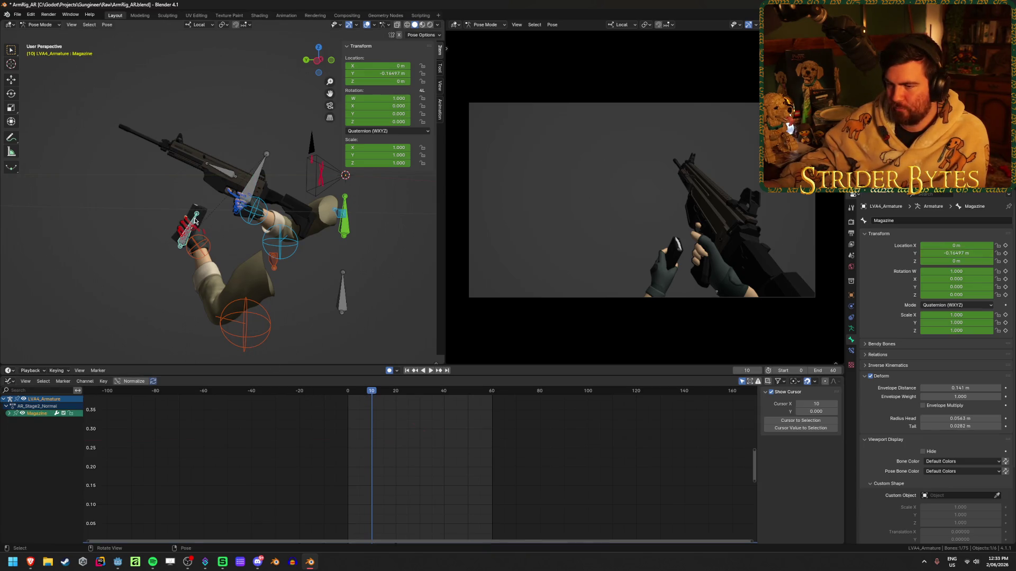
{"action": "left_click", "coordinate": [9, 414]}
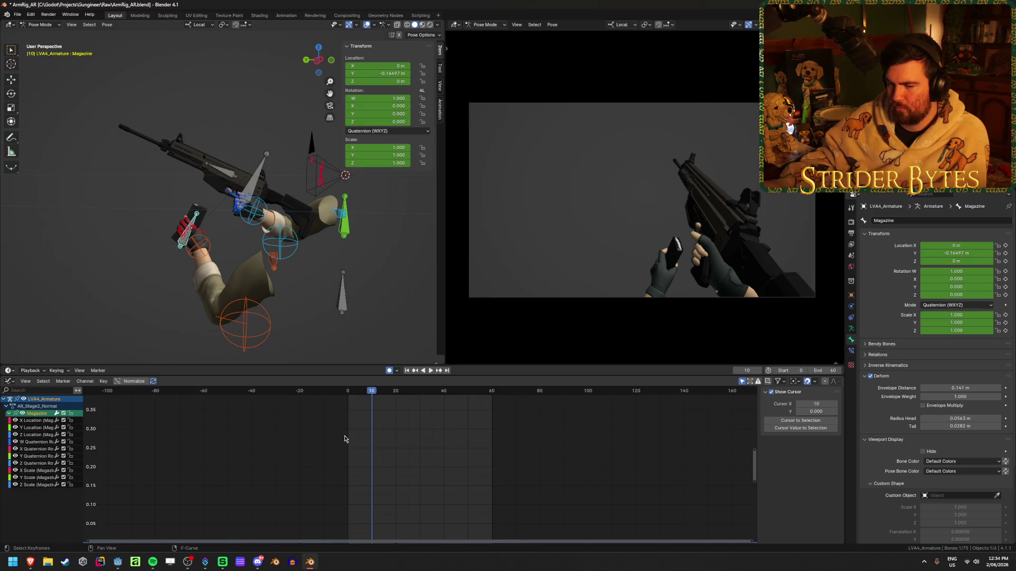
{"action": "scroll", "coordinate": [344, 438], "scroll_direction": "down", "scroll_amount": 4}
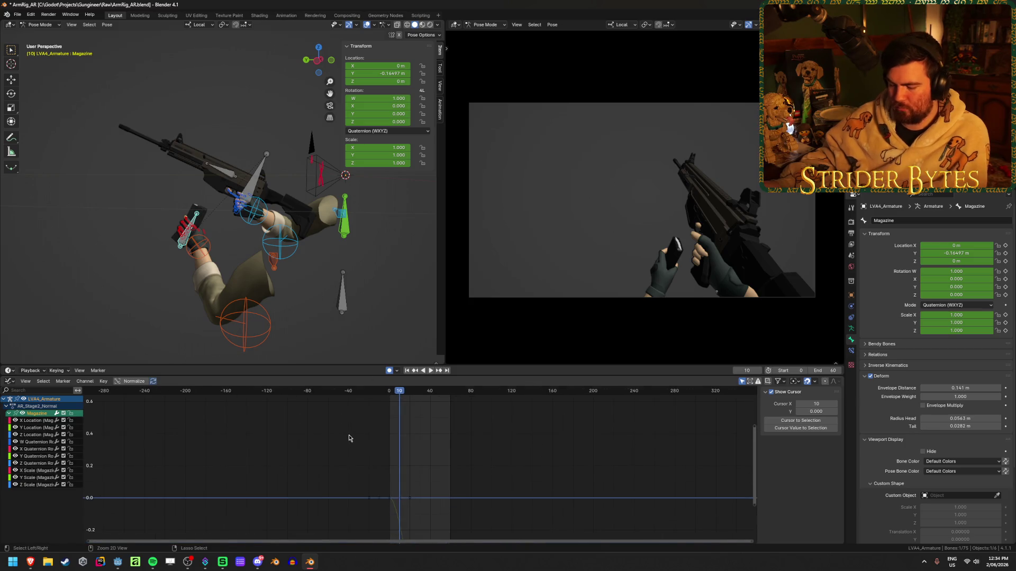
{"action": "key", "text": "ctrl+Tab"}
{"action": "mouse_move", "coordinate": [312, 394]}
{"action": "left_mouse_down"}
{"action": "mouse_move", "coordinate": [268, 402]}
{"action": "mouse_move", "coordinate": [395, 419]}
{"action": "left_mouse_up"}
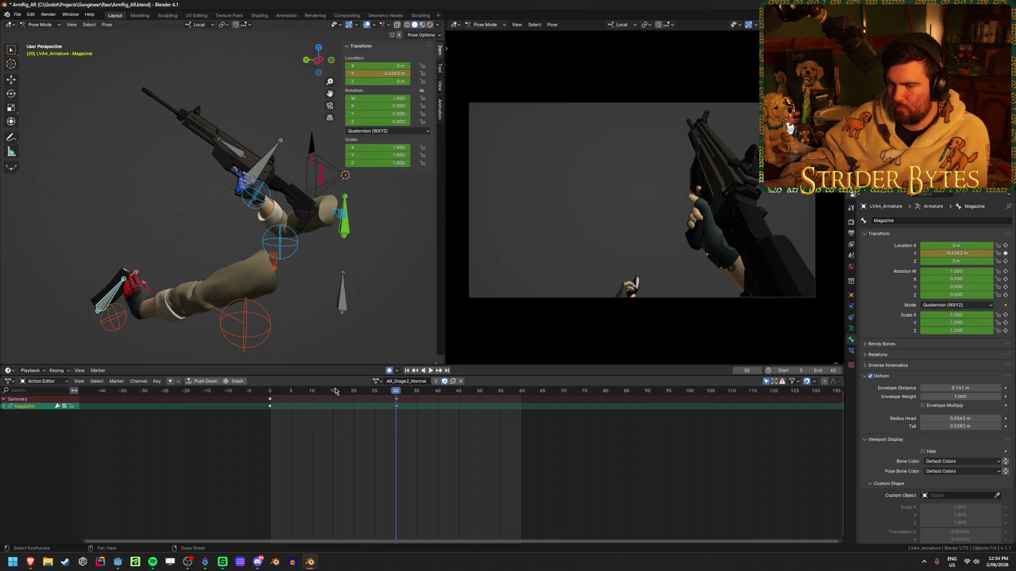
{"action": "scroll", "coordinate": [233, 334], "scroll_direction": "down", "scroll_amount": 4}
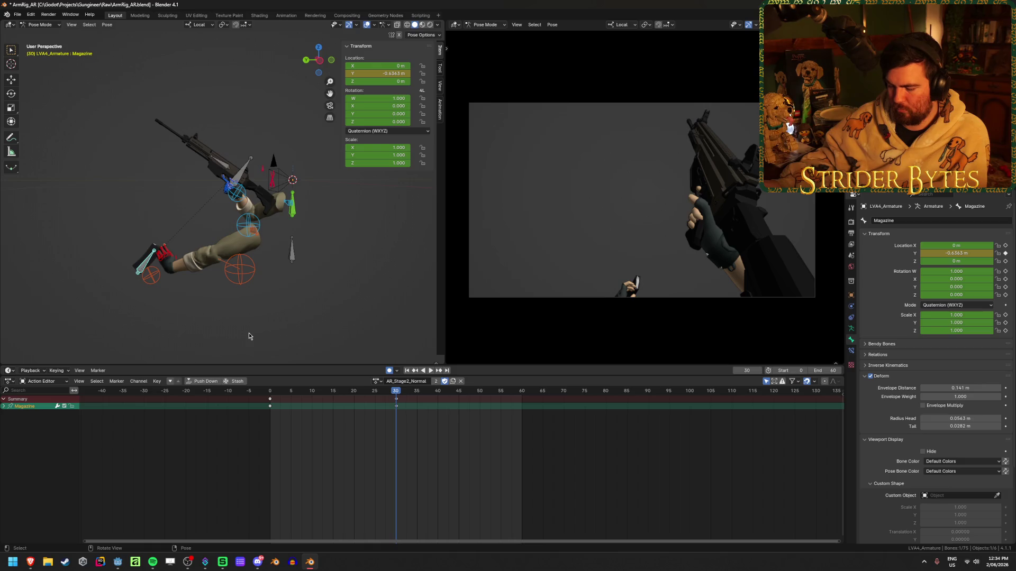
{"action": "key", "text": "g"}
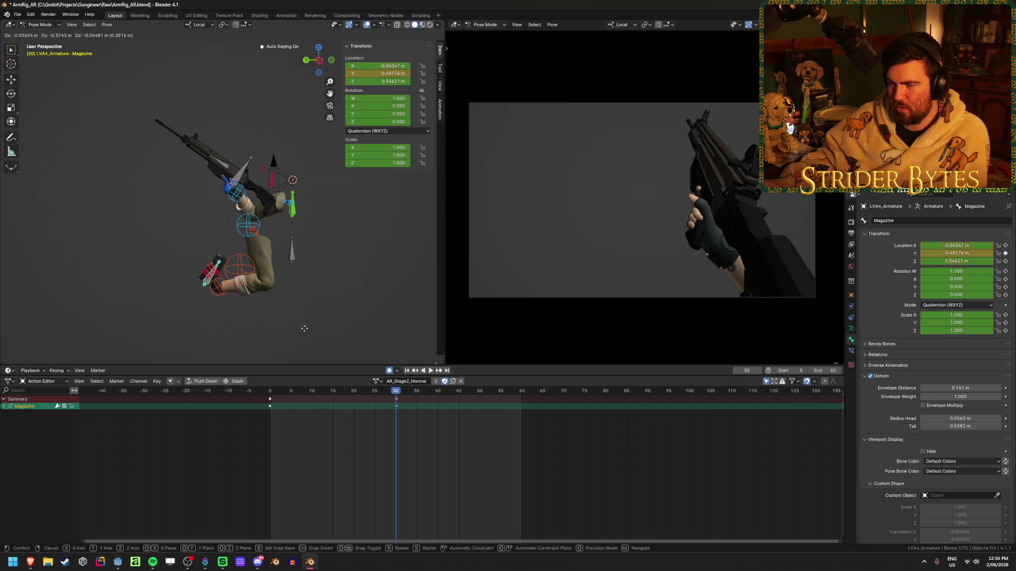
Key the Magazine bone pulled down out of the rifle and play back the drop.
{"action": "left_click", "coordinate": [298, 326]}
{"action": "key", "text": "space"}
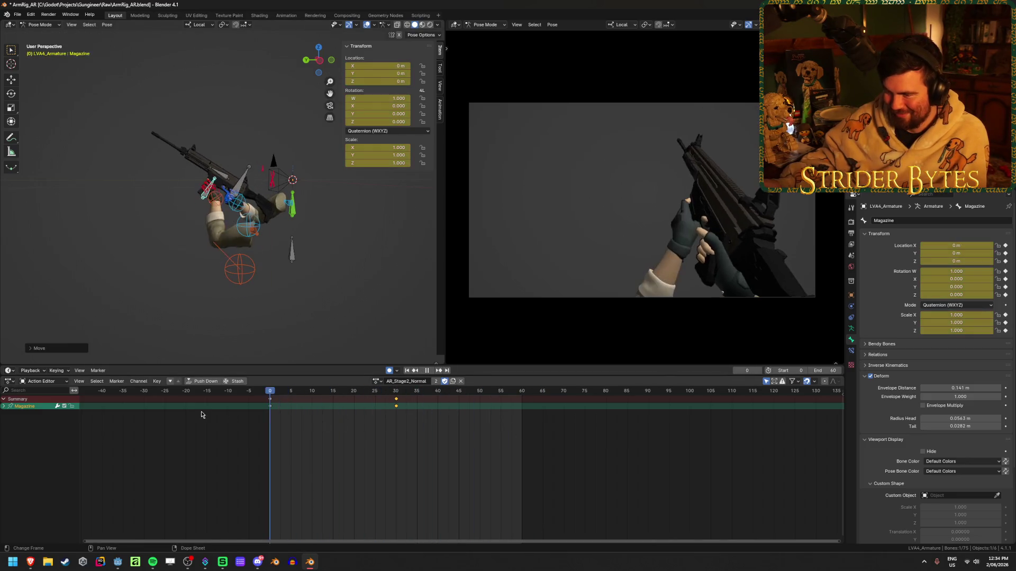
{"action": "left_click", "coordinate": [430, 371]}
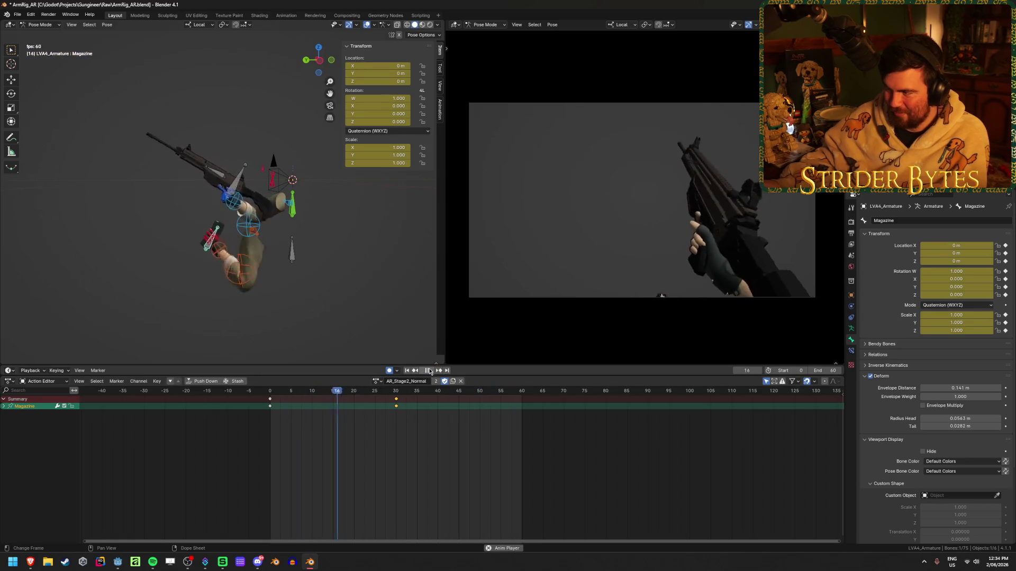
{"action": "left_click", "coordinate": [430, 371]}
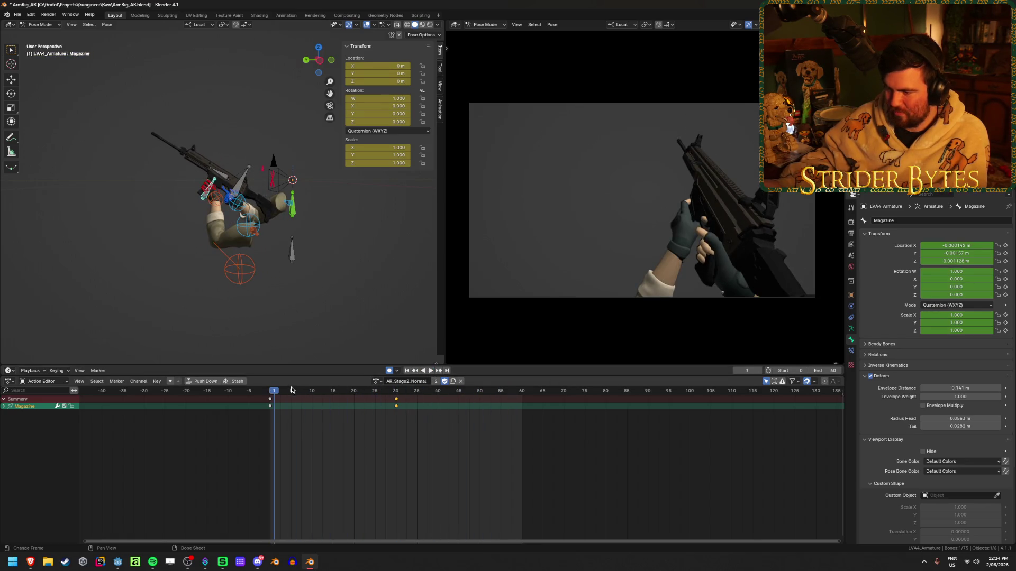
{"action": "key", "text": "space"}
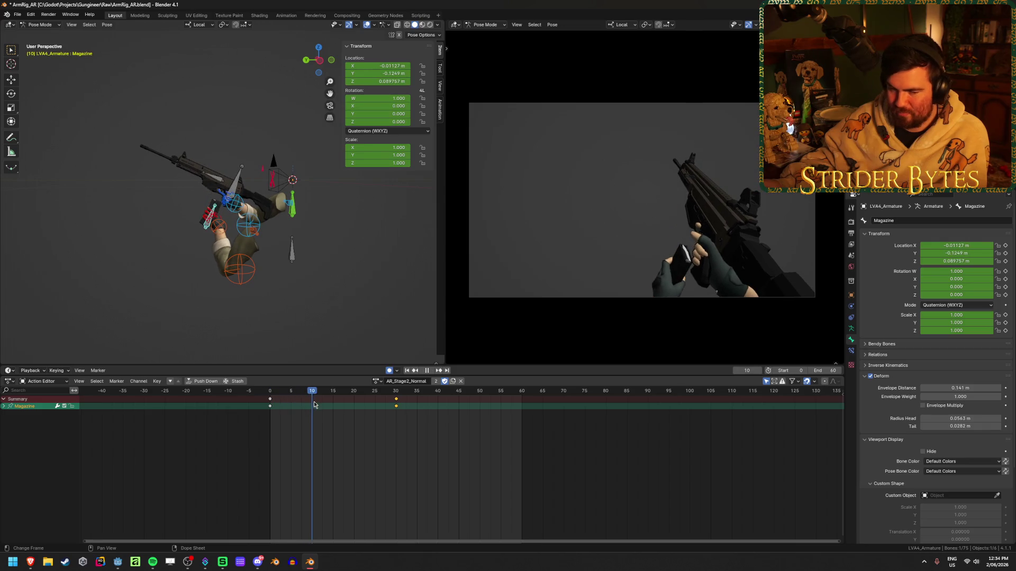
Adjust the magazine's pulled-out position at frame 30 and replay the animation.
{"action": "mouse_move", "coordinate": [314, 405]}
{"action": "left_mouse_down"}
{"action": "mouse_move", "coordinate": [281, 408]}
{"action": "mouse_move", "coordinate": [389, 418]}
{"action": "left_mouse_up"}
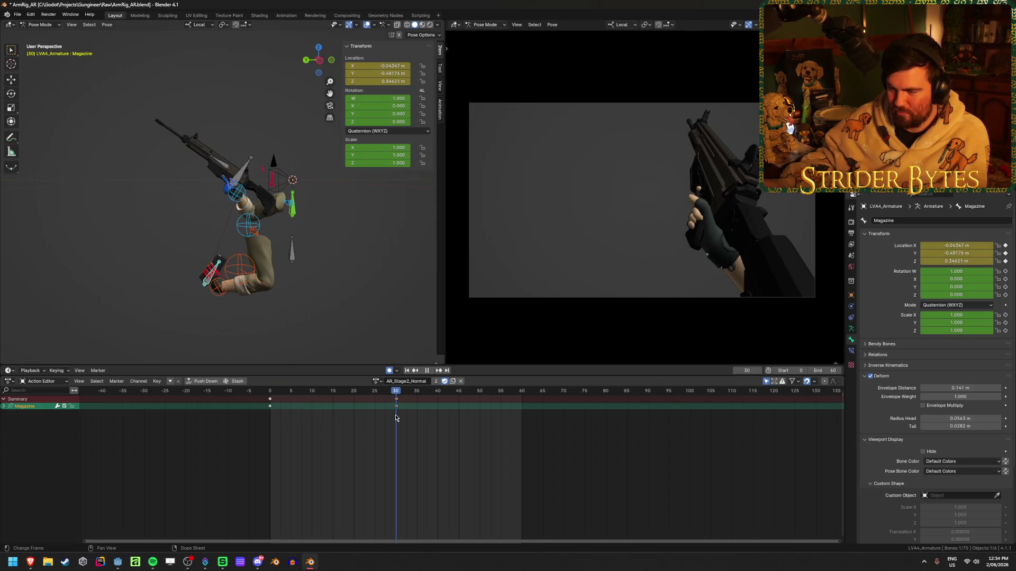
{"action": "key", "text": "g"}
{"action": "left_click", "coordinate": [284, 313]}
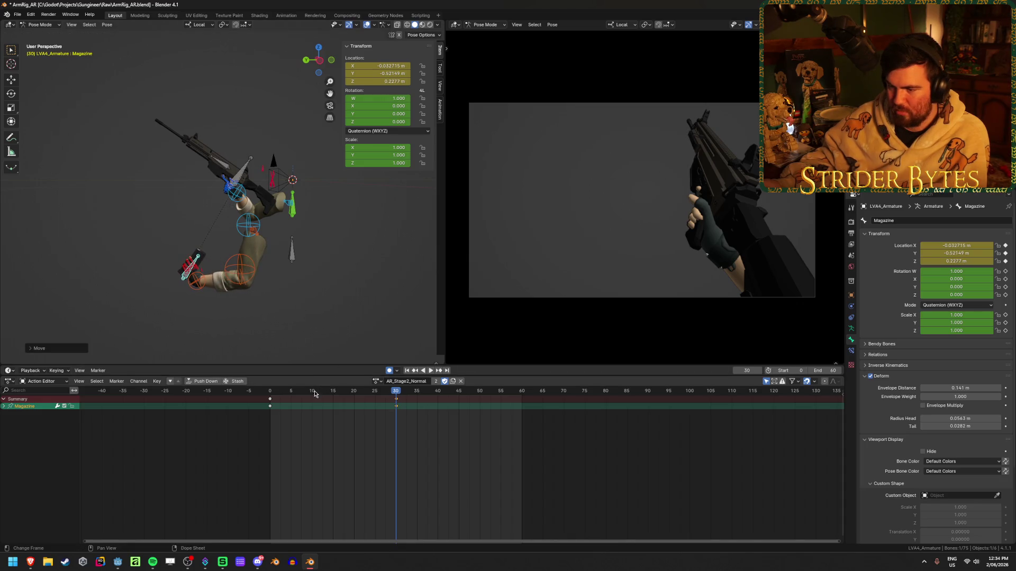
{"action": "key", "text": "Escape"}
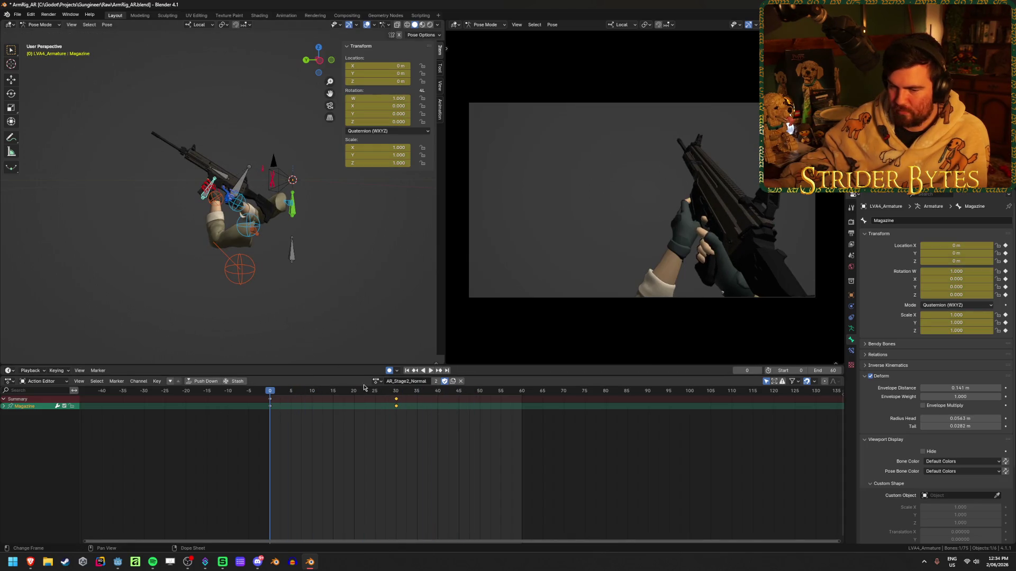
{"action": "left_click", "coordinate": [430, 371]}
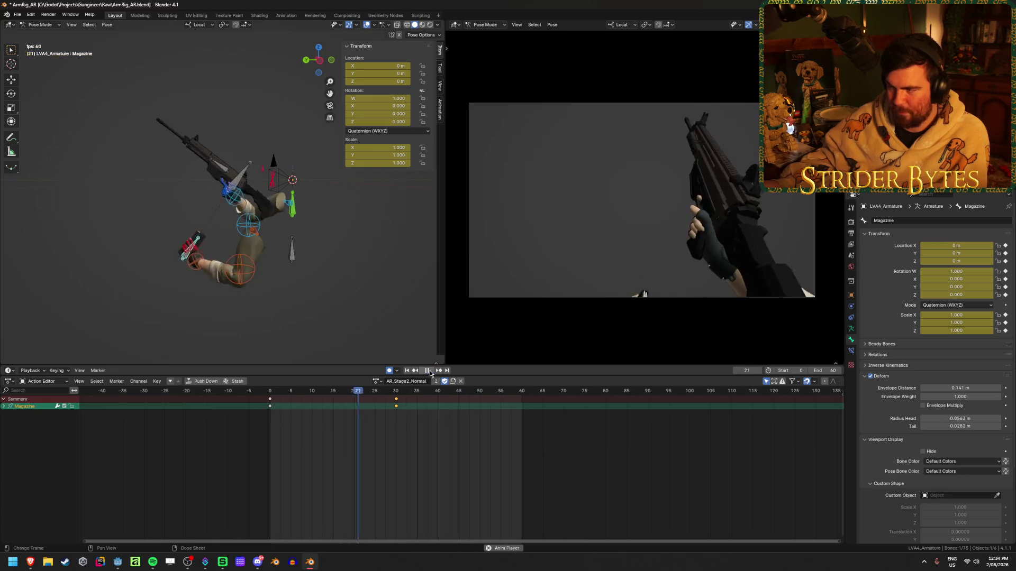
{"action": "left_click", "coordinate": [431, 372]}
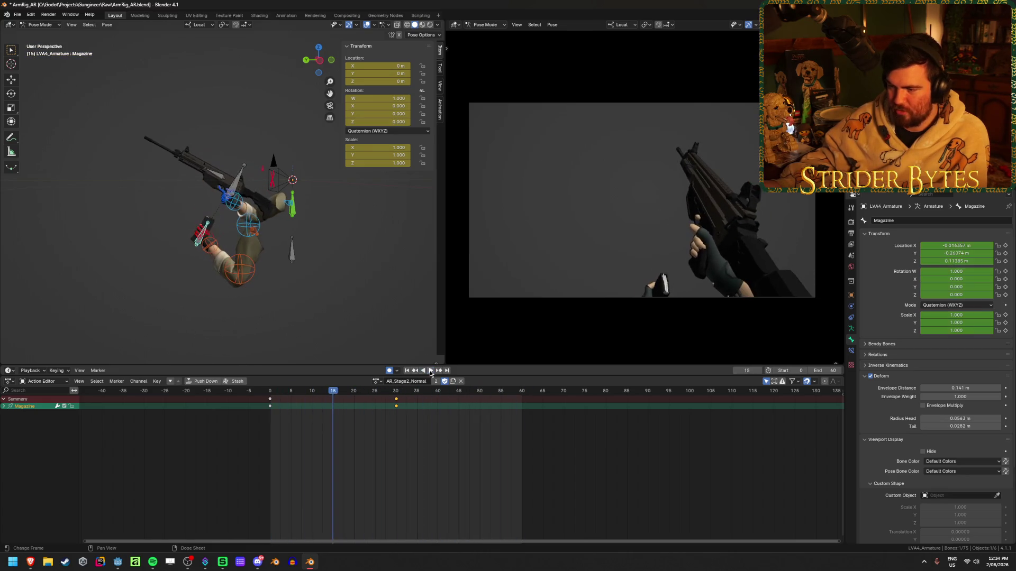
Try the magazine keyframe at frame 20 and then back at 30, replaying each time.
{"action": "left_click_drag", "start_coordinate": [395, 400], "coordinate": [354, 416]}
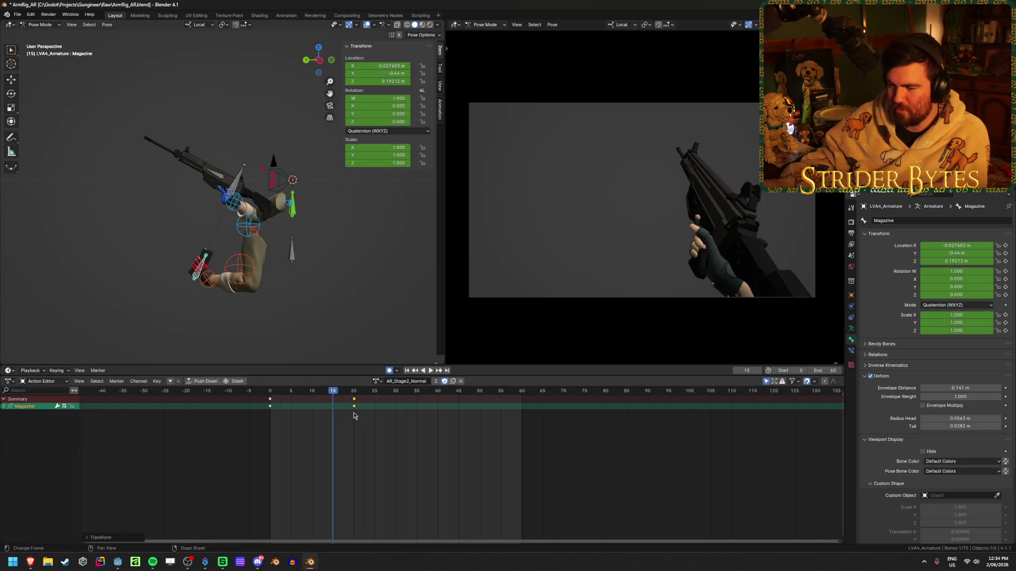
{"action": "left_click", "coordinate": [407, 370]}
{"action": "left_click", "coordinate": [431, 370]}
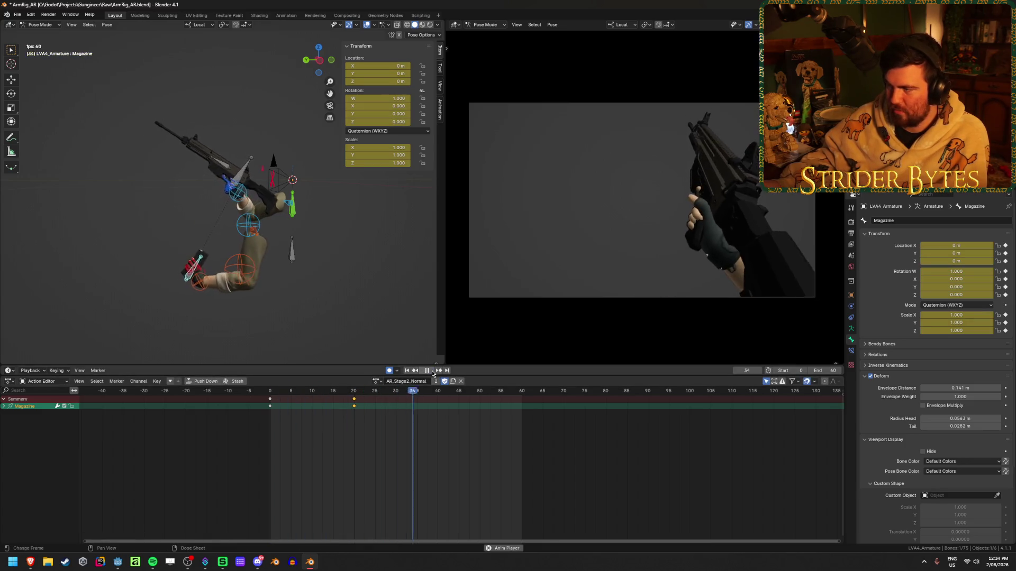
{"action": "key", "text": "space"}
{"action": "key", "text": "g"}
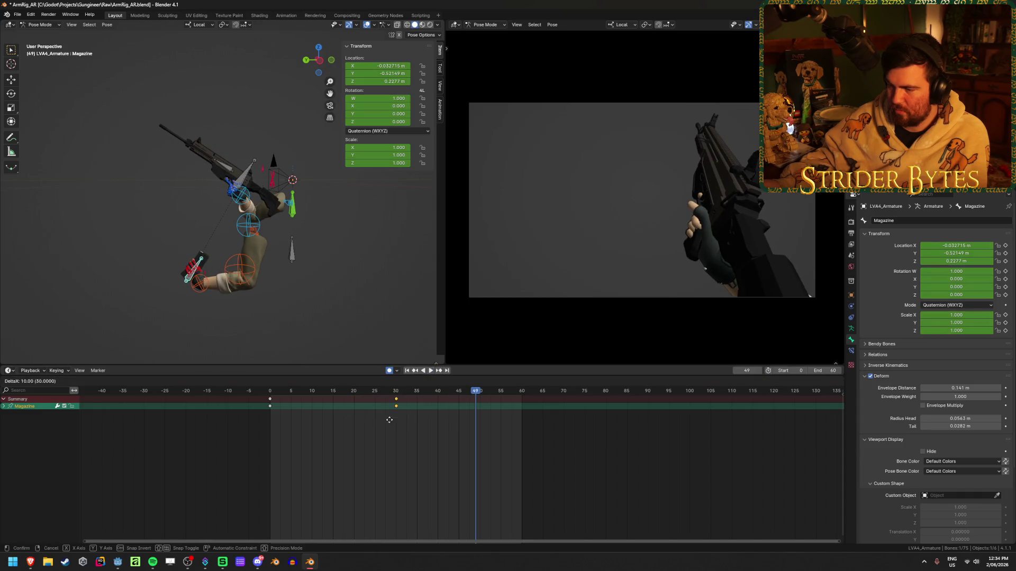
{"action": "left_click", "coordinate": [387, 421]}
{"action": "left_click", "coordinate": [407, 370]}
{"action": "left_click", "coordinate": [430, 370]}
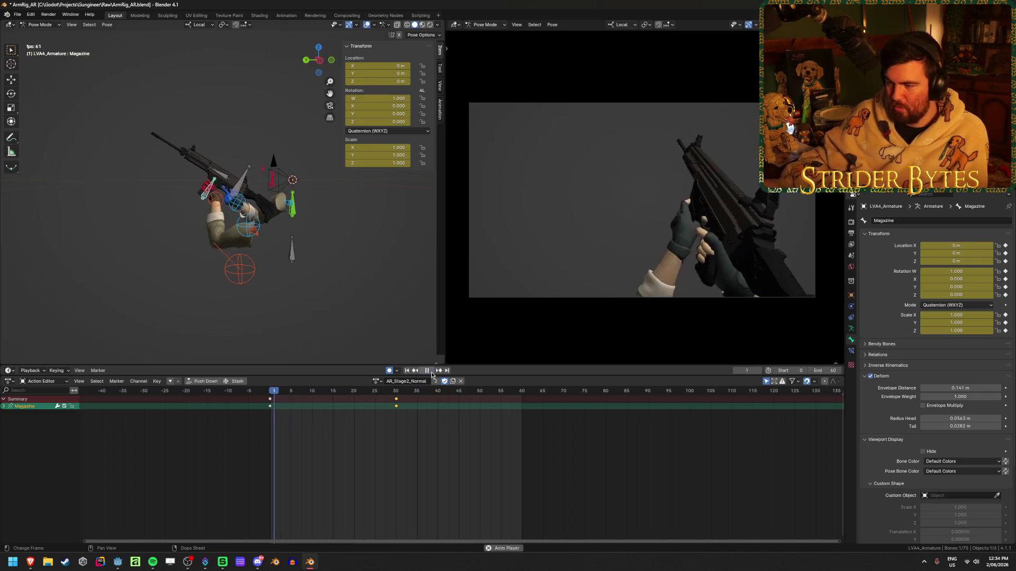
{"action": "key", "text": "space"}
Settle the magazine keyframe near frame 25, play it back, and save ArmRig_AR.blend.
{"action": "key", "text": "g"}
{"action": "left_click", "coordinate": [346, 417]}
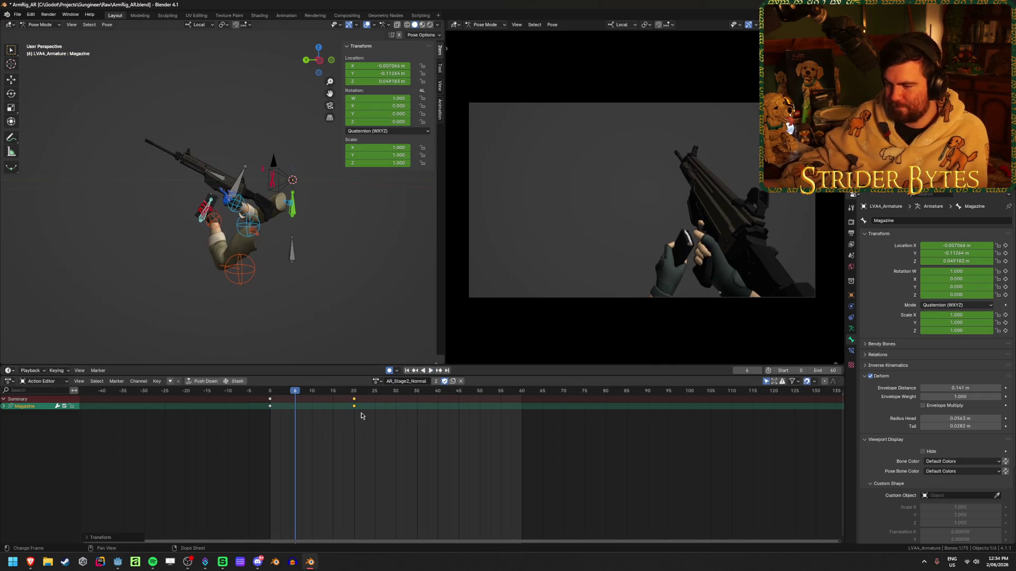
{"action": "left_click", "coordinate": [430, 371]}
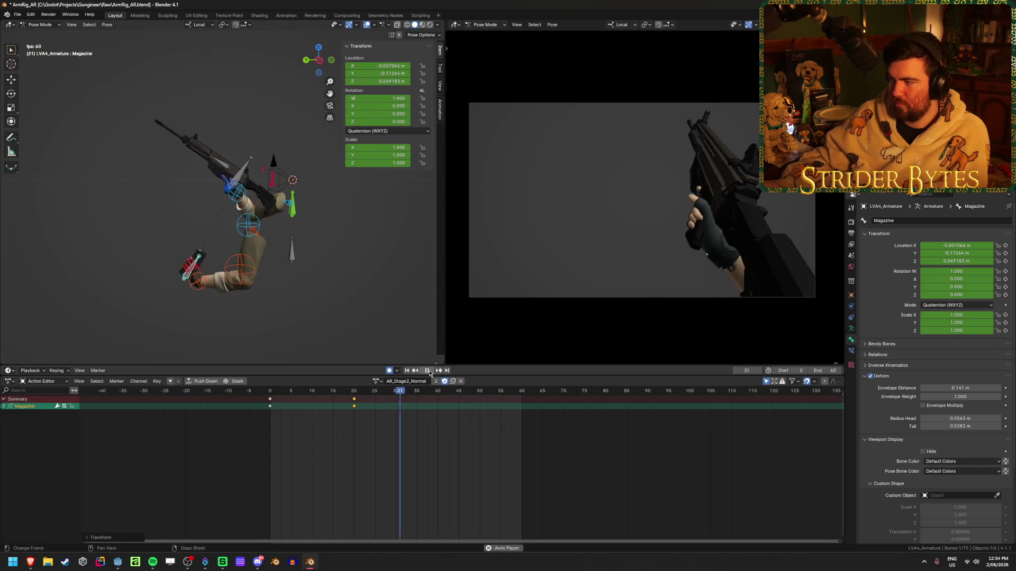
{"action": "left_click", "coordinate": [429, 374]}
{"action": "key", "text": "g"}
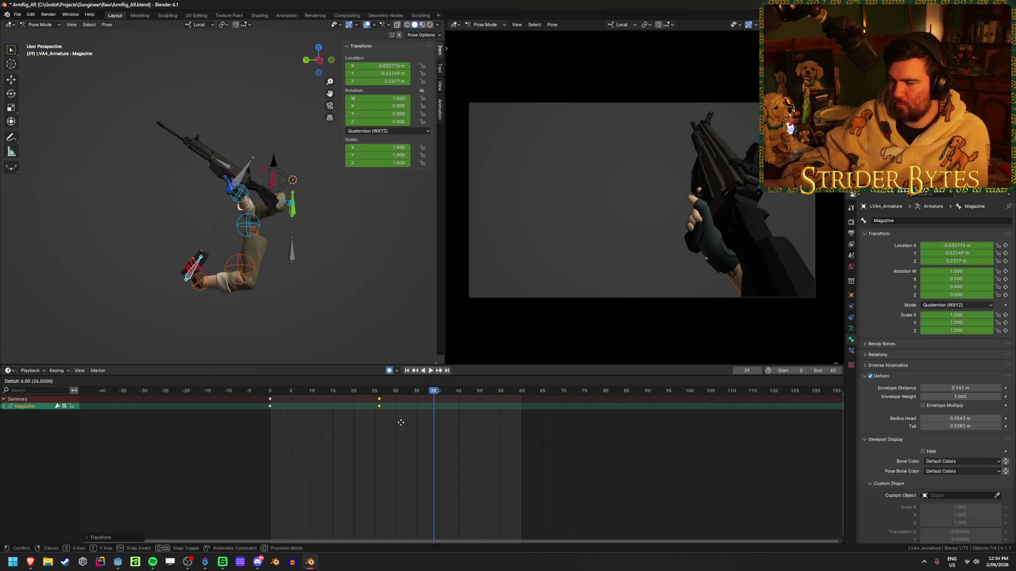
{"action": "left_click", "coordinate": [395, 423]}
{"action": "left_click", "coordinate": [430, 371]}
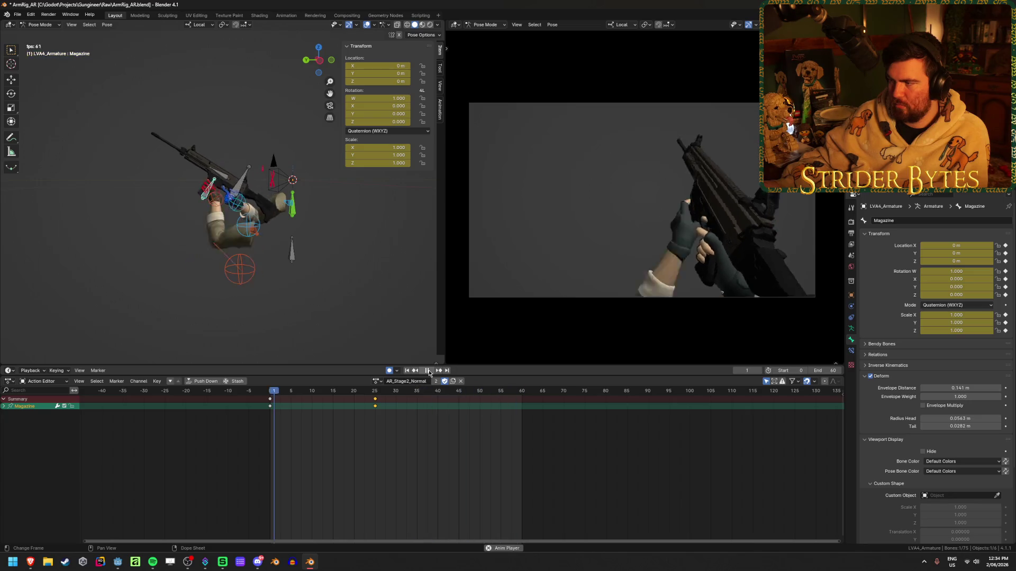
{"action": "left_click", "coordinate": [428, 371]}
{"action": "key", "text": "ctrl+s"}
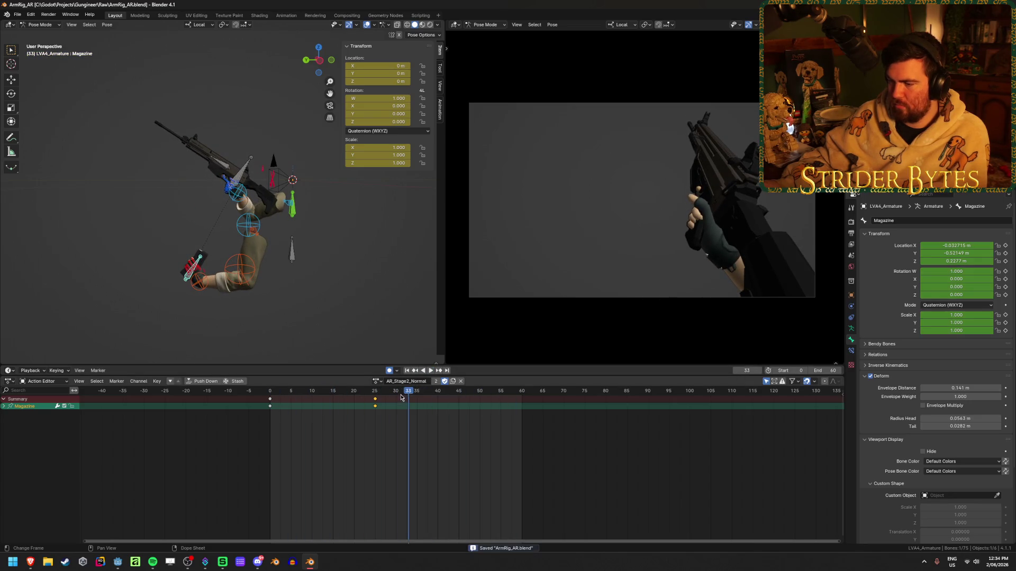
{"action": "left_click", "coordinate": [377, 381]}
{"action": "left_click", "coordinate": [378, 381]}
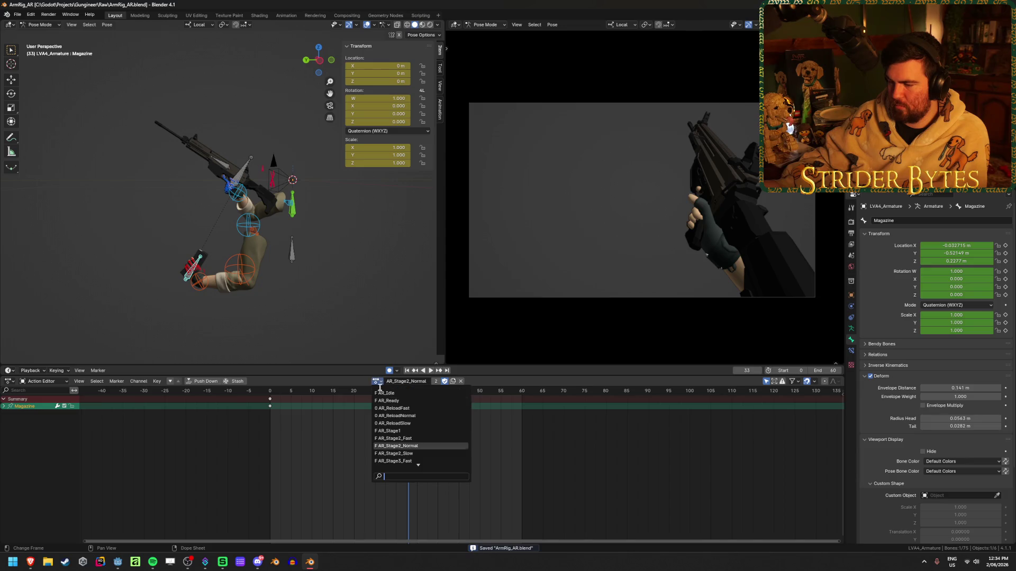
Switch to the AR_Stage1 action and play it from the start.
{"action": "left_click", "coordinate": [391, 431]}
{"action": "key", "text": "space"}
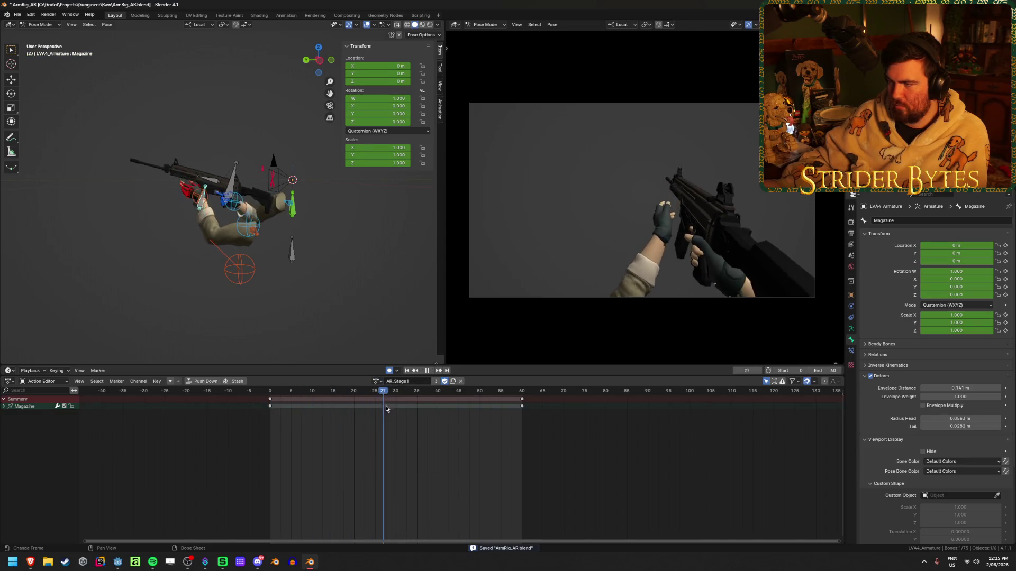
{"action": "left_click_drag", "start_coordinate": [495, 426], "coordinate": [271, 412]}
{"action": "key", "text": "a"}
{"action": "left_click", "coordinate": [385, 437]}
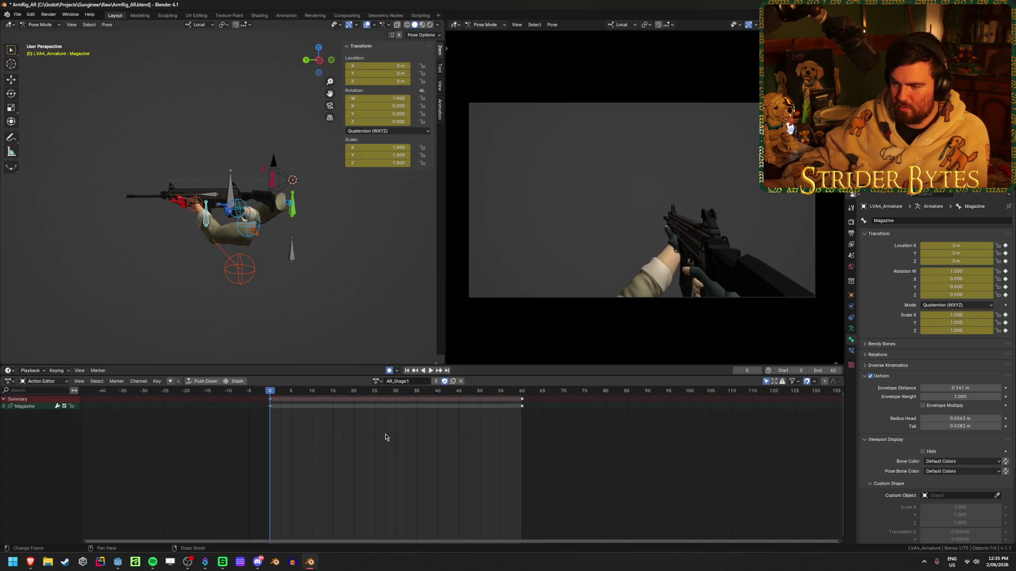
Go via AR_Stage2_Fast to AR_Stage2_Normal and play back the magazine movement.
{"action": "left_click", "coordinate": [374, 382]}
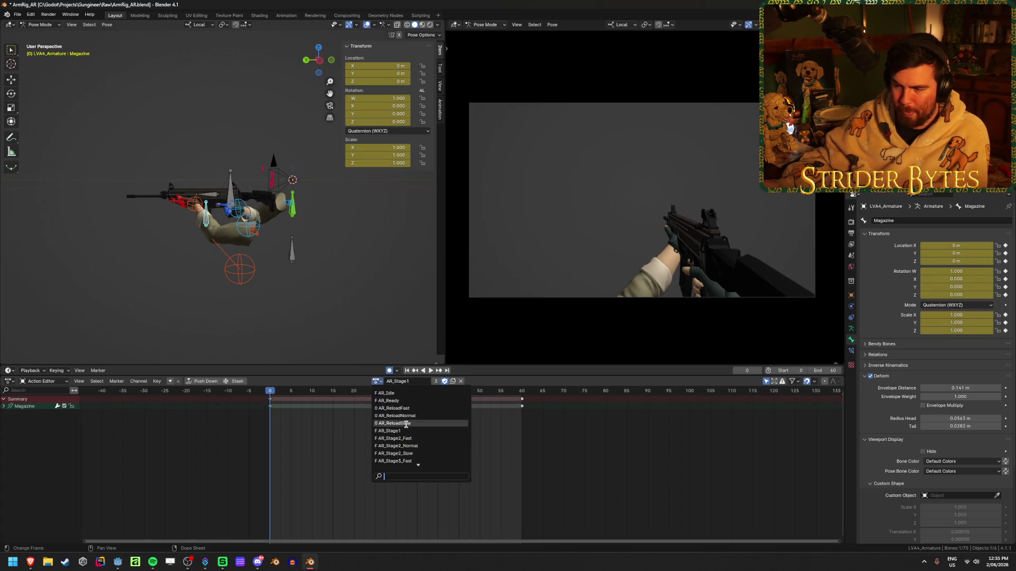
{"action": "left_click", "coordinate": [385, 425]}
{"action": "left_click", "coordinate": [376, 382]}
{"action": "left_click", "coordinate": [406, 447]}
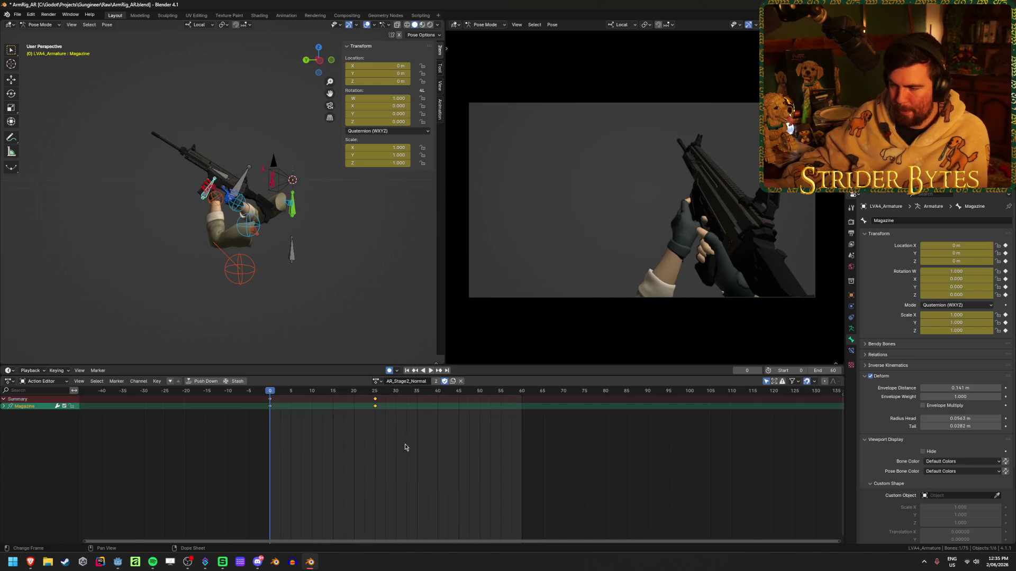
{"action": "key", "text": "space"}
{"action": "key", "text": "alt+a"}
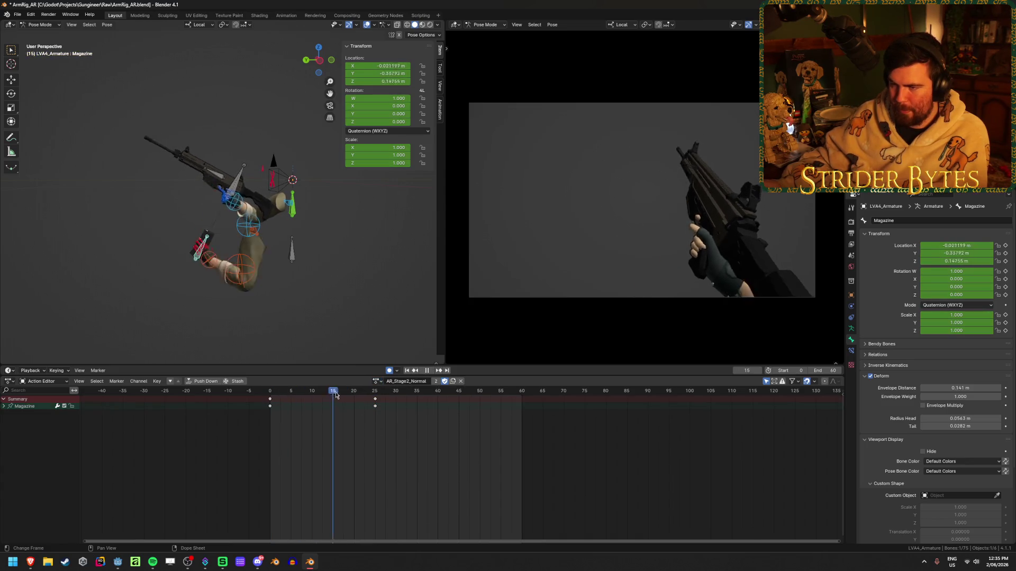
{"action": "left_click", "coordinate": [432, 371]}
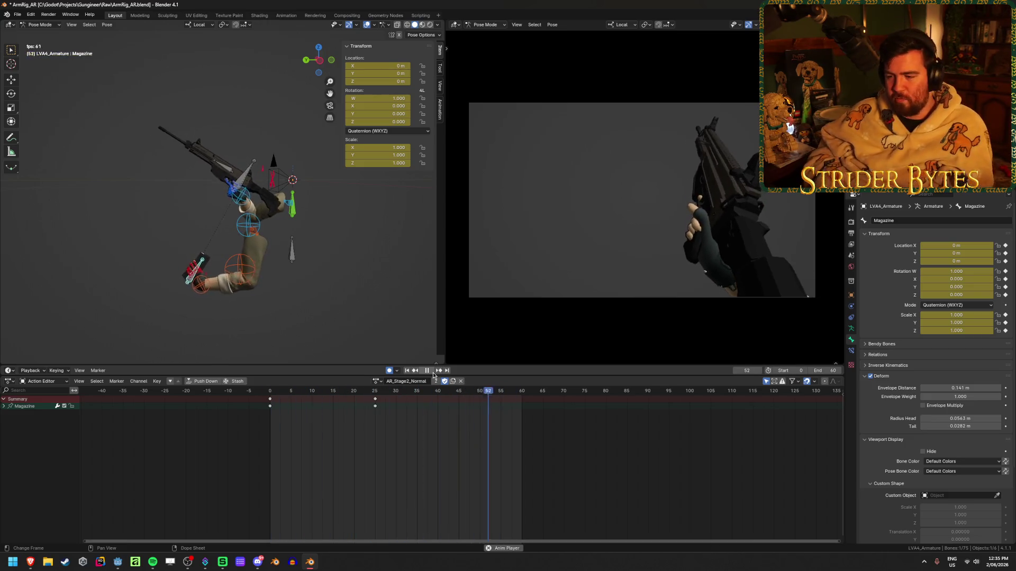
{"action": "left_click", "coordinate": [432, 375]}
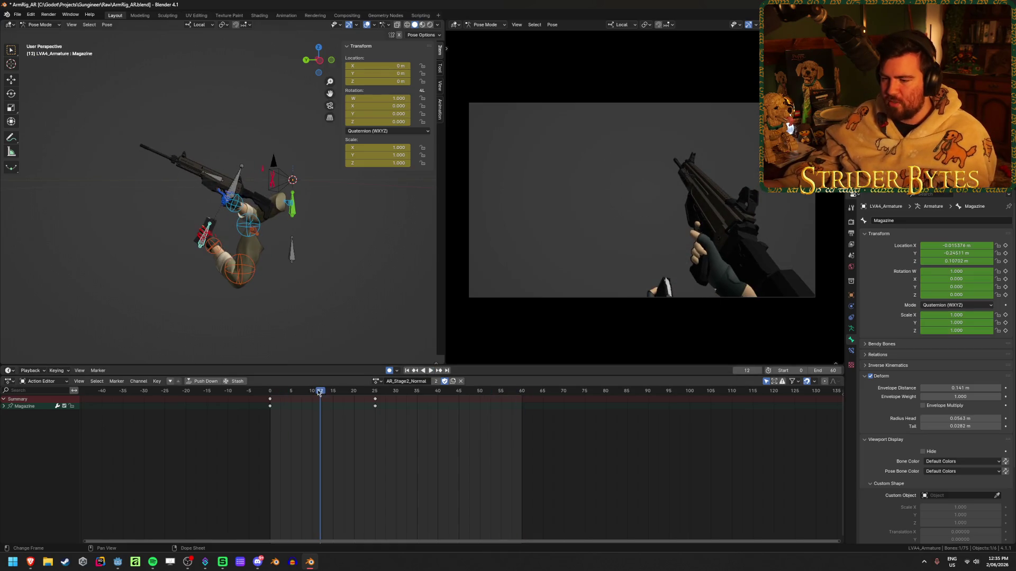
Check the magazine keys at frames 0 and 25, play it through, and save ArmRig_AR.blend.
{"action": "mouse_move", "coordinate": [319, 393]}
{"action": "left_mouse_down"}
{"action": "mouse_move", "coordinate": [376, 400]}
{"action": "mouse_move", "coordinate": [267, 404]}
{"action": "left_mouse_up"}
{"action": "scroll", "coordinate": [202, 201], "scroll_direction": "up", "scroll_amount": 5}
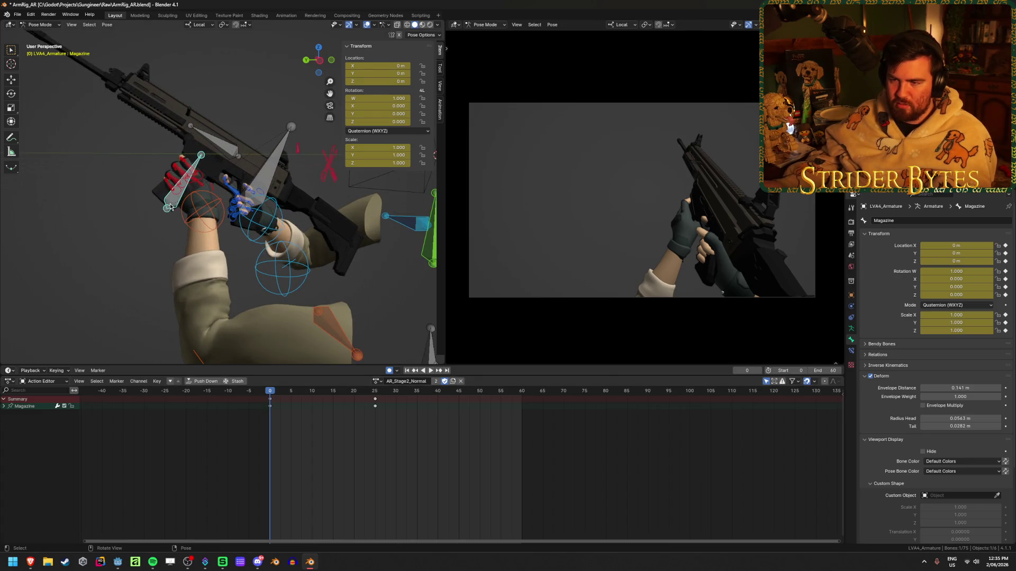
{"action": "scroll", "coordinate": [171, 209], "scroll_direction": "down", "scroll_amount": 2}
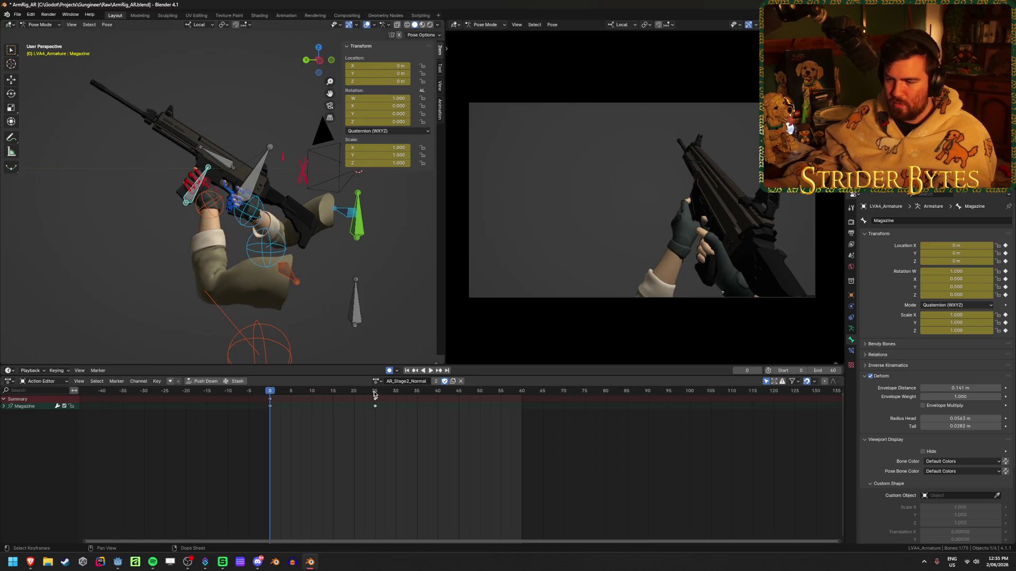
{"action": "key", "text": "Up"}
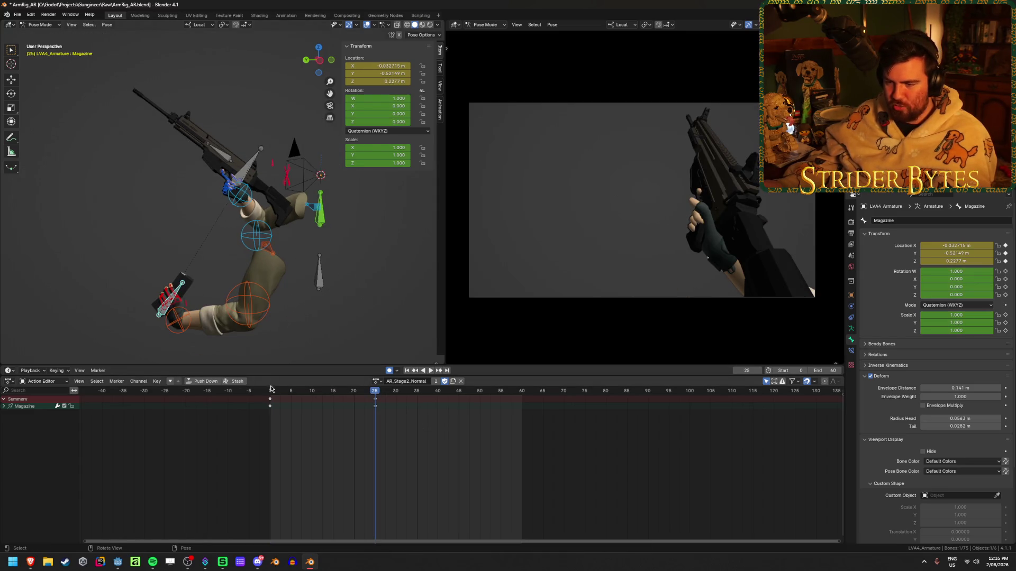
{"action": "key", "text": "Down"}
{"action": "key", "text": "space"}
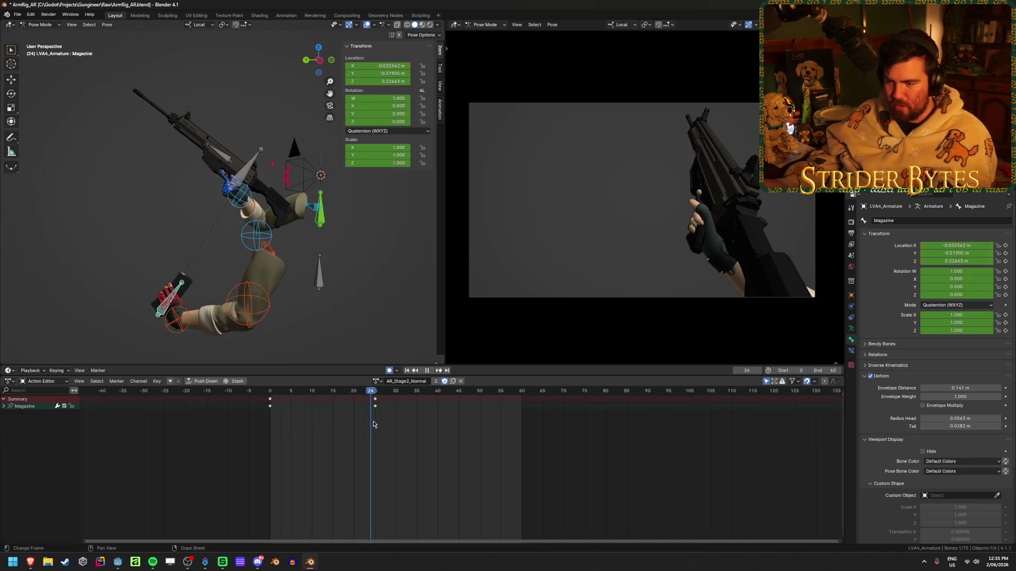
{"action": "key", "text": "Down"}
{"action": "key", "text": "Escape"}
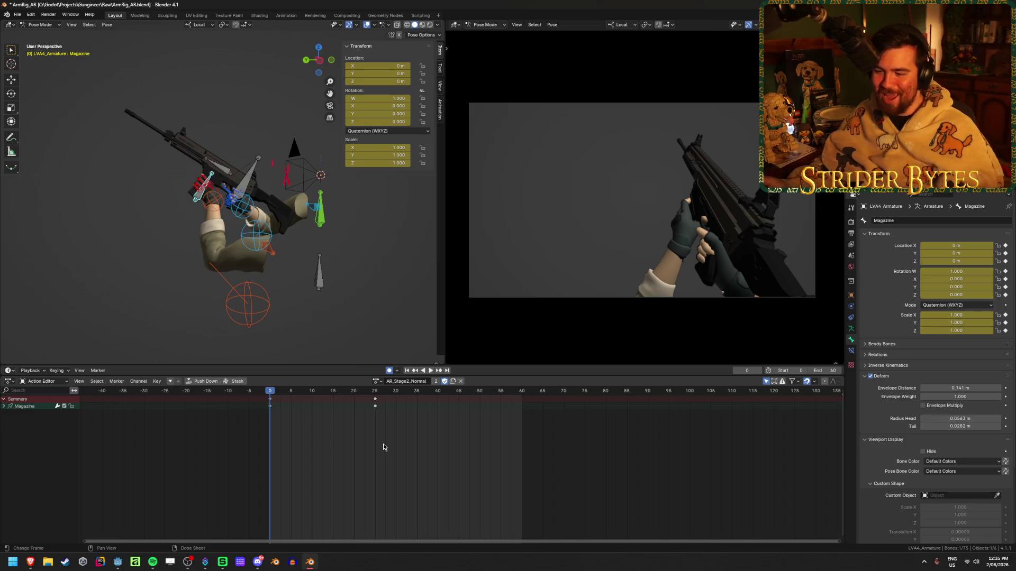
{"action": "key", "text": "ctrl+s"}
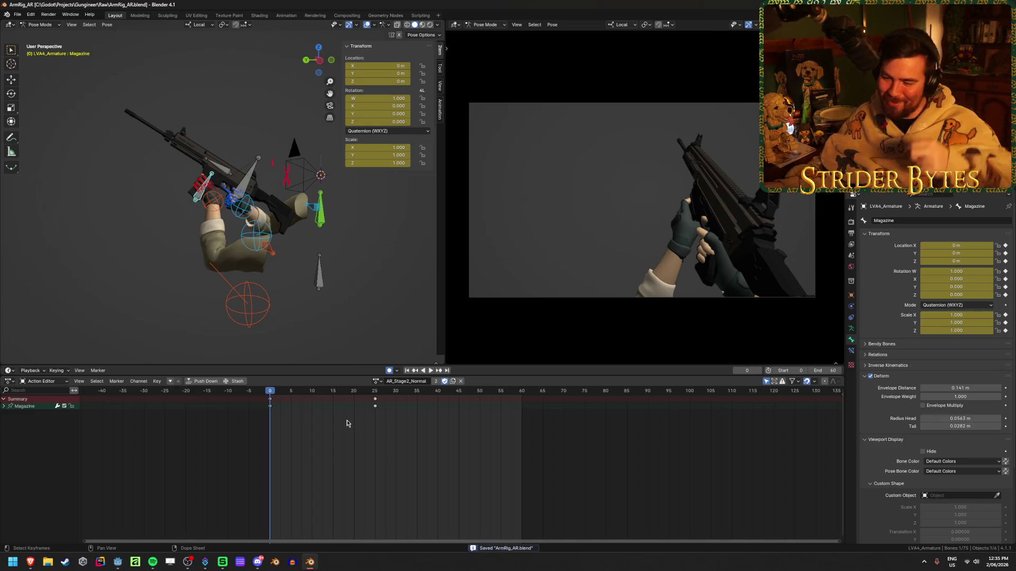
{"action": "left_click", "coordinate": [377, 381]}
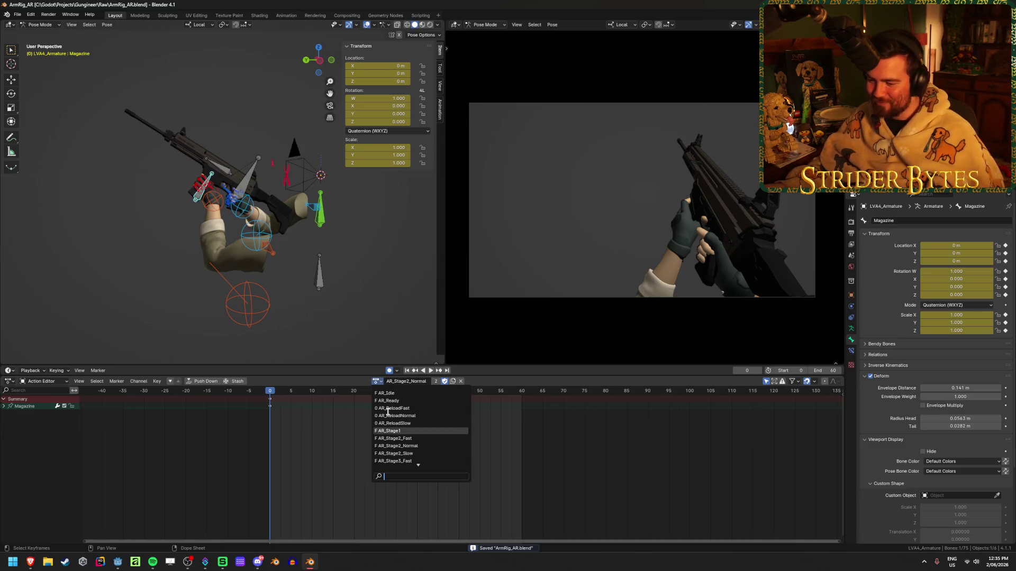
Load AR_Stage3_Normal, with its Magazine keys at frames 0, 60 and 90.
{"action": "scroll", "coordinate": [422, 458], "scroll_direction": "down", "scroll_amount": 2}
{"action": "left_click", "coordinate": [423, 453]}
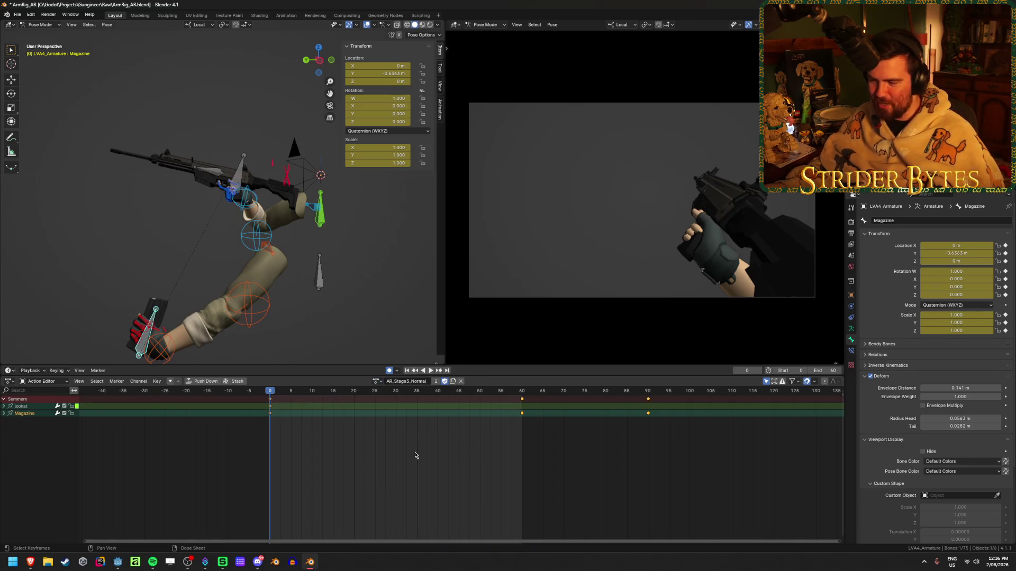
{"action": "scroll", "coordinate": [405, 460], "scroll_direction": "down", "scroll_amount": 3}
{"action": "scroll", "coordinate": [404, 456], "scroll_direction": "up", "scroll_amount": 2}
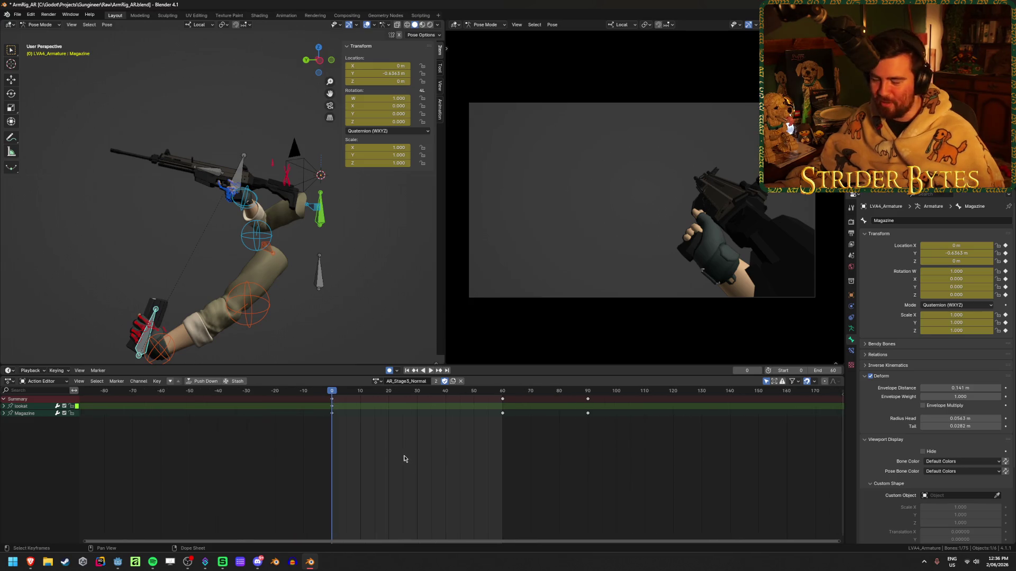
{"action": "scroll", "coordinate": [404, 452], "scroll_direction": "down", "scroll_amount": 2}
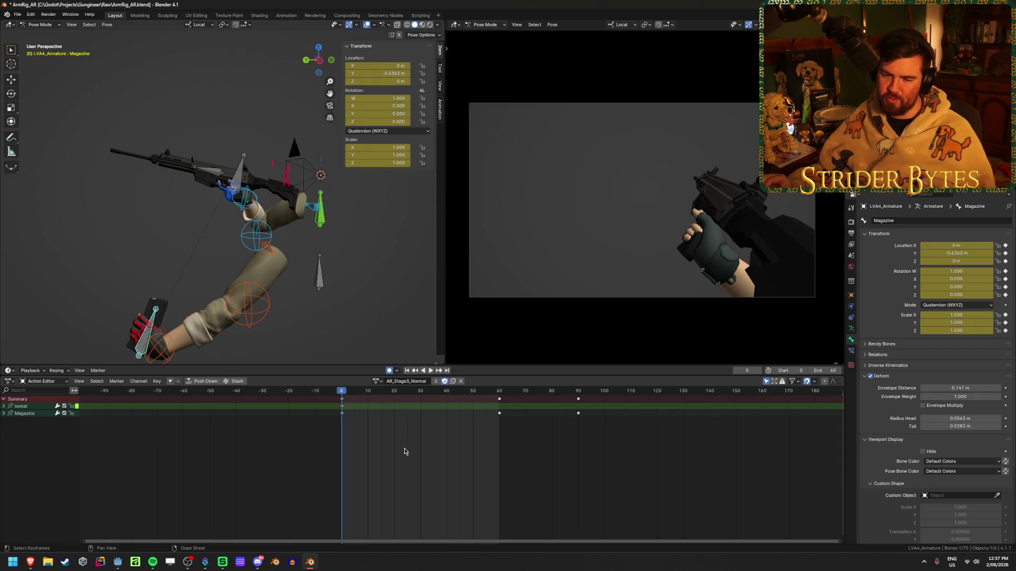
Save the file and play back the AR_Stage3_Normal animation.
{"action": "key", "text": "ctrl+s"}
{"action": "key", "text": "space"}
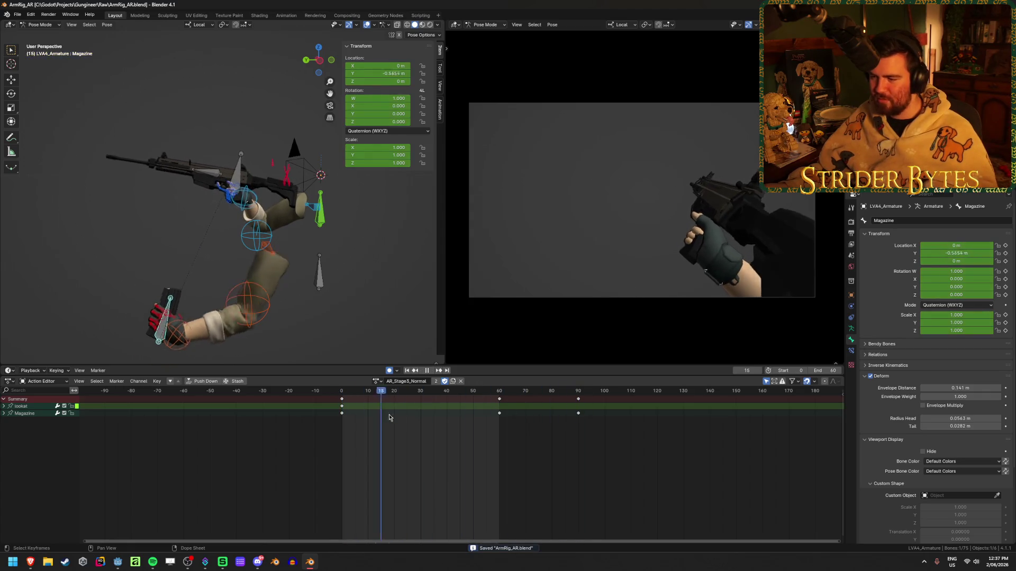
{"action": "key", "text": "space"}
{"action": "left_click", "coordinate": [431, 371]}
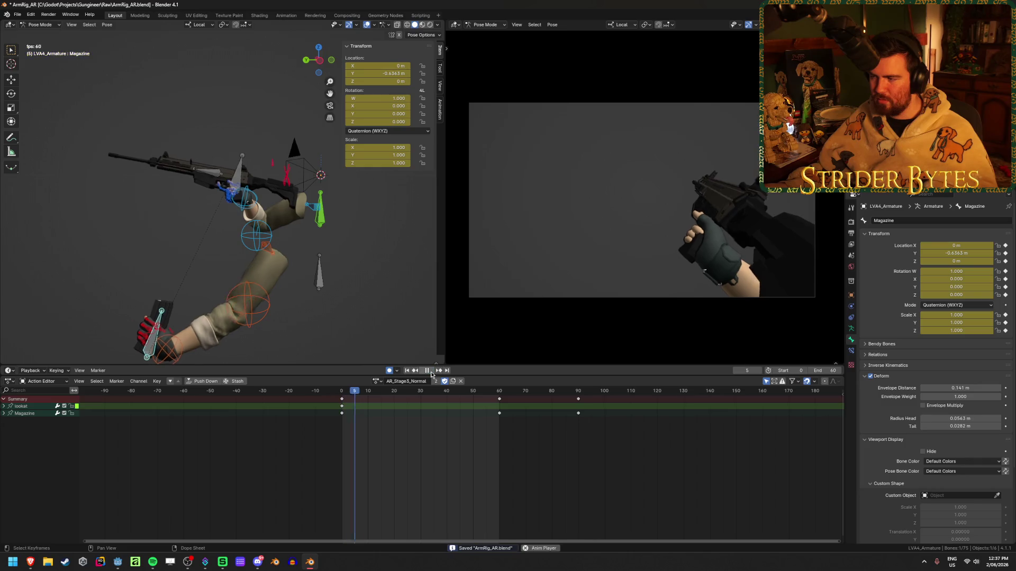
{"action": "left_click", "coordinate": [430, 372]}
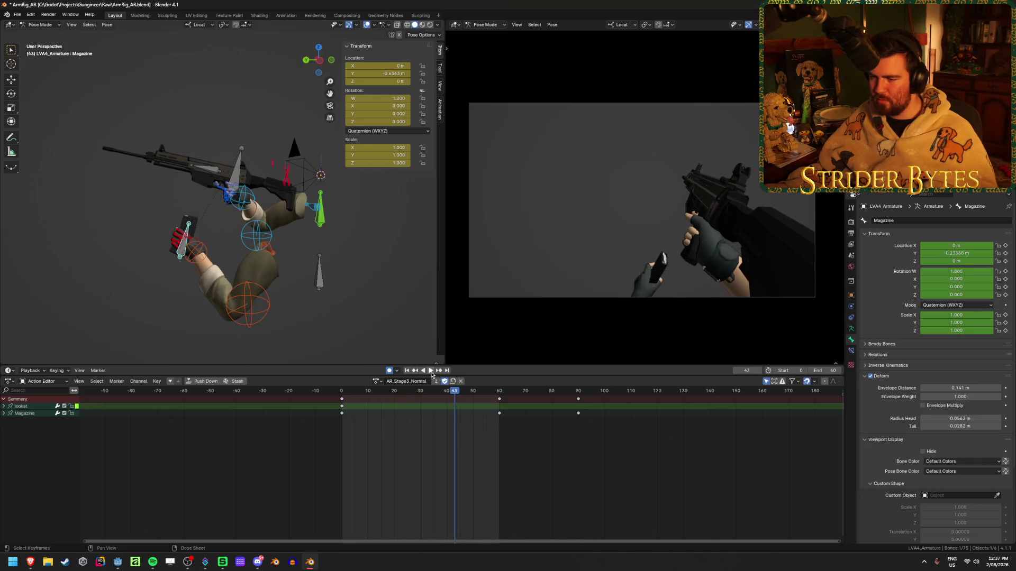
Set the scene end frame to 90 at the last keyframe, replay, and save.
{"action": "left_click", "coordinate": [579, 394]}
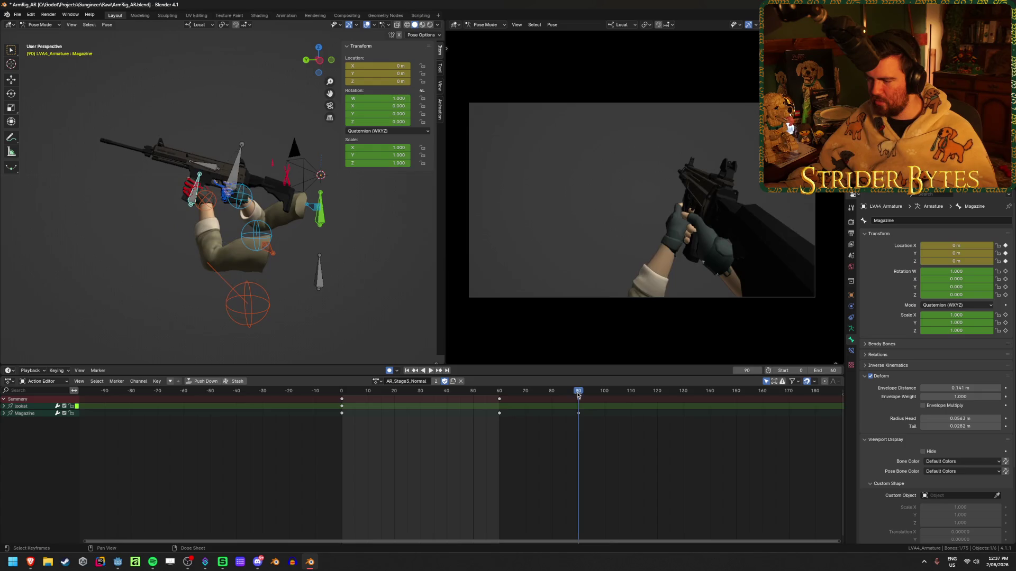
{"action": "key", "text": "ctrl+End"}
{"action": "left_click", "coordinate": [430, 371]}
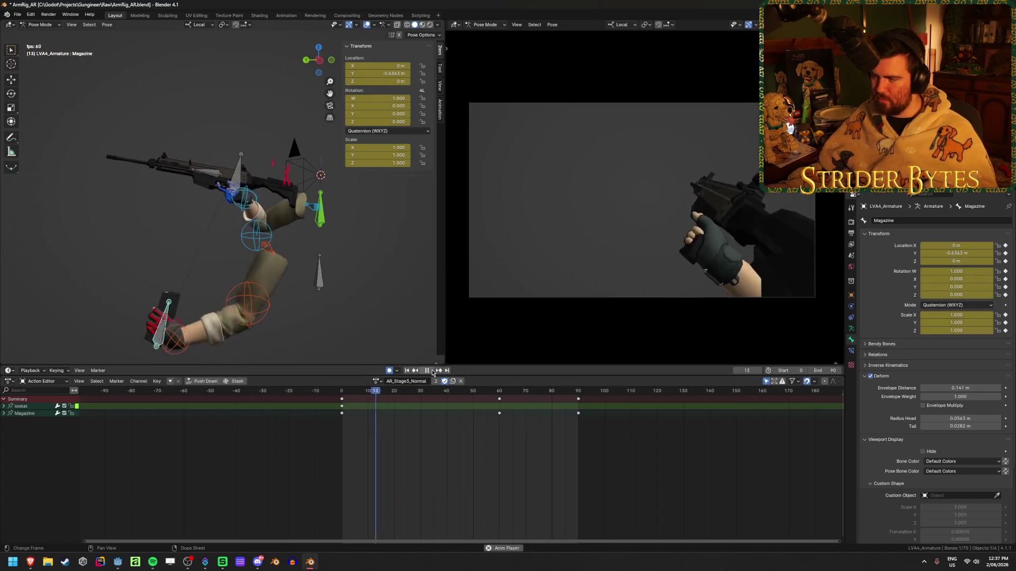
{"action": "left_click", "coordinate": [426, 370]}
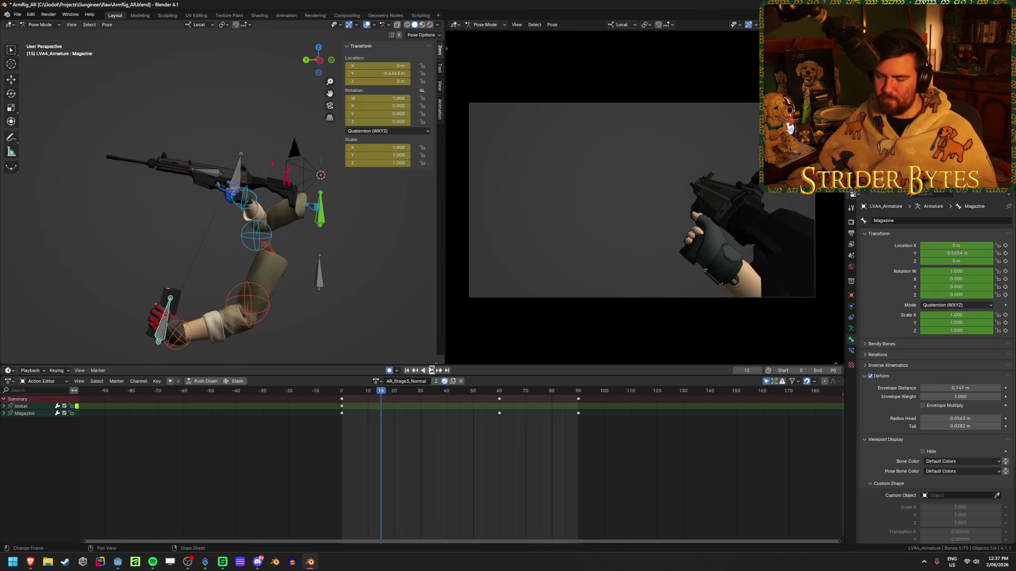
{"action": "key", "text": "ctrl+s"}
Replay the full 90-frame animation from frame 1, then switch to Godot.
{"action": "left_click", "coordinate": [415, 371]}
{"action": "left_click", "coordinate": [430, 370]}
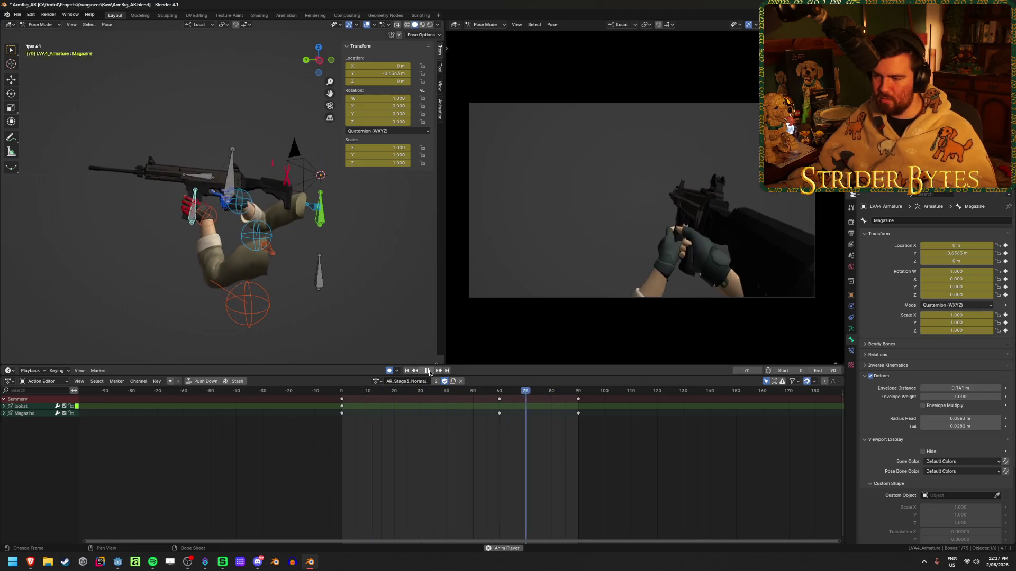
{"action": "left_click", "coordinate": [430, 372]}
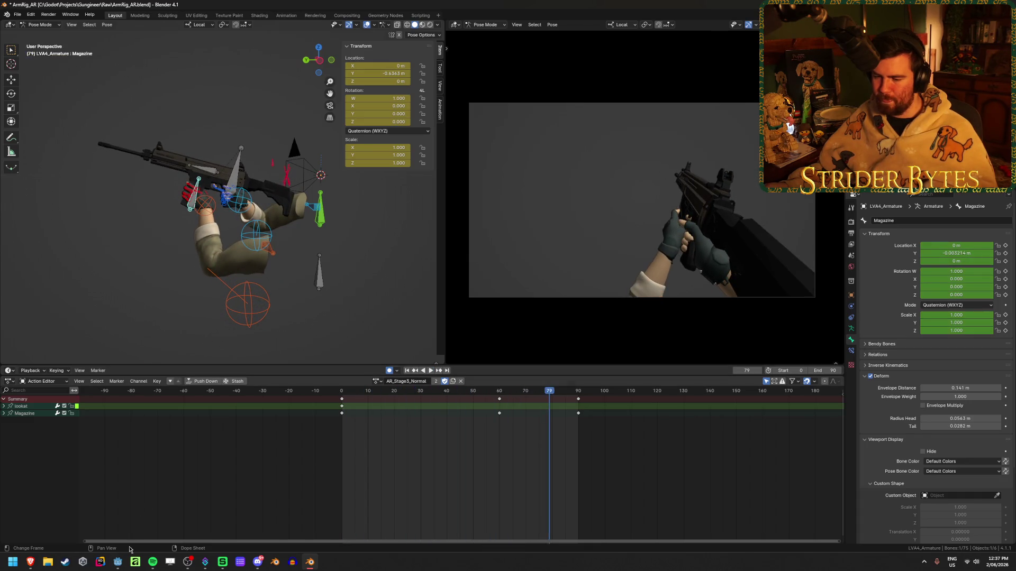
{"action": "left_click", "coordinate": [116, 565]}
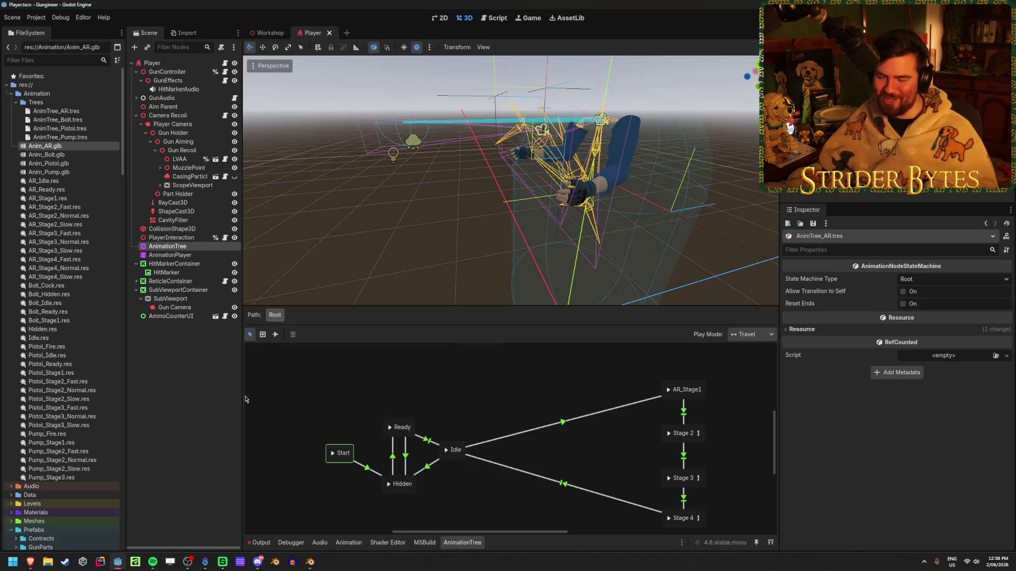
Once reimporting finishes, open Anim_AR.glb's Advanced Import Settings.
{"action": "double_click", "coordinate": [98, 146]}
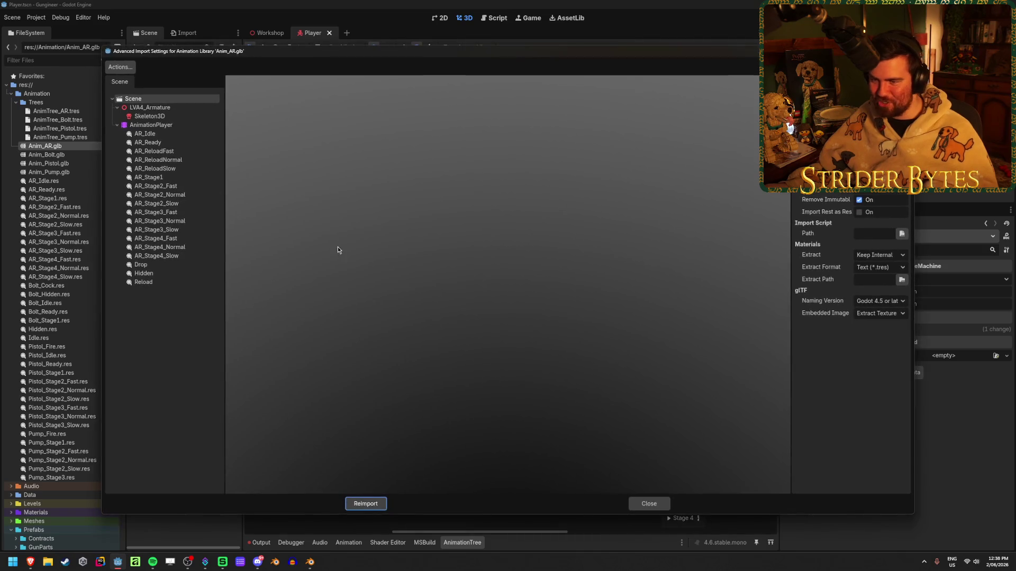
Preview AR_Ready and the AR_ReloadFast, AR_ReloadNormal and AR_ReloadSlow clips, then close the settings.
{"action": "left_click", "coordinate": [182, 144]}
{"action": "left_click", "coordinate": [180, 152]}
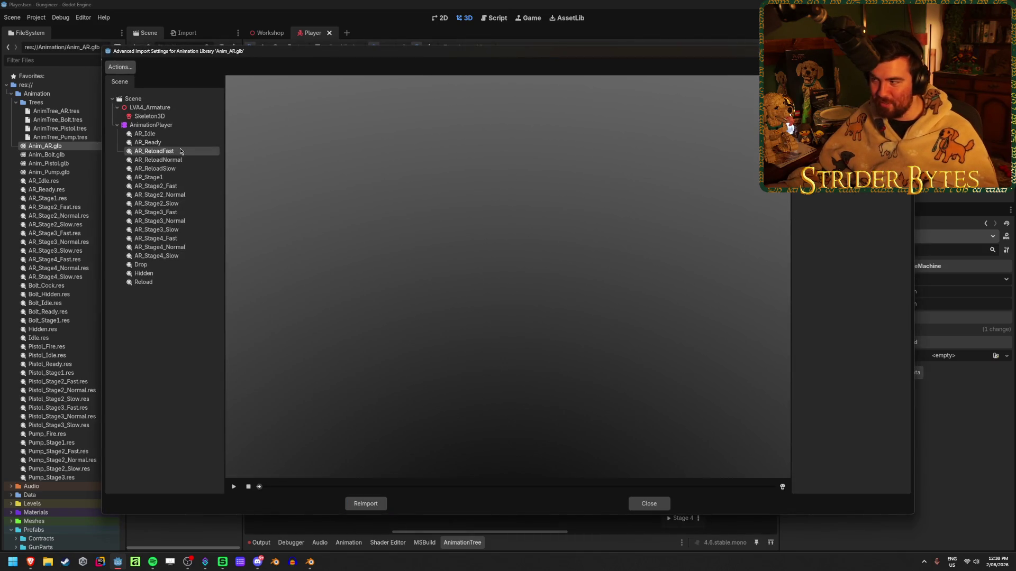
{"action": "left_click", "coordinate": [183, 160]}
{"action": "left_click", "coordinate": [185, 169]}
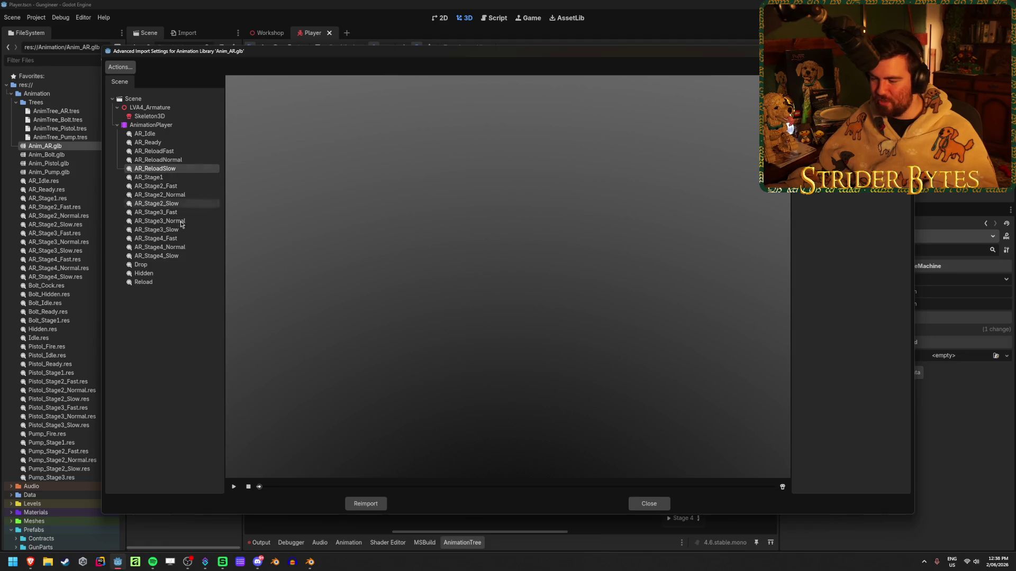
{"action": "left_click", "coordinate": [234, 487]}
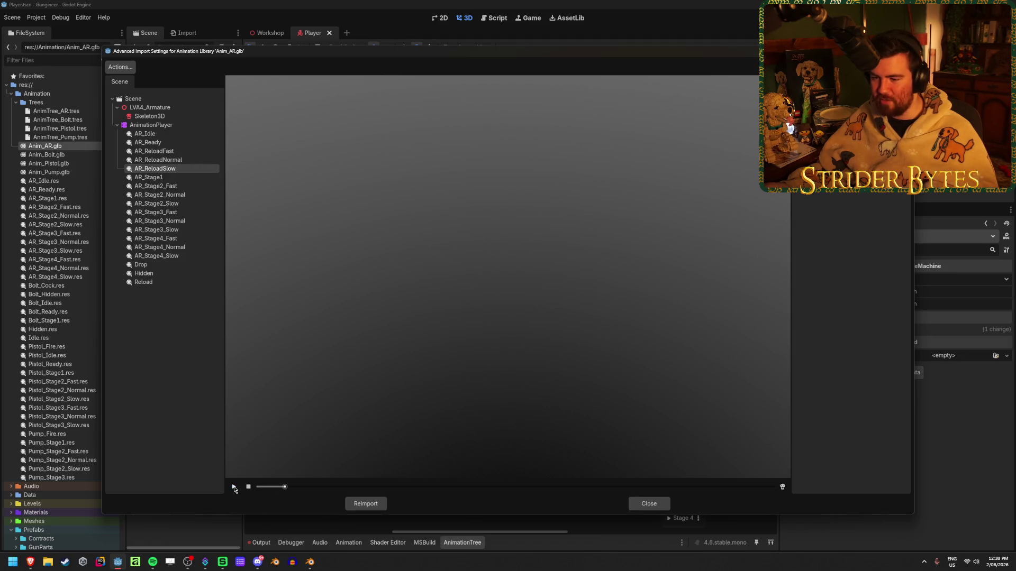
{"action": "left_click", "coordinate": [174, 126]}
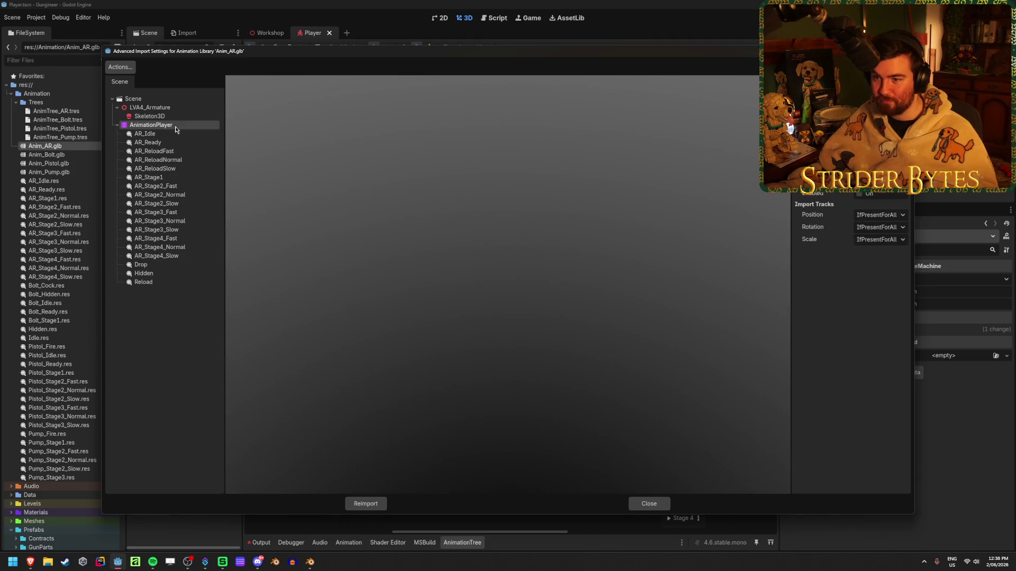
{"action": "left_click", "coordinate": [181, 160]}
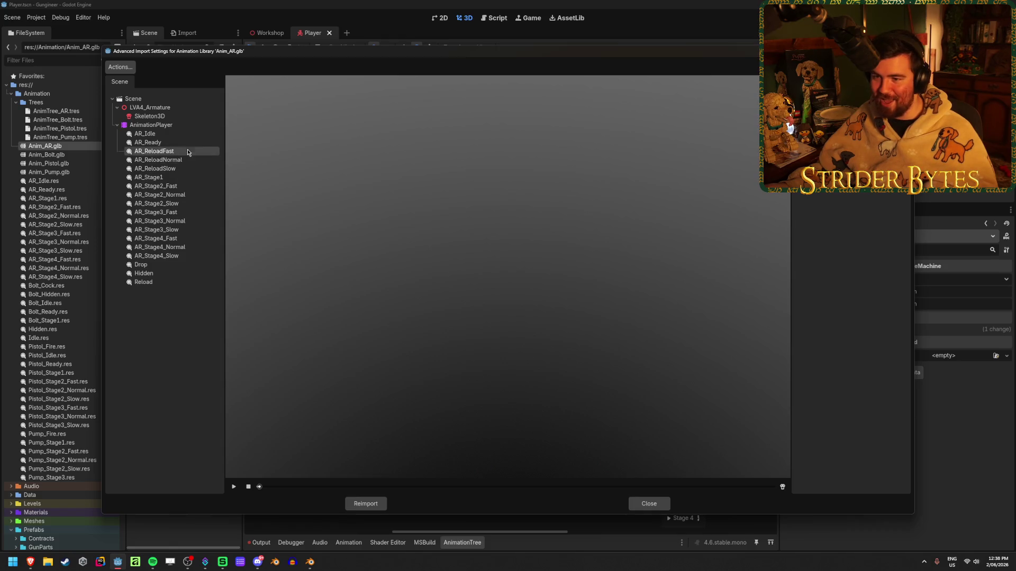
{"action": "left_click", "coordinate": [188, 159]}
{"action": "left_click", "coordinate": [647, 505]}
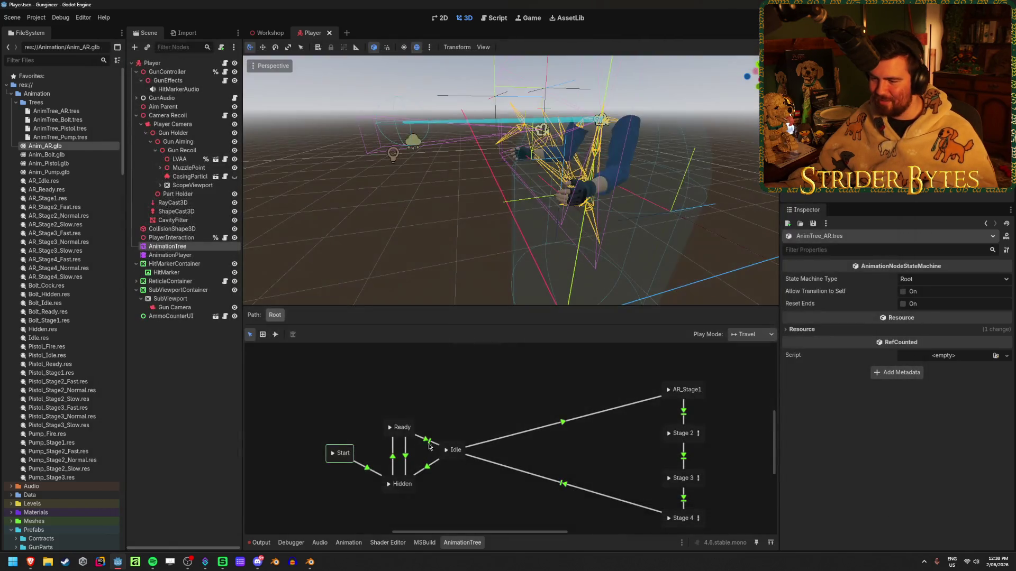
Load AR_ReloadNormal on the AnimationPlayer and scrub it around its 5.0 end.
{"action": "left_click", "coordinate": [170, 255]}
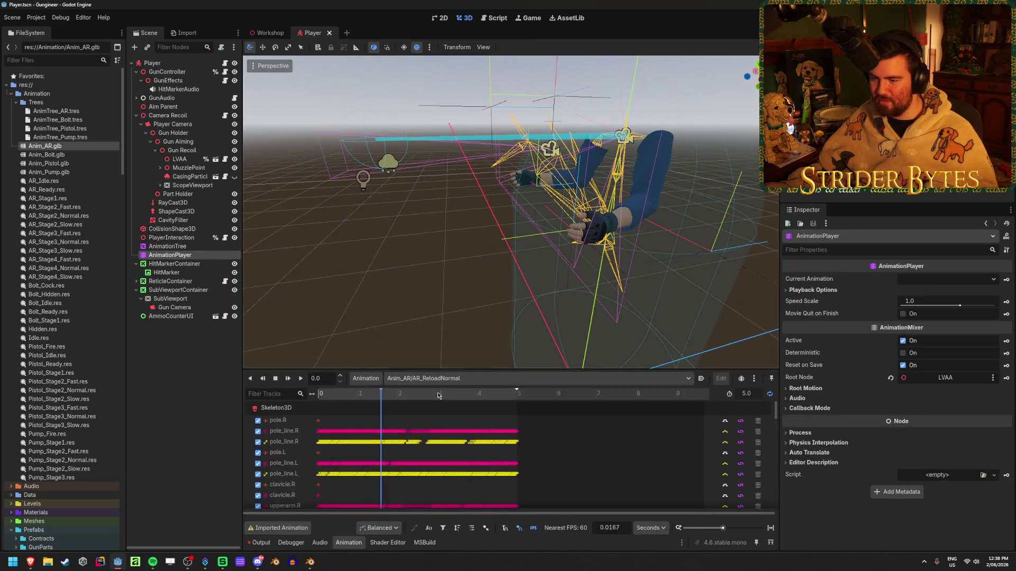
{"action": "left_click", "coordinate": [446, 380]}
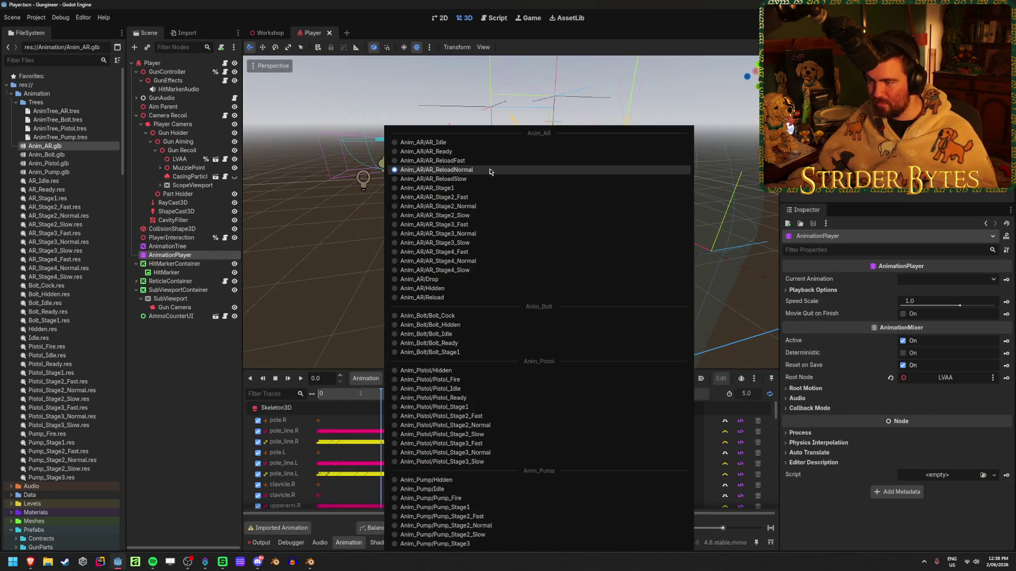
{"action": "left_click", "coordinate": [487, 169]}
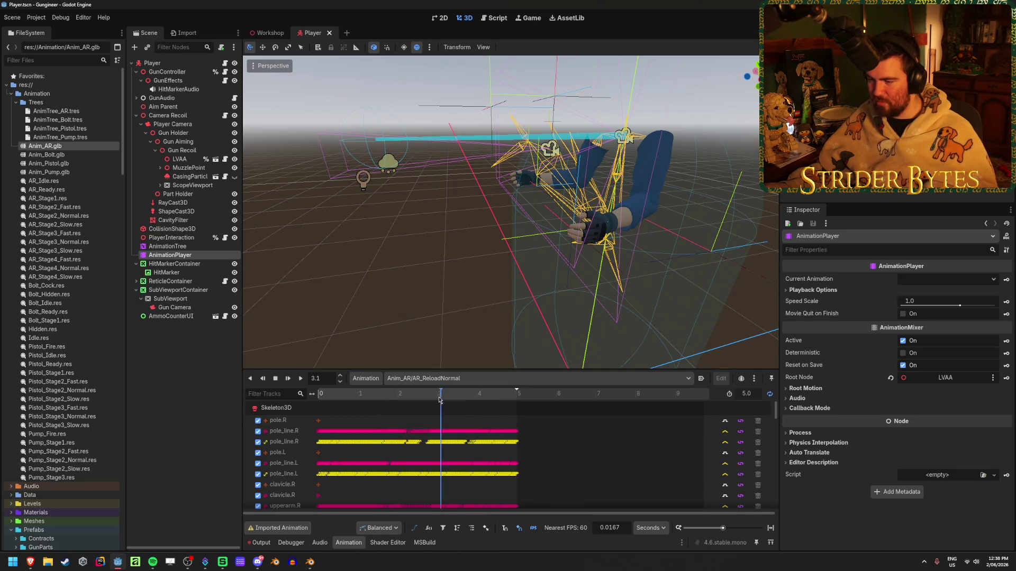
{"action": "left_click", "coordinate": [516, 403]}
{"action": "left_click_drag", "start_coordinate": [516, 403], "coordinate": [518, 403]}
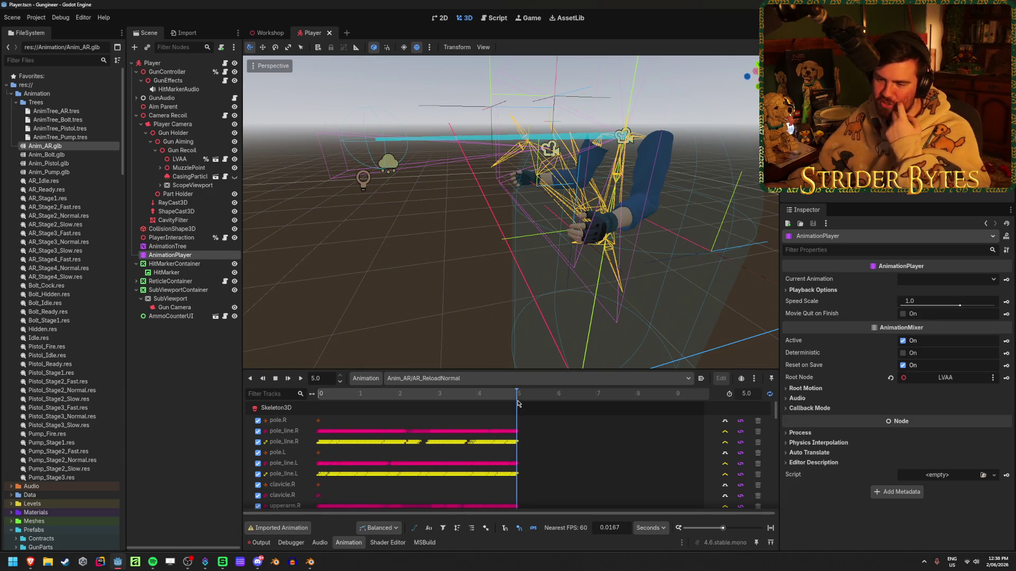
{"action": "mouse_move", "coordinate": [518, 403]}
{"action": "left_mouse_down"}
{"action": "mouse_move", "coordinate": [397, 408]}
{"action": "mouse_move", "coordinate": [520, 418]}
{"action": "left_mouse_up"}
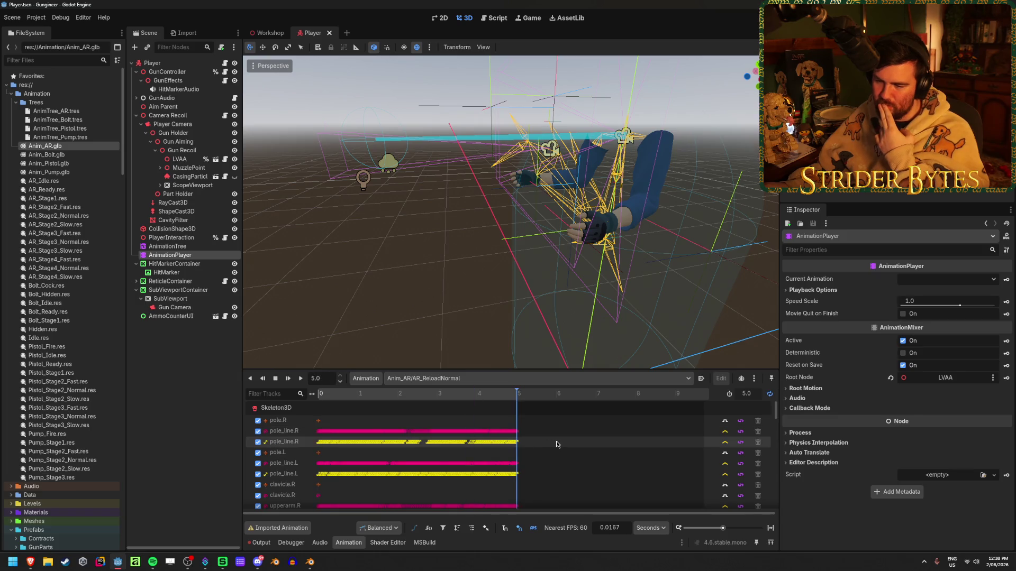
Check AR_ReloadSlow and AR_ReloadFast, return to AR_ReloadSlow, and save the Player scene.
{"action": "left_click", "coordinate": [450, 378]}
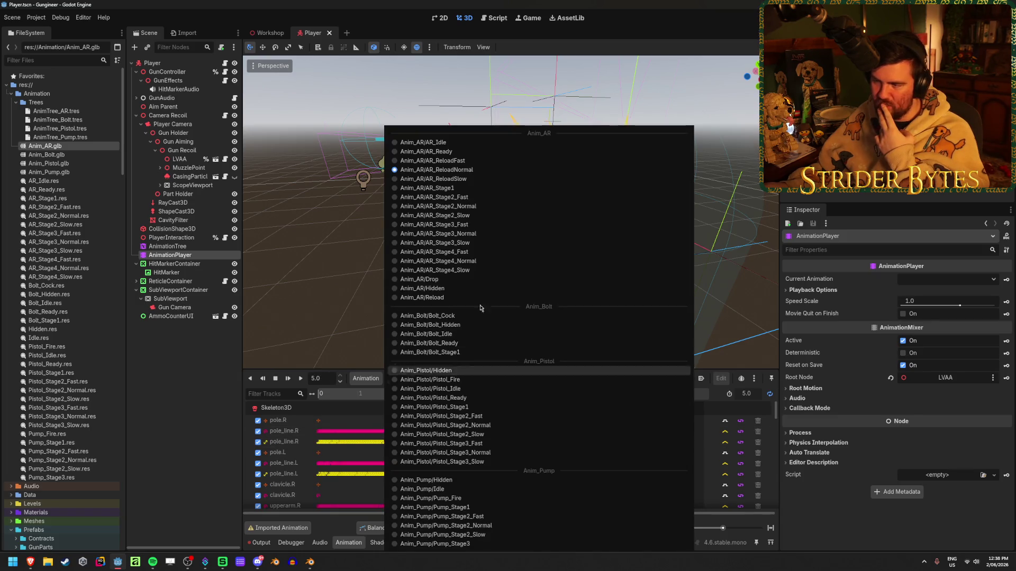
{"action": "left_click", "coordinate": [467, 179]}
{"action": "left_click", "coordinate": [632, 398]}
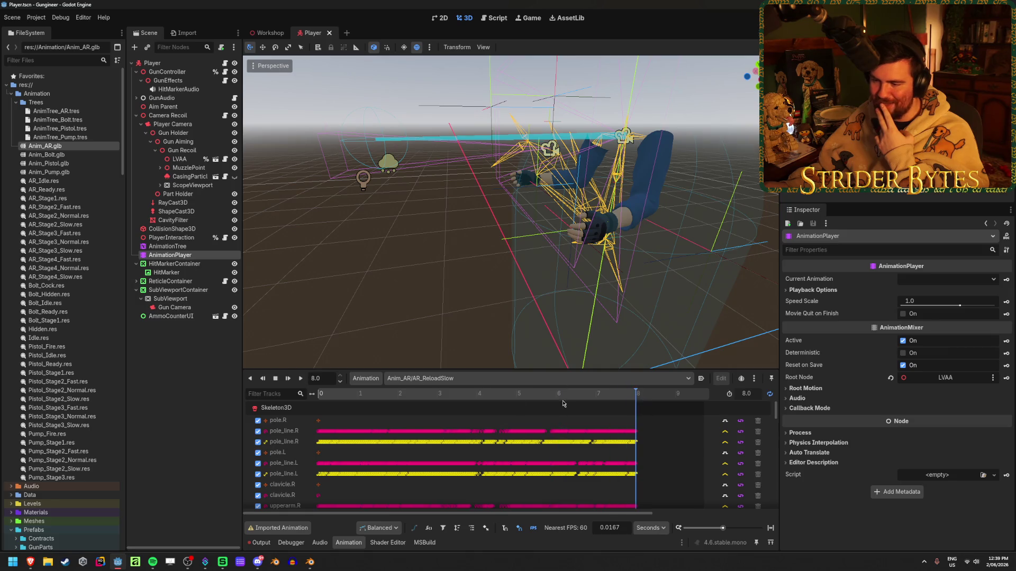
{"action": "left_click", "coordinate": [556, 378]}
{"action": "left_click", "coordinate": [449, 161]}
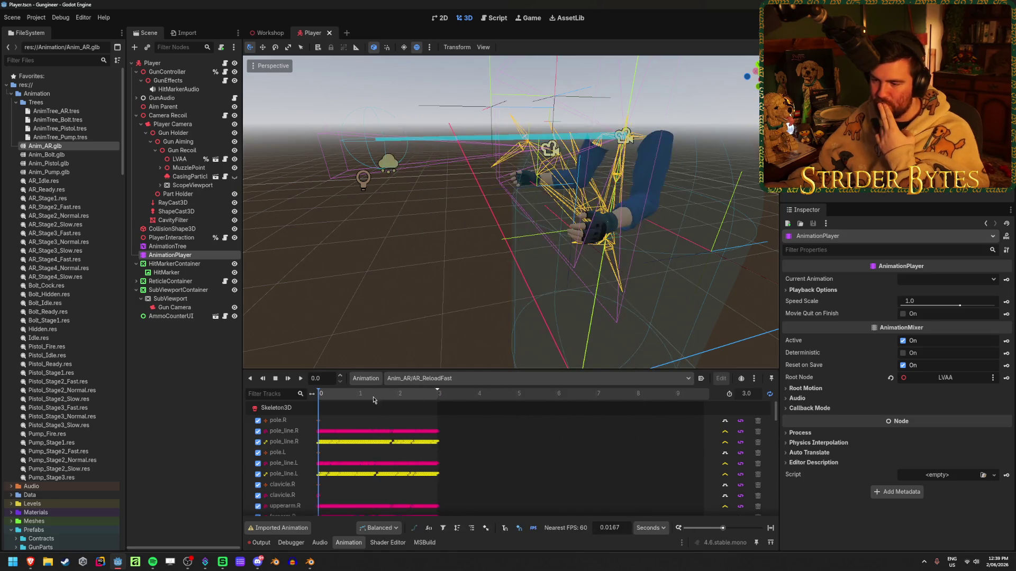
{"action": "left_click_drag", "start_coordinate": [373, 401], "coordinate": [474, 398]}
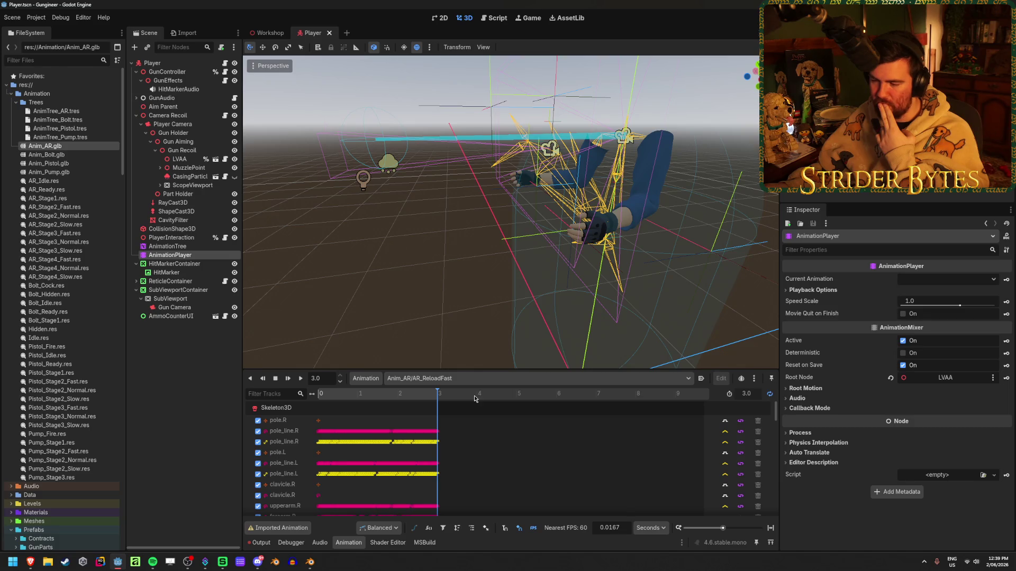
{"action": "key", "text": "ctrl+z"}
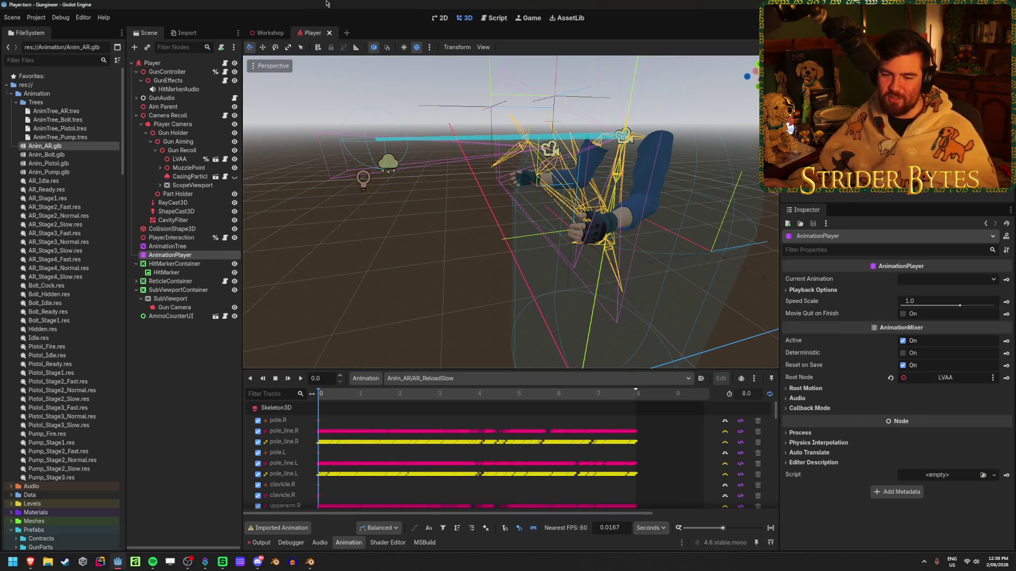
{"action": "key", "text": "ctrl+s"}
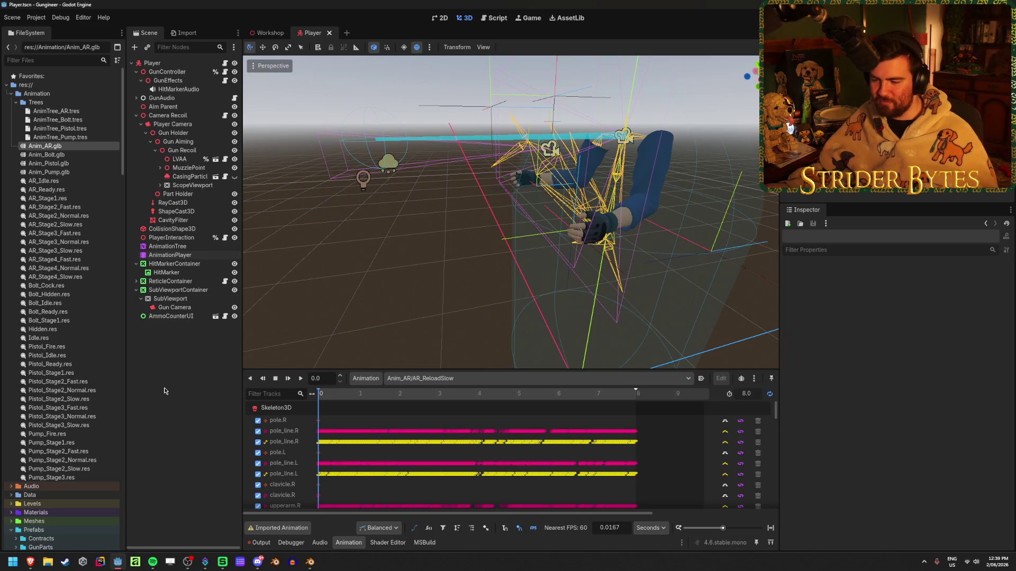
In Blender, play AR_Stage3_Normal, save ArmRig_AR.blend, and return to Godot.
{"action": "key", "text": "alt+Tab"}
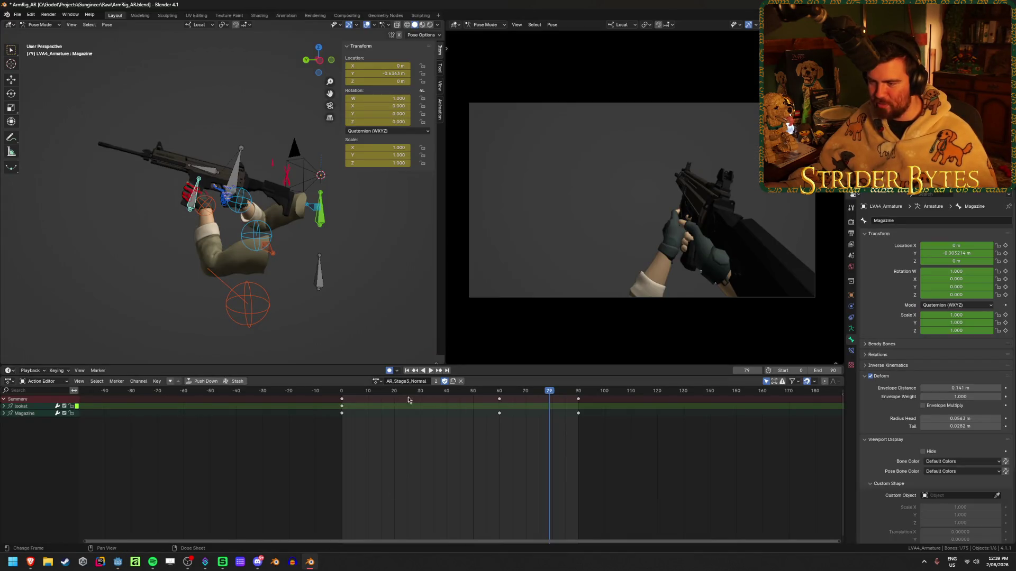
{"action": "key", "text": "space"}
{"action": "left_click", "coordinate": [431, 371]}
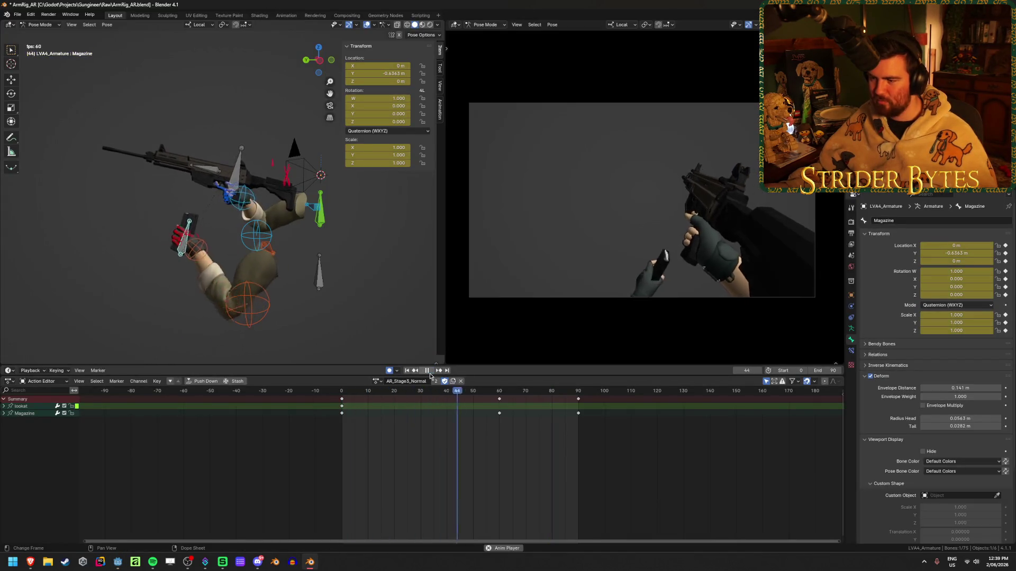
{"action": "left_click", "coordinate": [430, 375]}
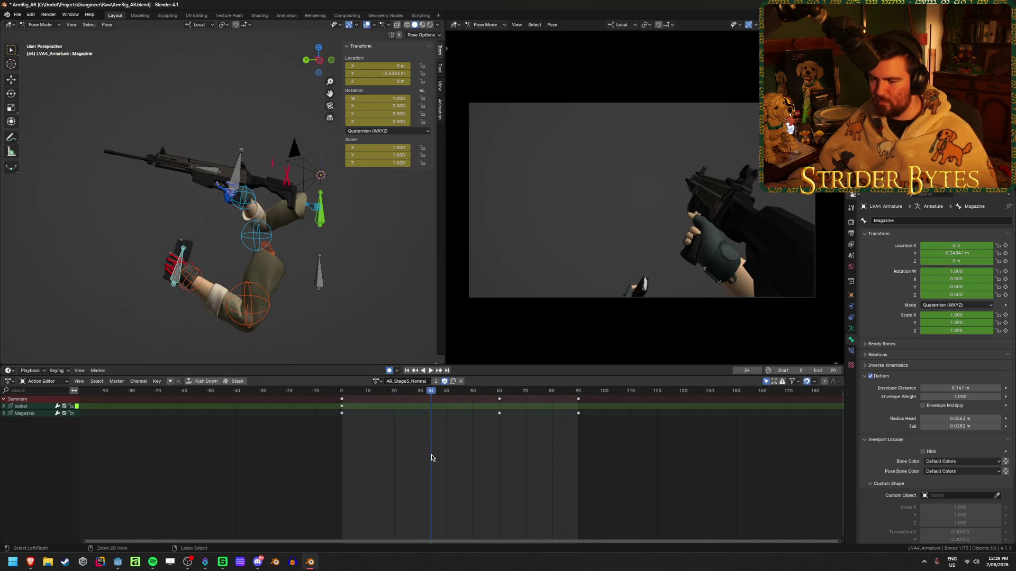
{"action": "key", "text": "ctrl+s"}
{"action": "left_click", "coordinate": [118, 562]}
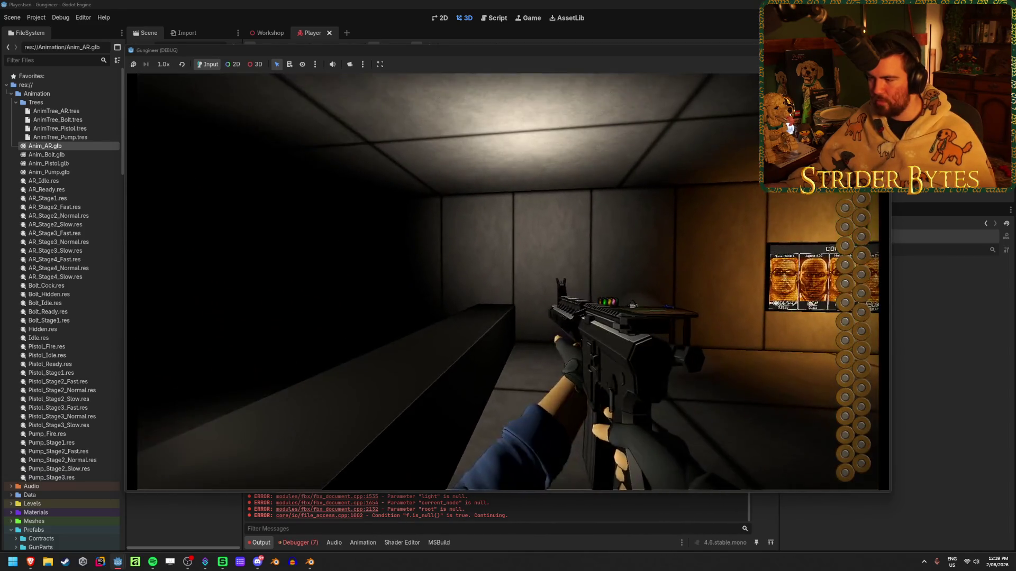
Fire the rifle and reload with R several times to test the in-game reload.
{"action": "left_click", "coordinate": [508, 281]}
{"action": "key", "text": "r"}
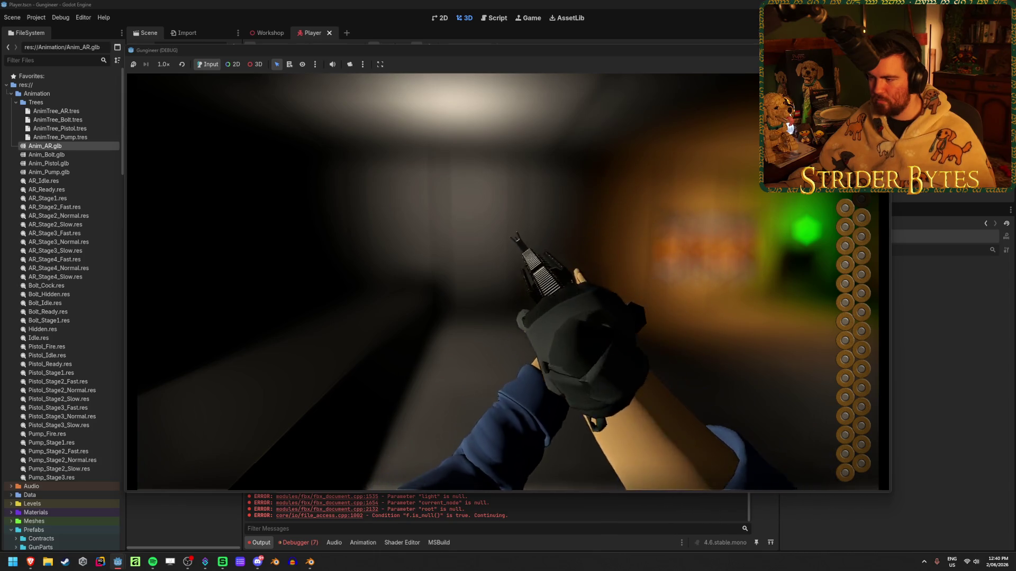
{"action": "key", "text": "r"}
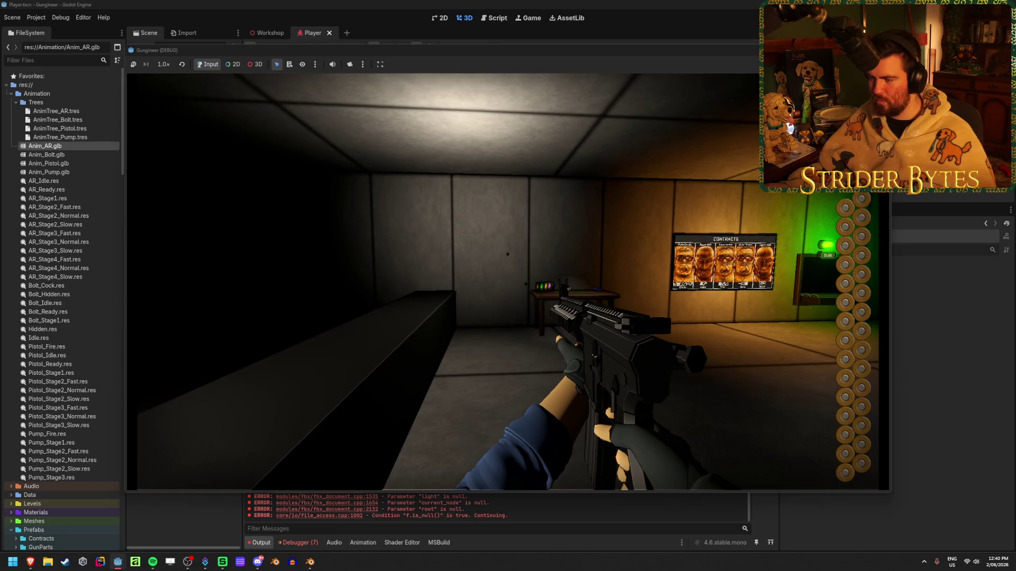
{"action": "left_click", "coordinate": [508, 281]}
{"action": "key", "text": "r"}
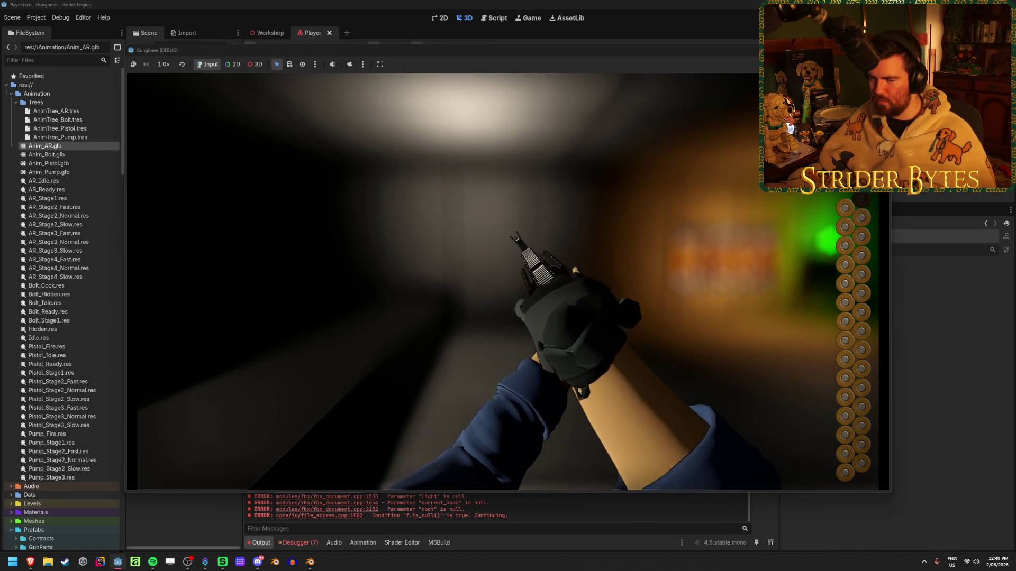
{"action": "left_click", "coordinate": [508, 281]}
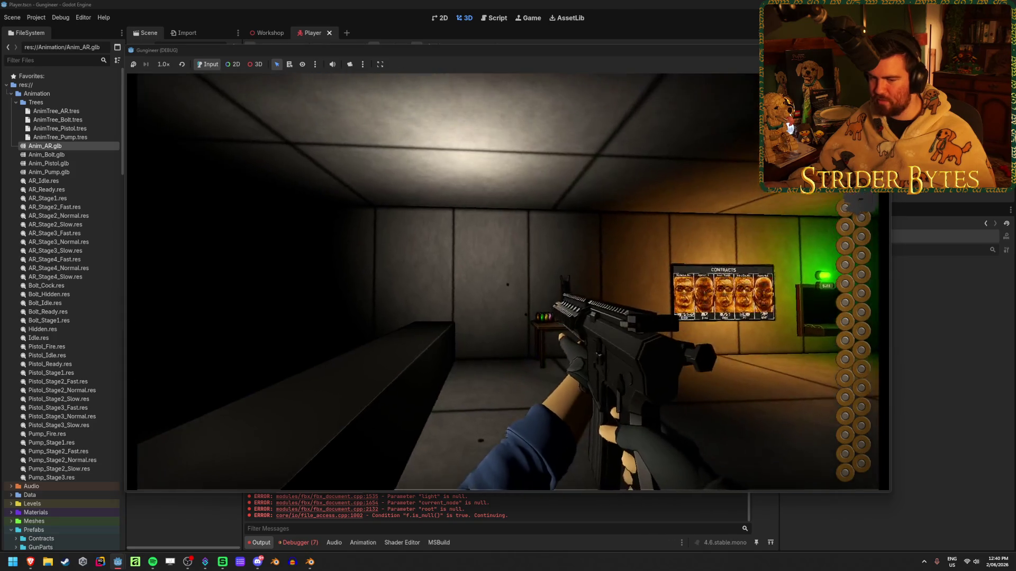
{"action": "key", "text": "r"}
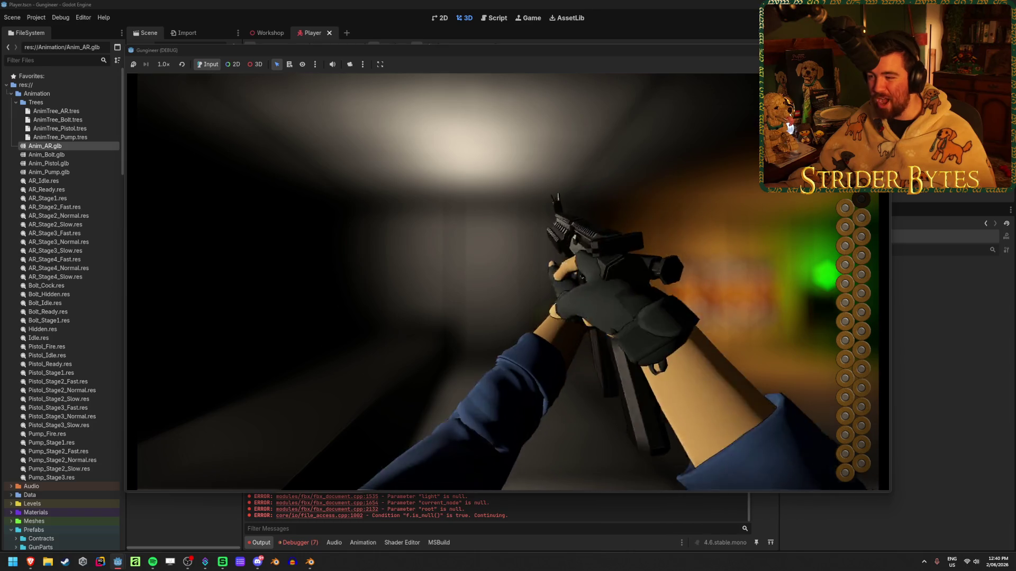
Stop the game with F8 and clear the Output log's errors.
{"action": "key", "text": "F8"}
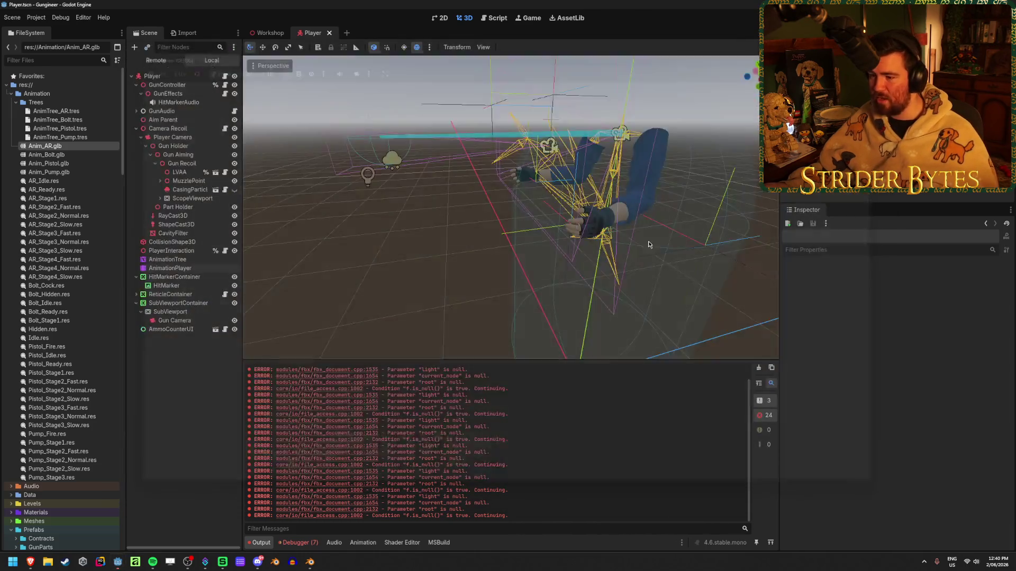
{"action": "left_click", "coordinate": [758, 367]}
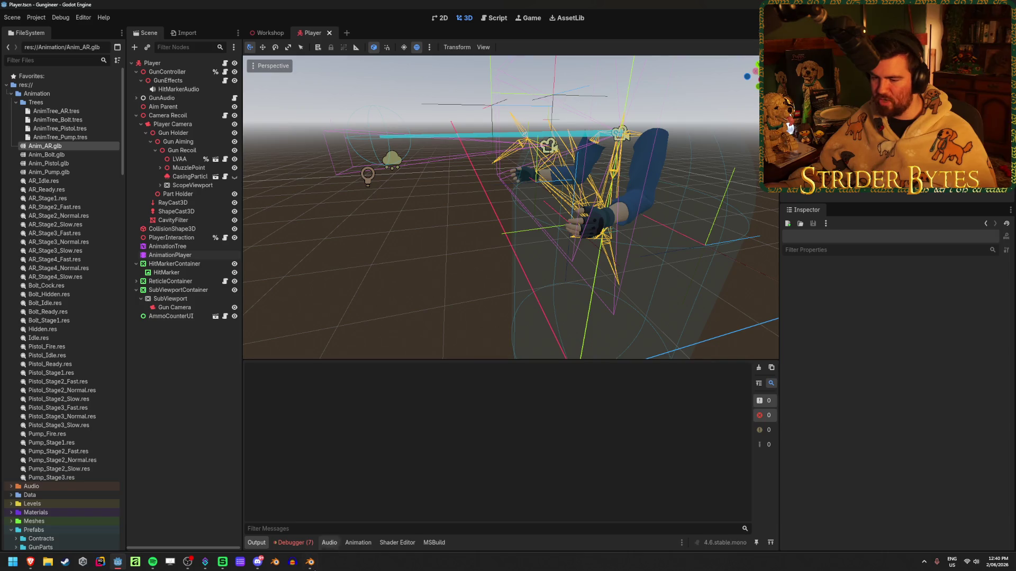
{"action": "left_click", "coordinate": [307, 564]}
Play and scrub AR_Stage3_Normal's Magazine keys at frames 0, 60 and 90, then save ArmRig_AR.blend.
{"action": "key", "text": "shift+Left"}
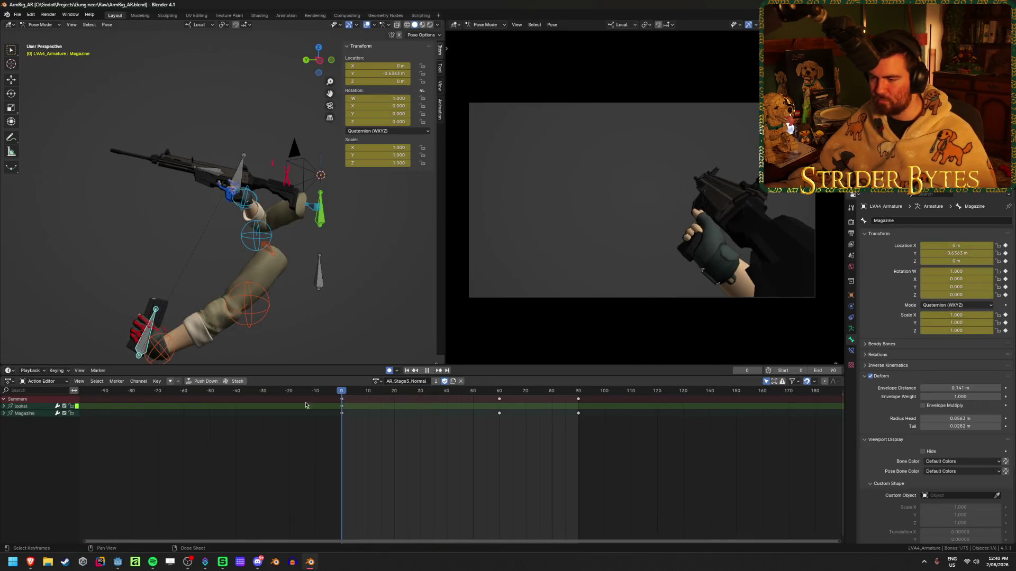
{"action": "key", "text": "space"}
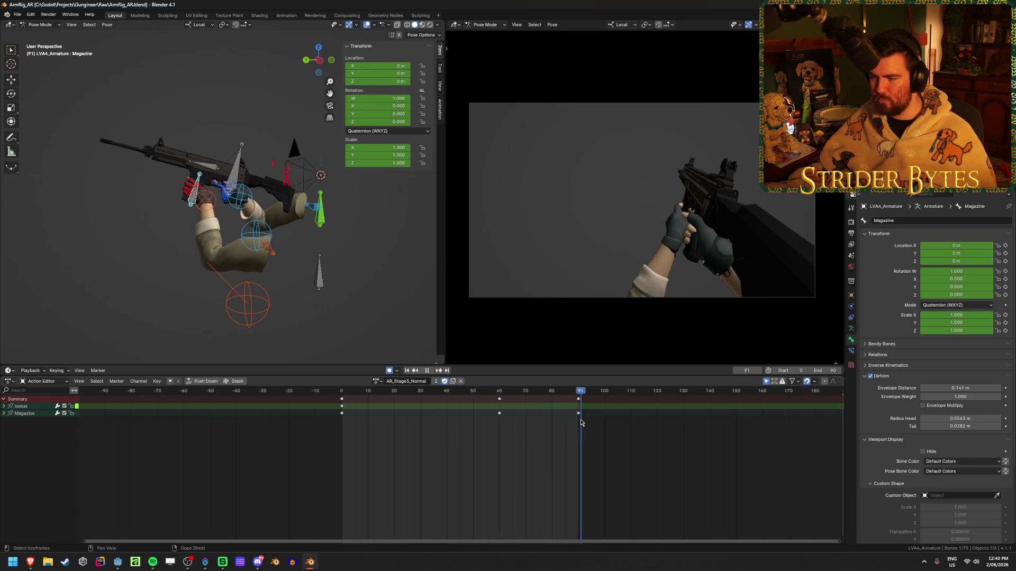
{"action": "mouse_move", "coordinate": [501, 423]}
{"action": "left_mouse_down"}
{"action": "mouse_move", "coordinate": [476, 423]}
{"action": "mouse_move", "coordinate": [593, 421]}
{"action": "mouse_move", "coordinate": [341, 429]}
{"action": "mouse_move", "coordinate": [533, 459]}
{"action": "left_mouse_up"}
{"action": "key", "text": "ctrl+s"}
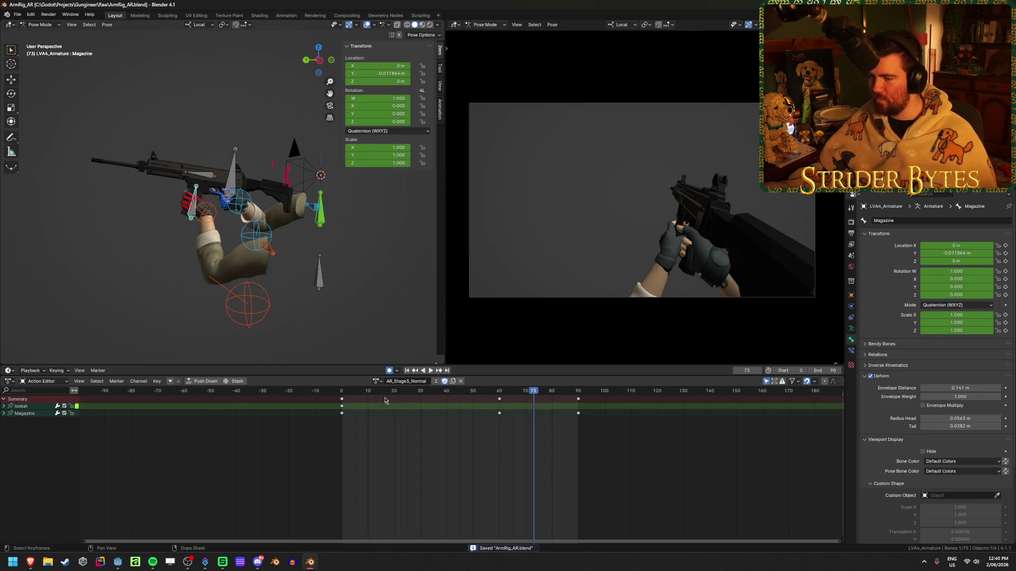
{"action": "key", "text": "shift+Left"}
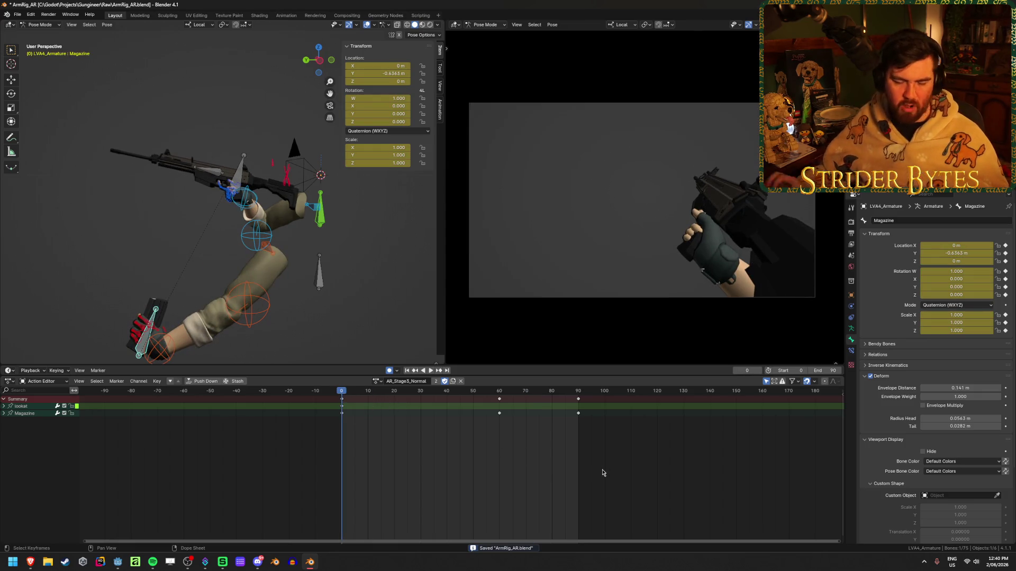
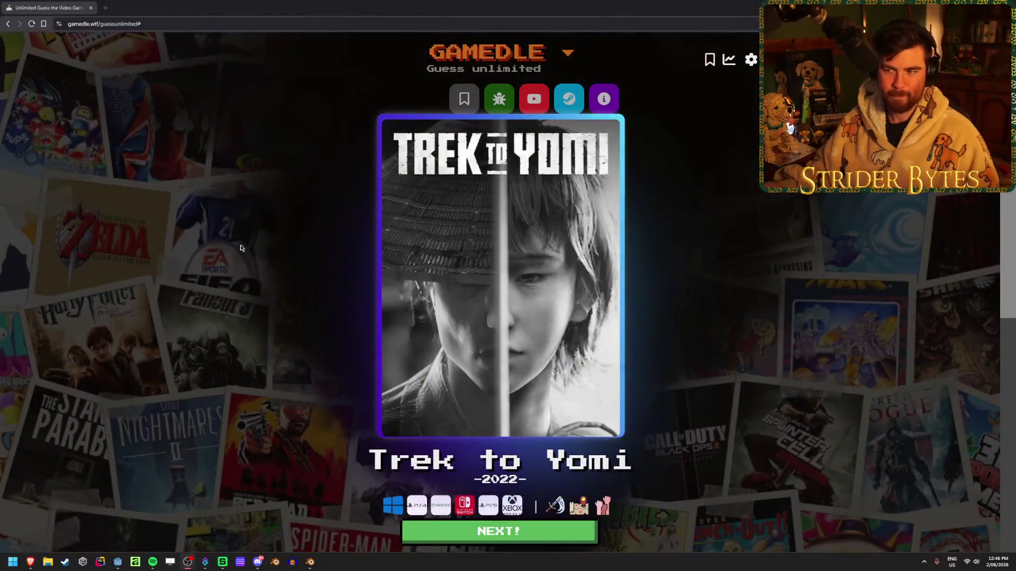
Start the next round and submit Clair Obscur: Expedition 33 as the opening guess.
{"action": "left_click", "coordinate": [477, 543]}
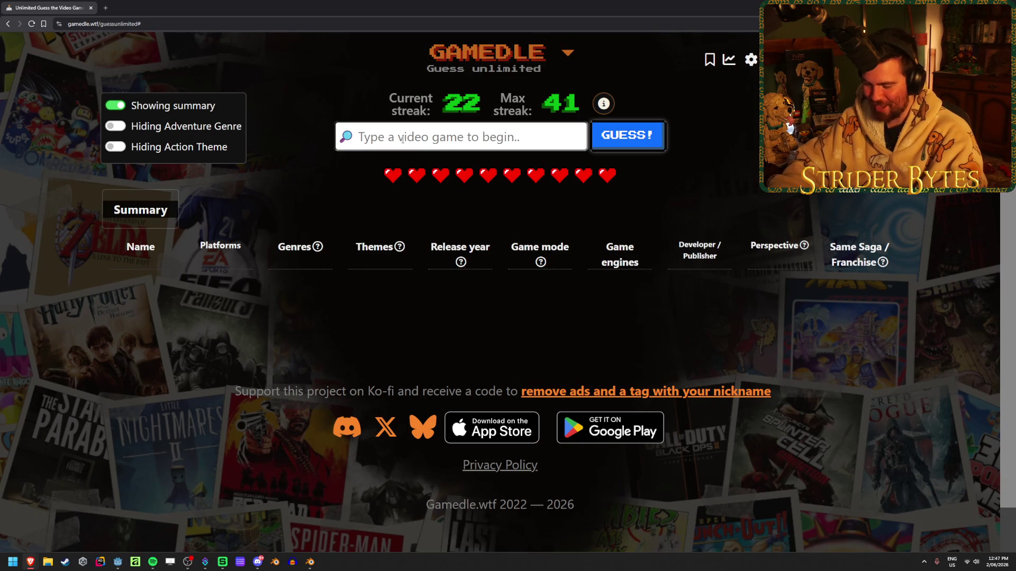
{"action": "type", "text": "clair"}
{"action": "key", "text": "Return"}
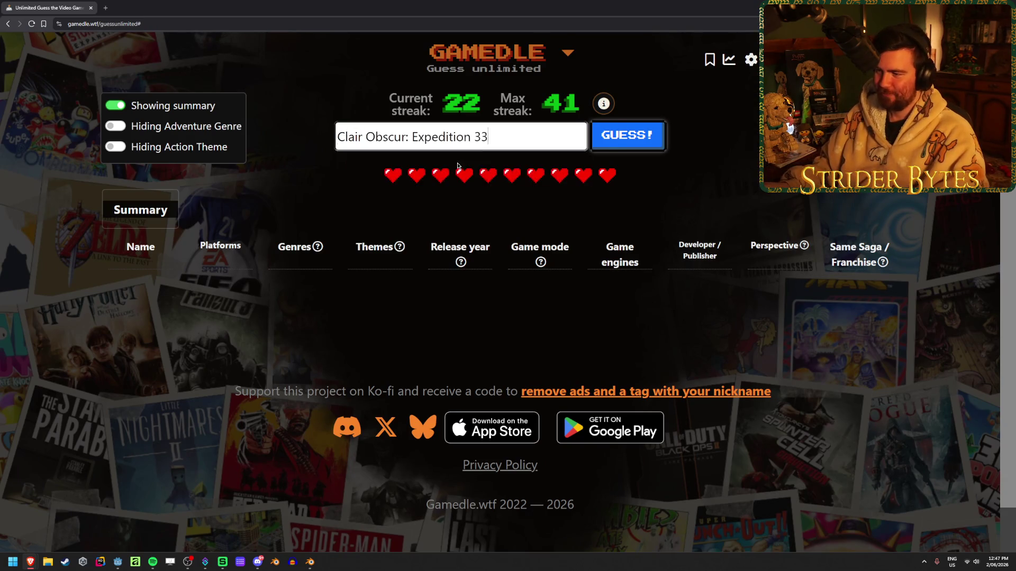
{"action": "left_click", "coordinate": [618, 137]}
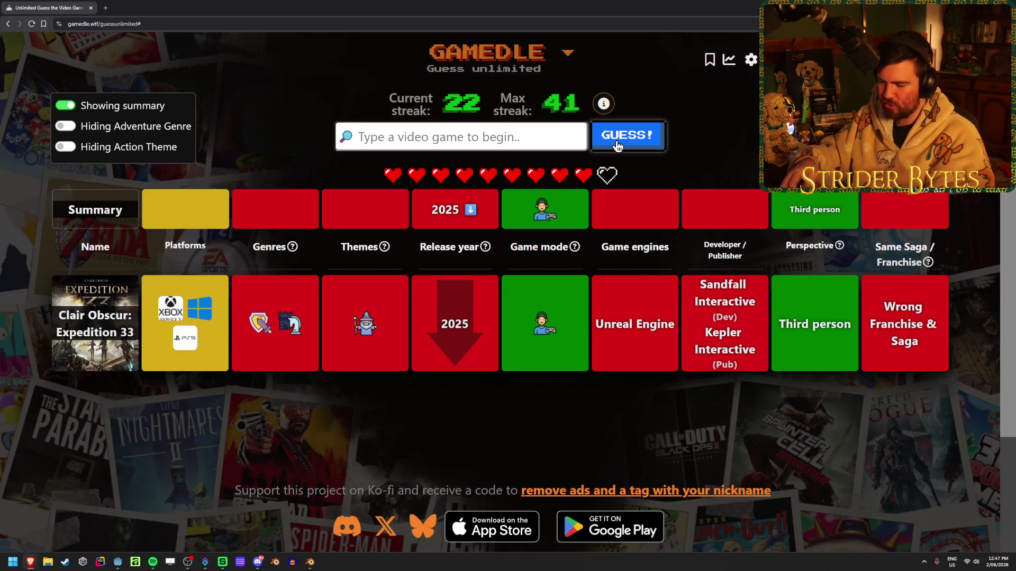
Guess Super Mario 64, then Mass Effect.
{"action": "type", "text": "mario 64"}
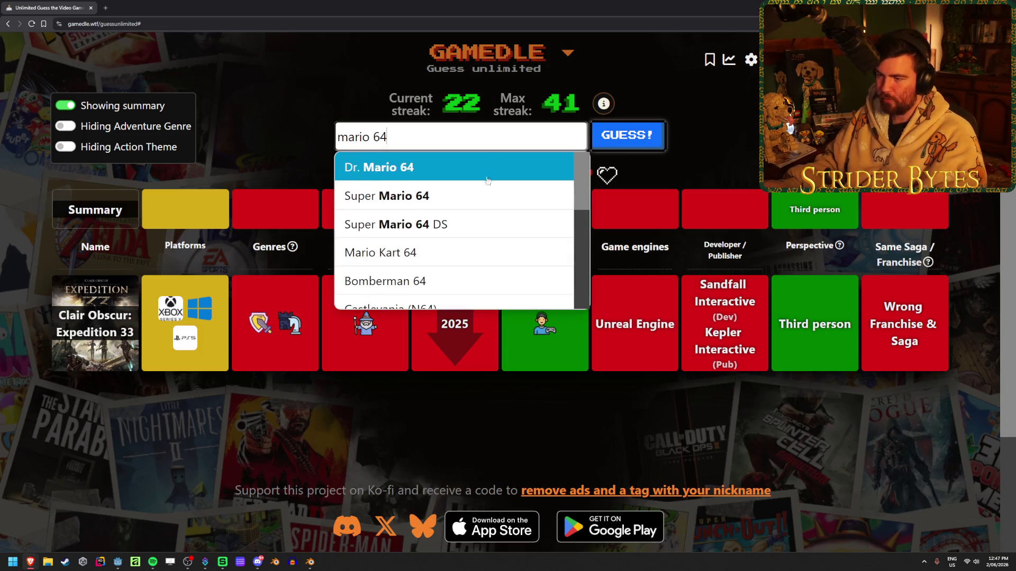
{"action": "left_click", "coordinate": [470, 197]}
{"action": "left_click", "coordinate": [641, 146]}
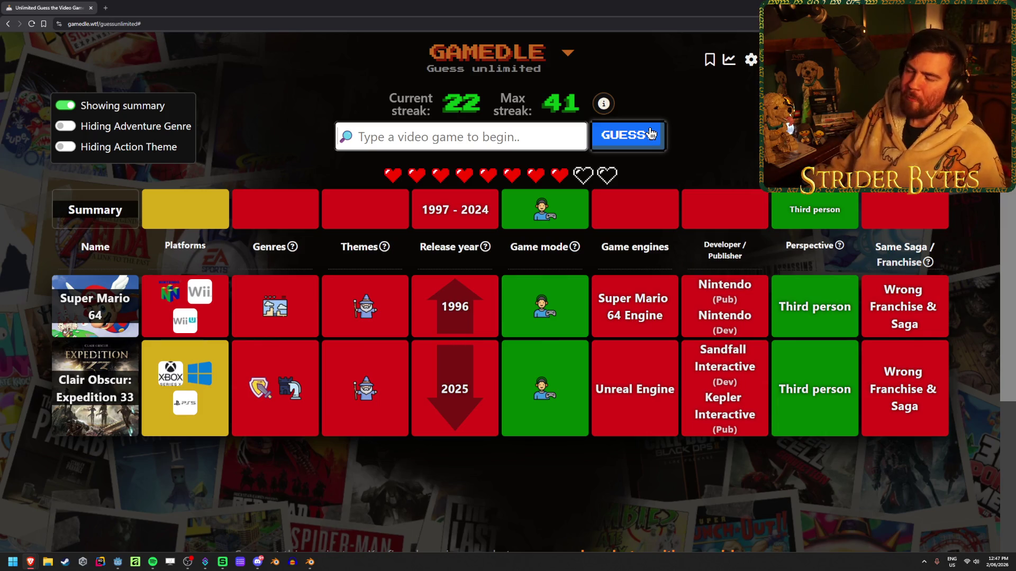
{"action": "type", "text": "mass eff"}
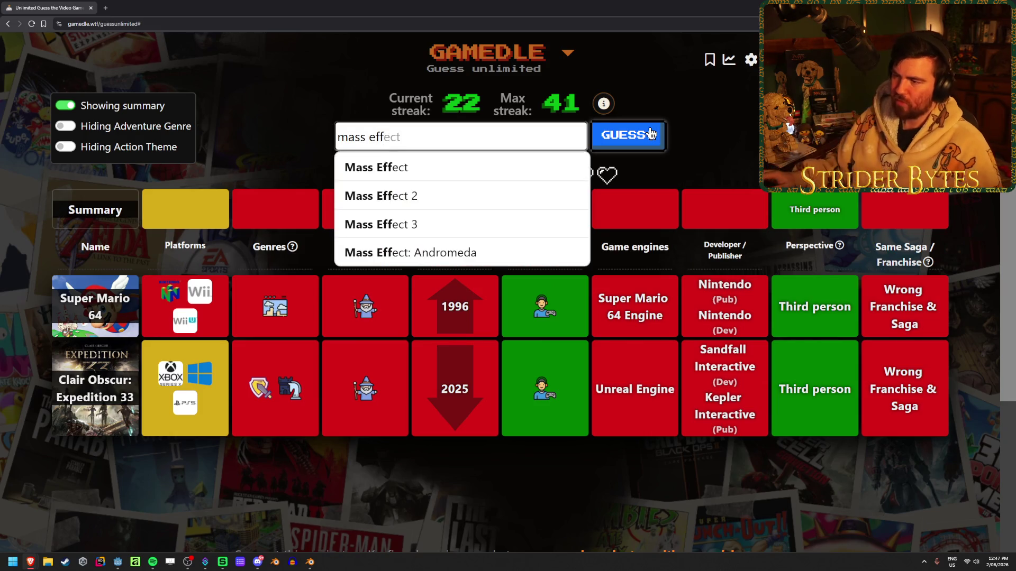
{"action": "left_click", "coordinate": [494, 166]}
{"action": "left_click", "coordinate": [633, 148]}
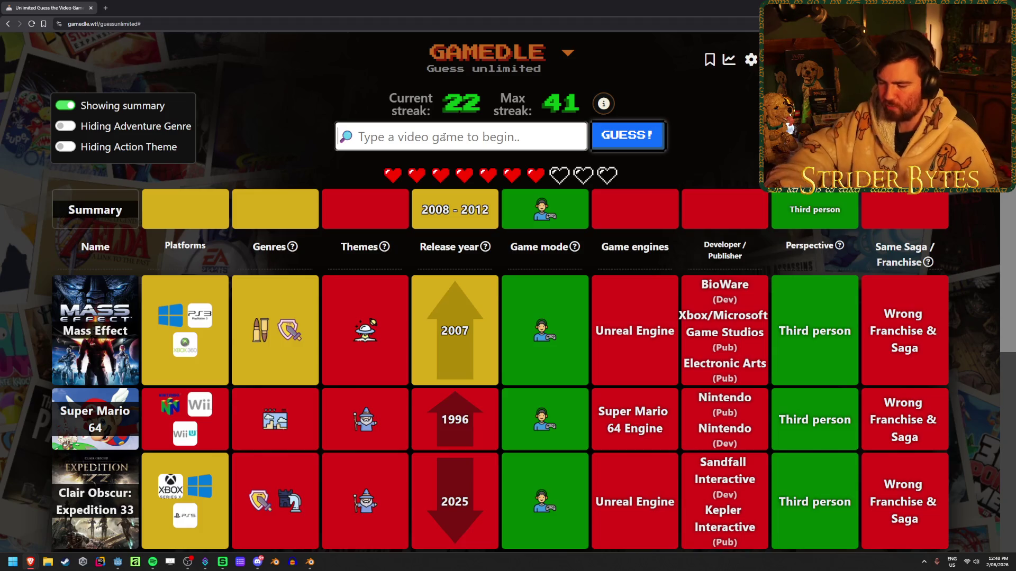
Guess Infamous and review the updated clue board.
{"action": "type", "text": "in"}
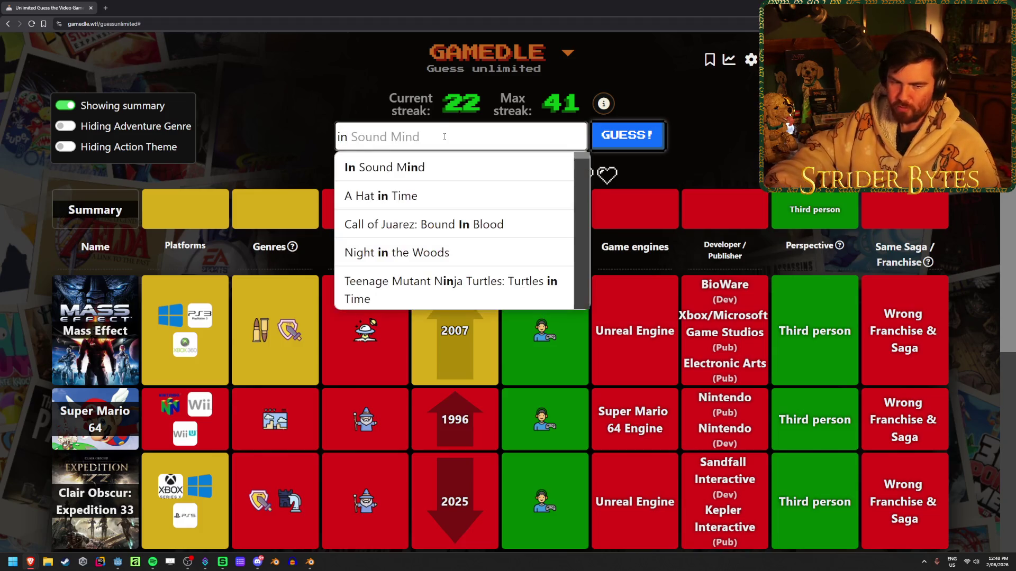
{"action": "type", "text": "fa"}
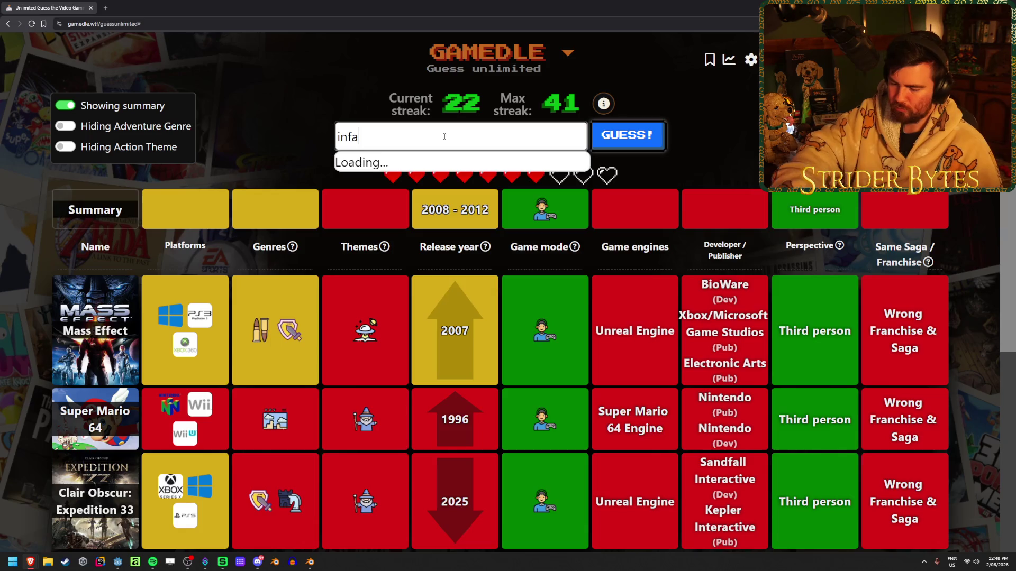
{"action": "left_click", "coordinate": [434, 167]}
{"action": "left_click", "coordinate": [627, 136]}
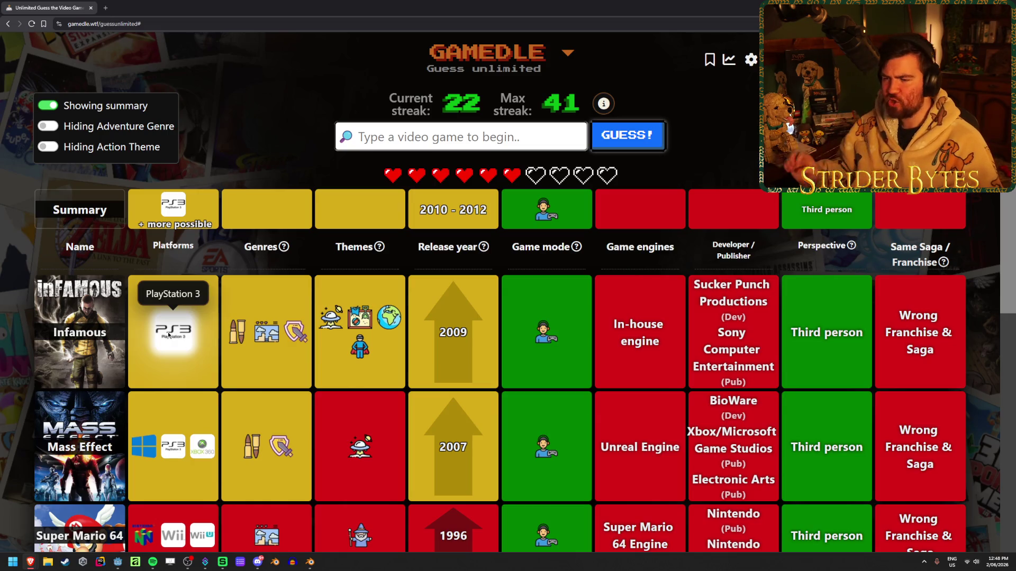
{"action": "scroll", "coordinate": [424, 359], "scroll_direction": "down", "scroll_amount": 1}
{"action": "scroll", "coordinate": [424, 359], "scroll_direction": "down", "scroll_amount": 2}
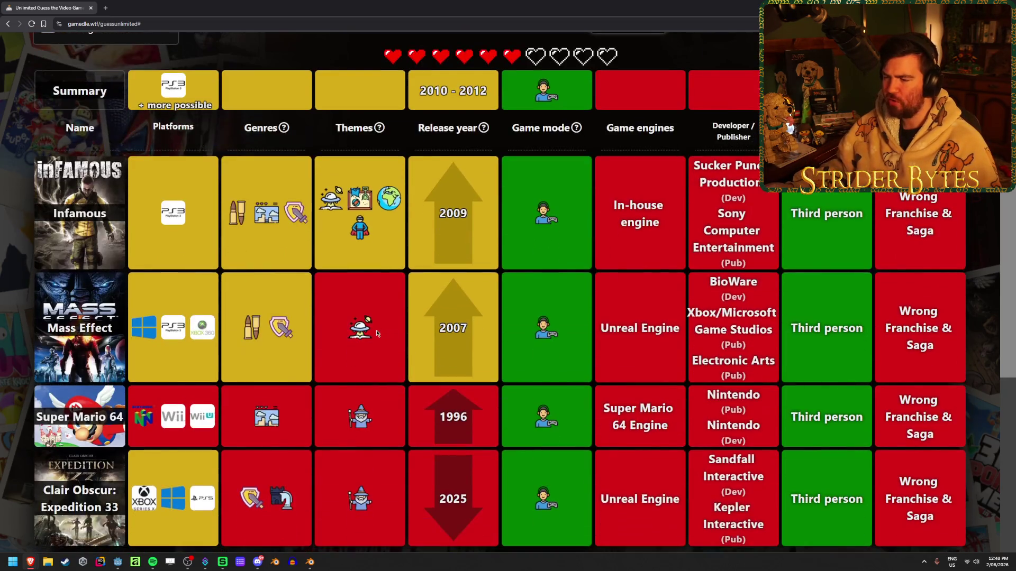
{"action": "scroll", "coordinate": [392, 226], "scroll_direction": "up", "scroll_amount": 2}
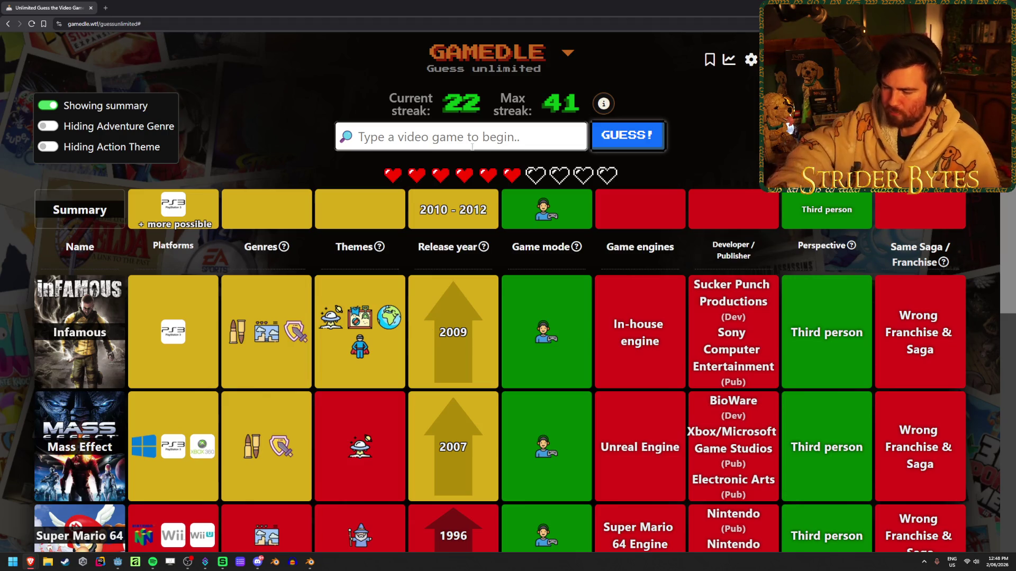
Guess Red Dead Redemption and reveal the one-time developer clue.
{"action": "type", "text": "red"}
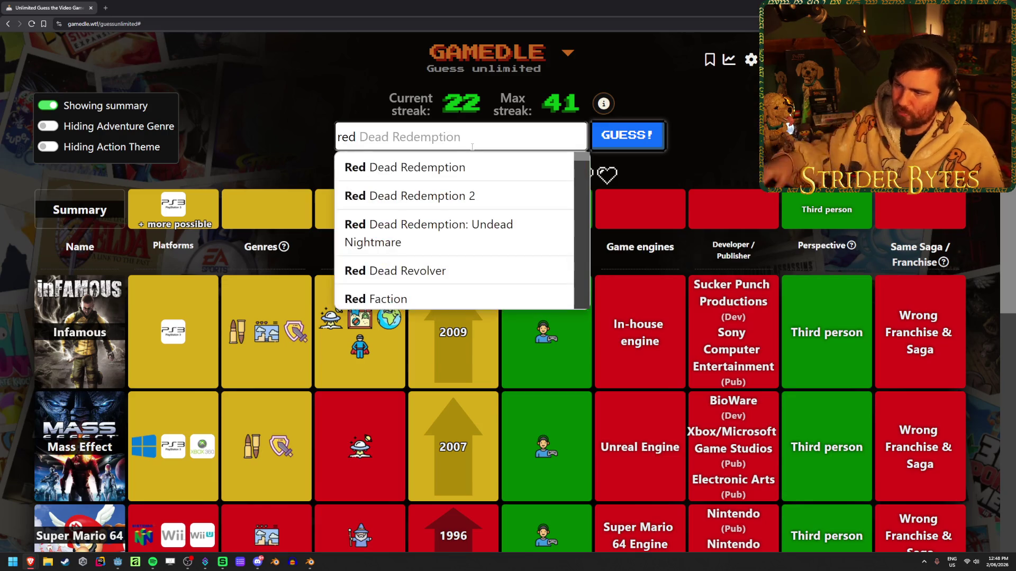
{"action": "key", "text": "Down"}
{"action": "key", "text": "Return"}
{"action": "left_click", "coordinate": [627, 135]}
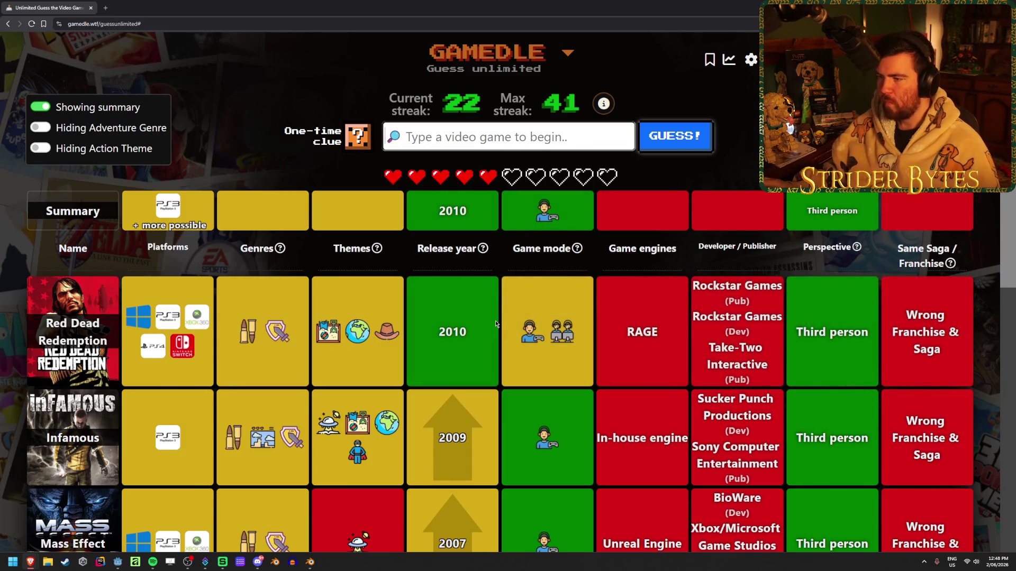
{"action": "left_click", "coordinate": [371, 147]}
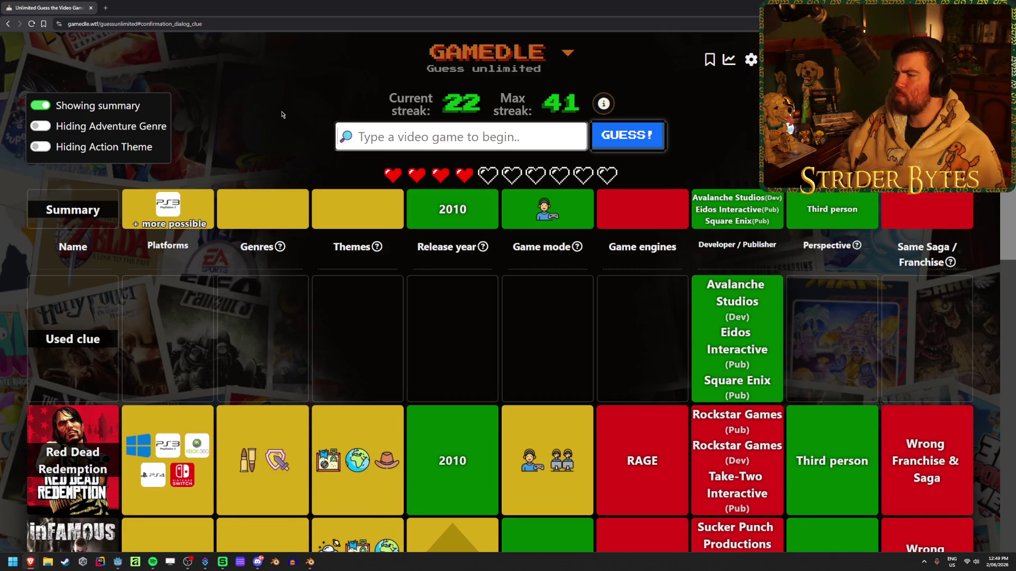
Solve the round with Just Cause 2 and move on to the next game.
{"action": "type", "text": "ju"}
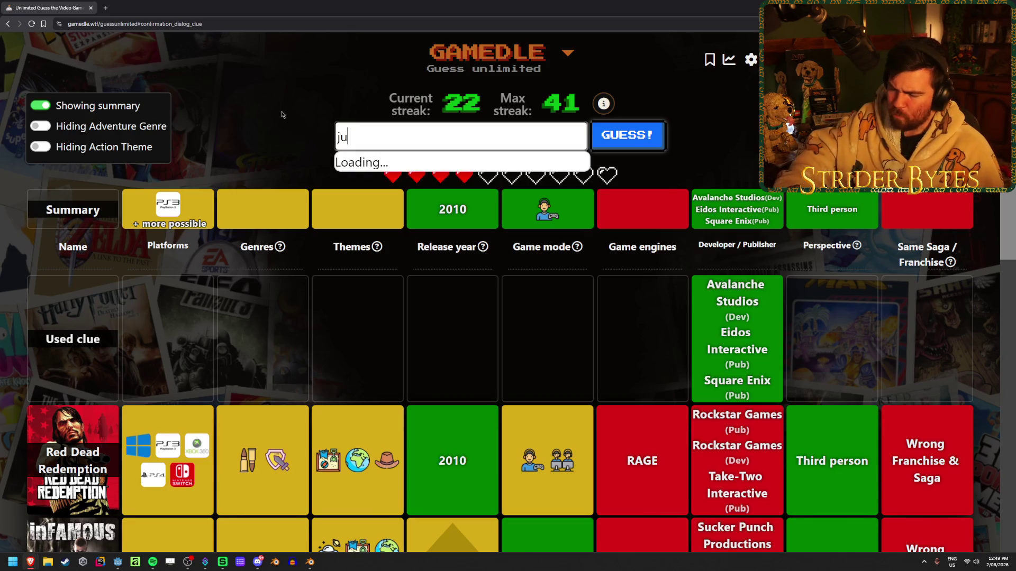
{"action": "type", "text": "sca"}
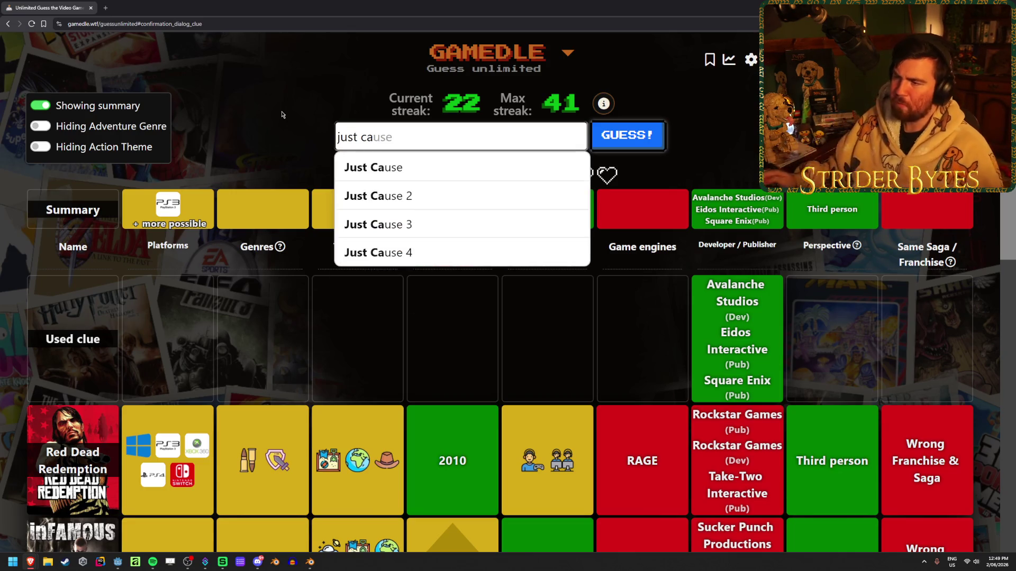
{"action": "left_click", "coordinate": [385, 190]}
{"action": "left_click", "coordinate": [644, 137]}
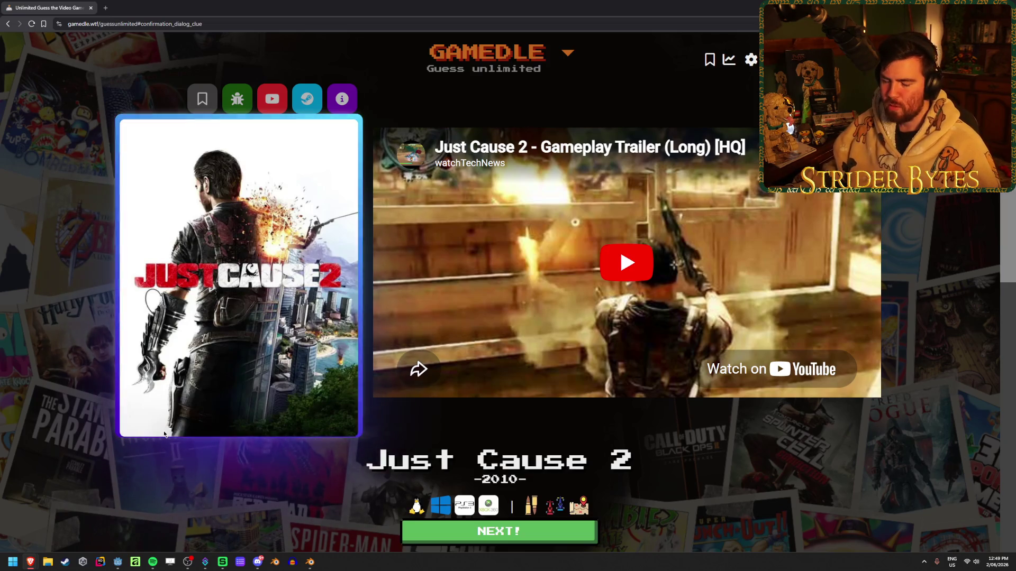
{"action": "left_click", "coordinate": [473, 537]}
{"action": "left_click", "coordinate": [412, 137]}
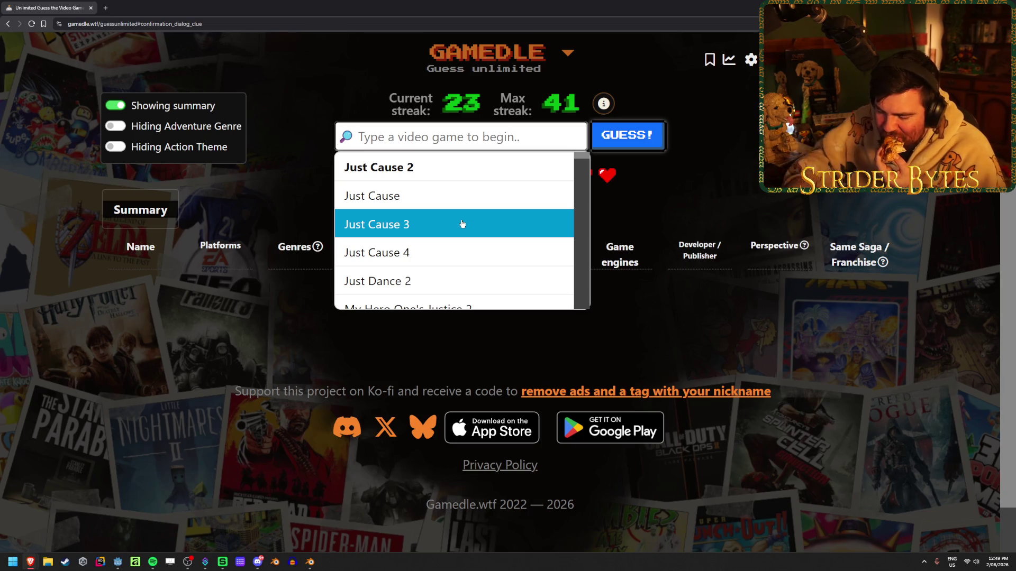
Submit Mad Max as the opening guess of the new round.
{"action": "type", "text": "mad m"}
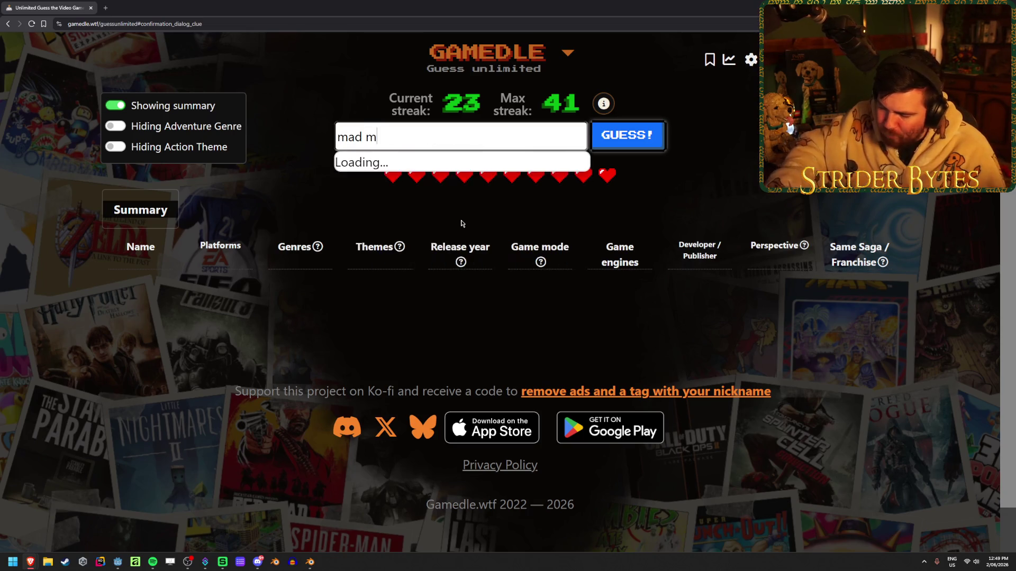
{"action": "type", "text": "ax"}
{"action": "left_click", "coordinate": [429, 158]}
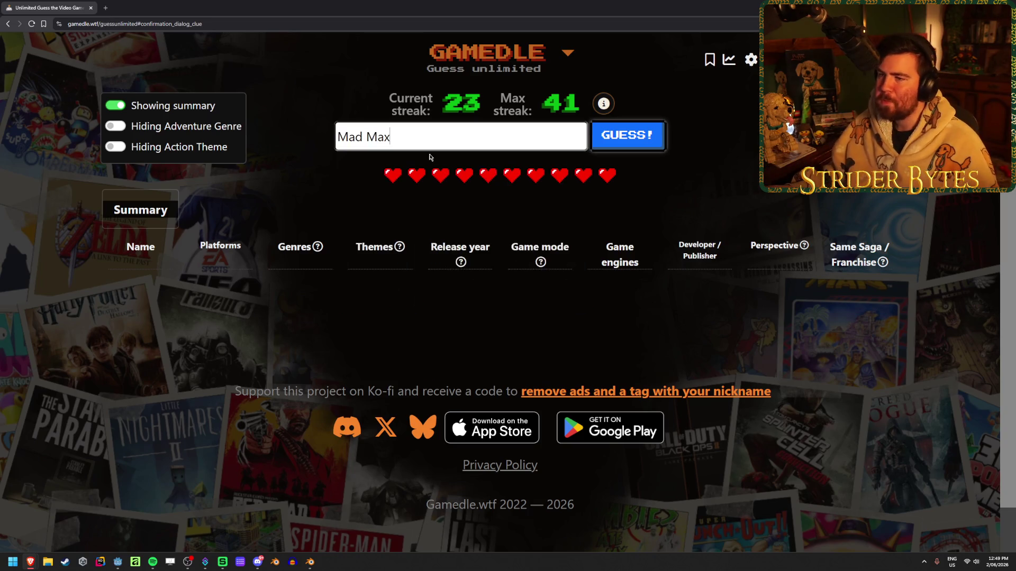
{"action": "left_click", "coordinate": [650, 140]}
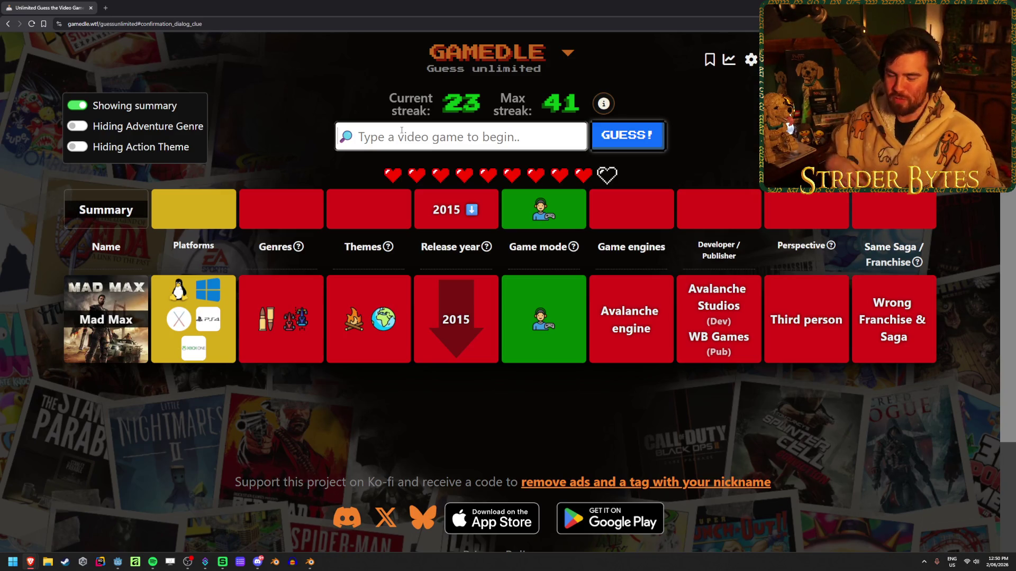
Drop the half-typed Resident Evil search and guess Amnesia: The Dark Descent.
{"action": "type", "text": "res"}
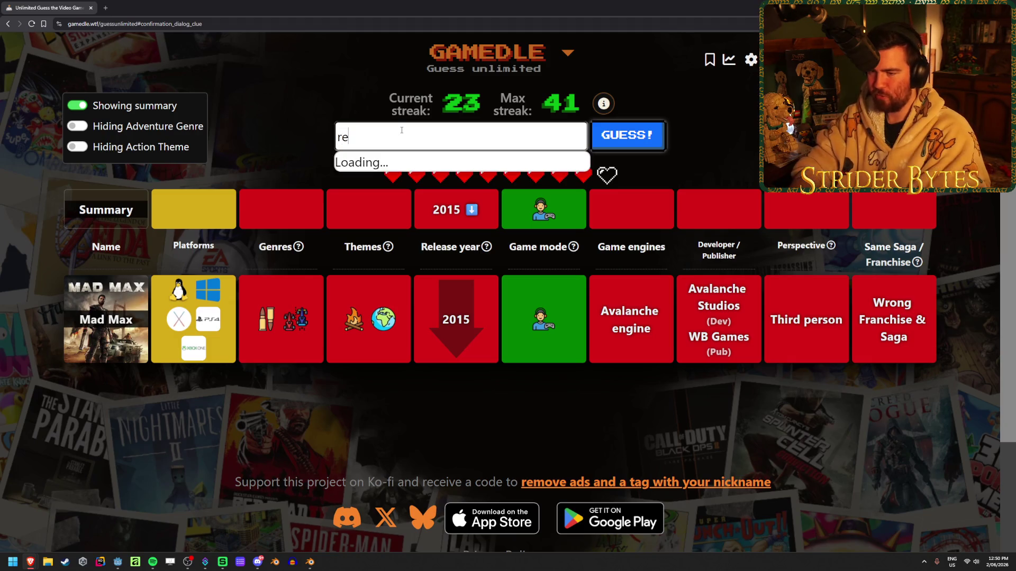
{"action": "key", "text": "Return"}
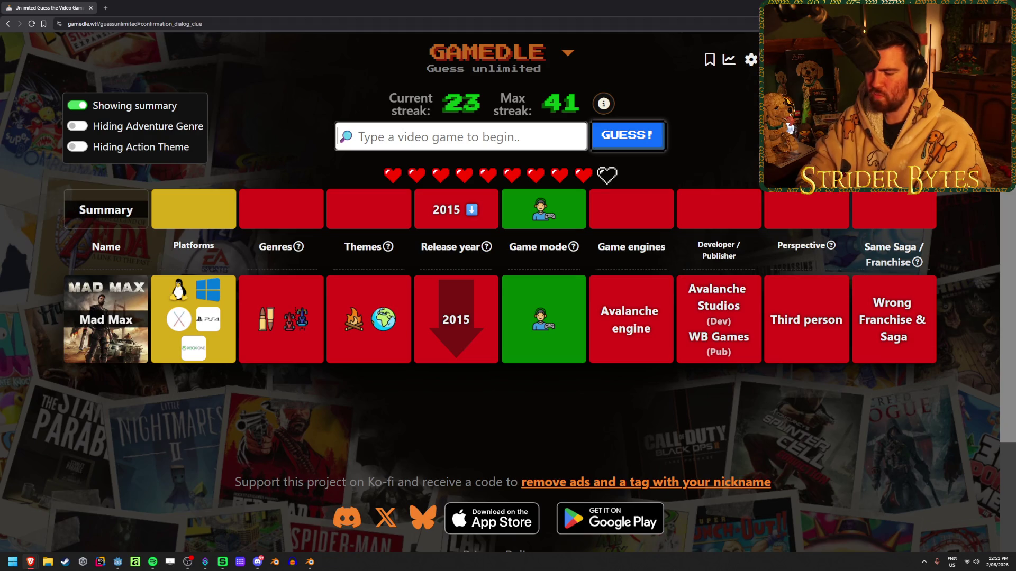
{"action": "type", "text": "am"}
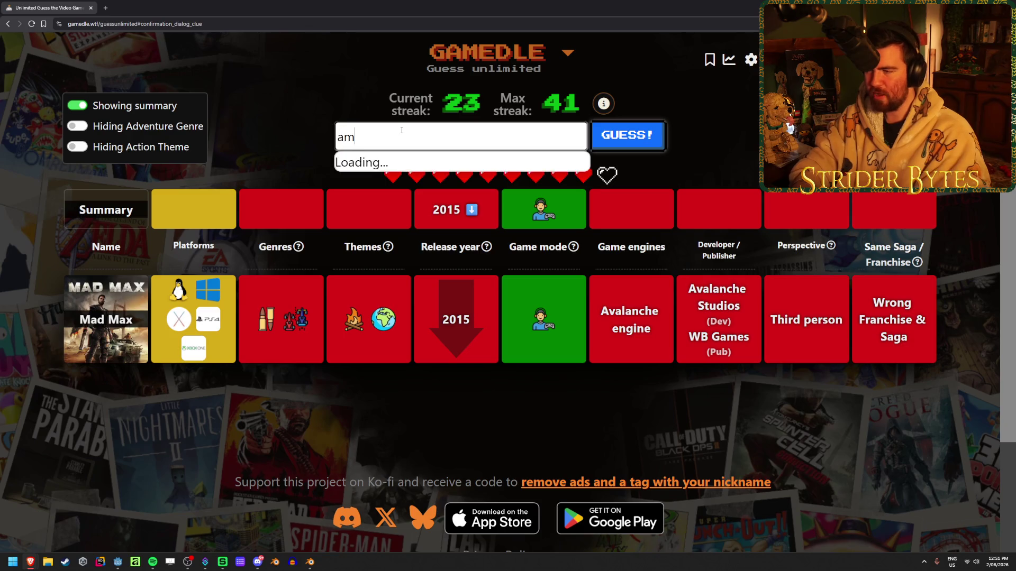
{"action": "type", "text": "nesia"}
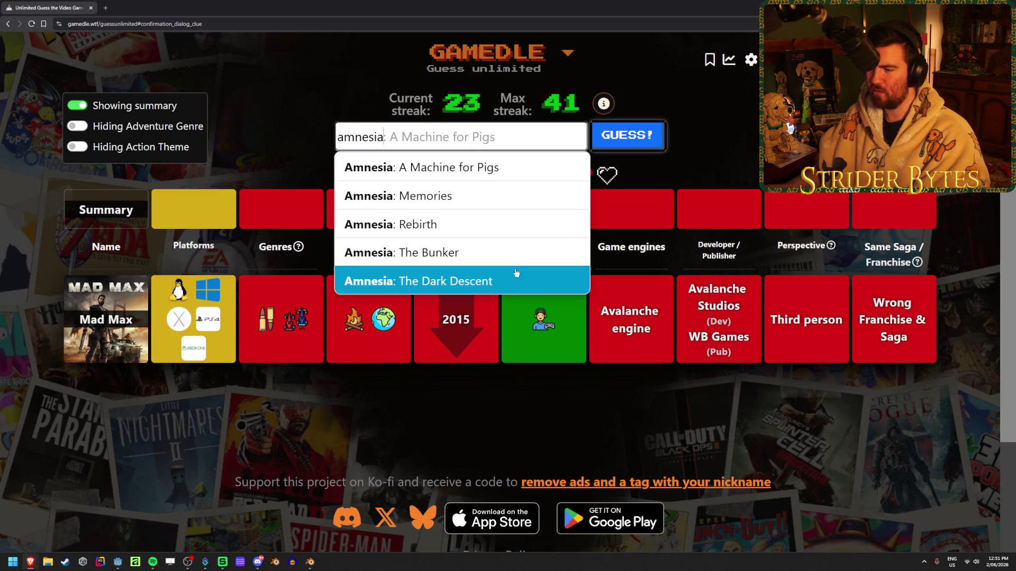
{"action": "left_click", "coordinate": [418, 277]}
{"action": "left_click", "coordinate": [614, 142]}
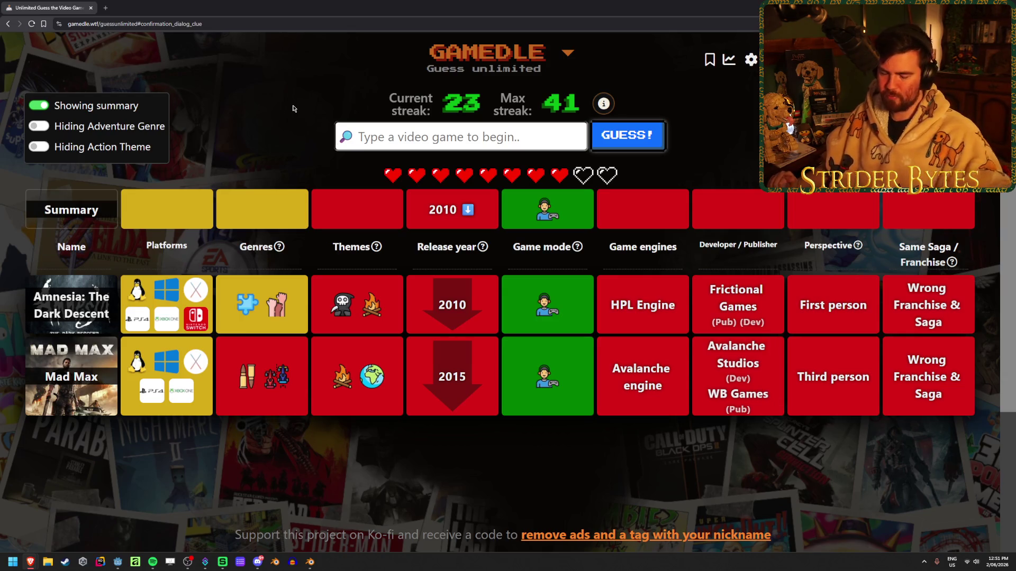
Browse the 'project' suggestions, then clear the search box without guessing.
{"action": "type", "text": "project"}
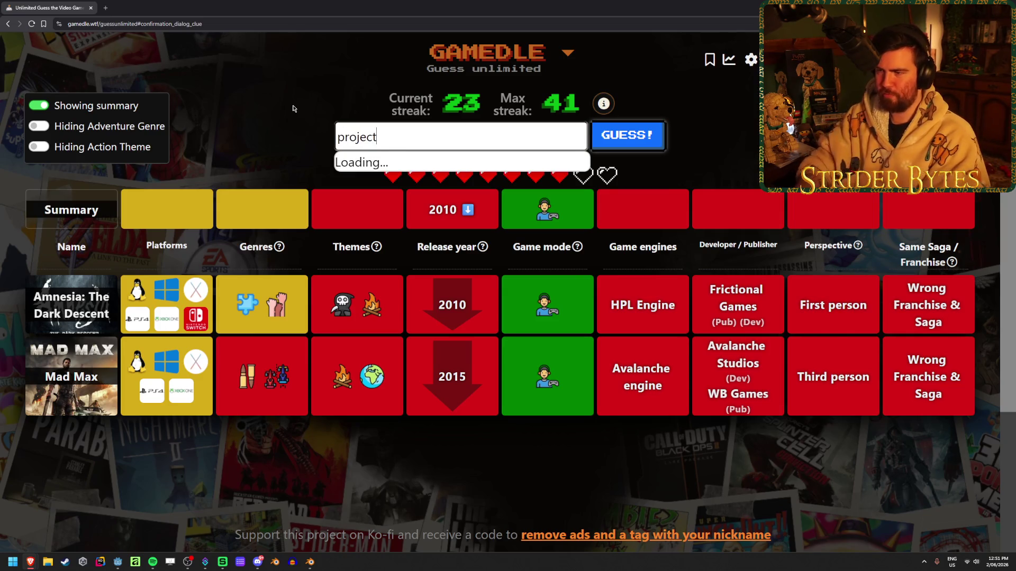
{"action": "scroll", "coordinate": [497, 188], "scroll_direction": "down", "scroll_amount": 2}
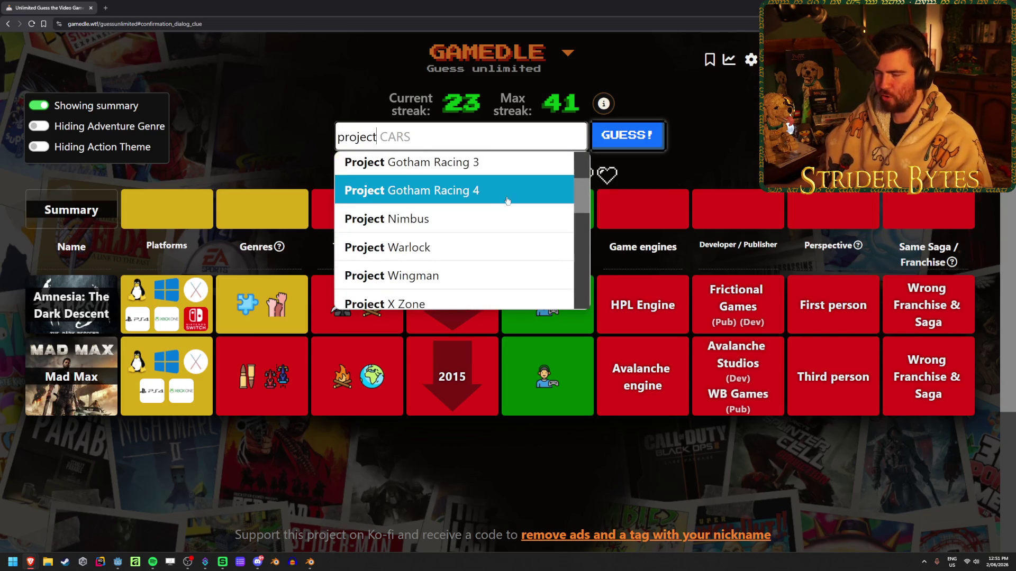
{"action": "scroll", "coordinate": [498, 201], "scroll_direction": "up", "scroll_amount": 1}
{"action": "scroll", "coordinate": [494, 206], "scroll_direction": "up", "scroll_amount": 1}
{"action": "scroll", "coordinate": [465, 222], "scroll_direction": "up", "scroll_amount": 1}
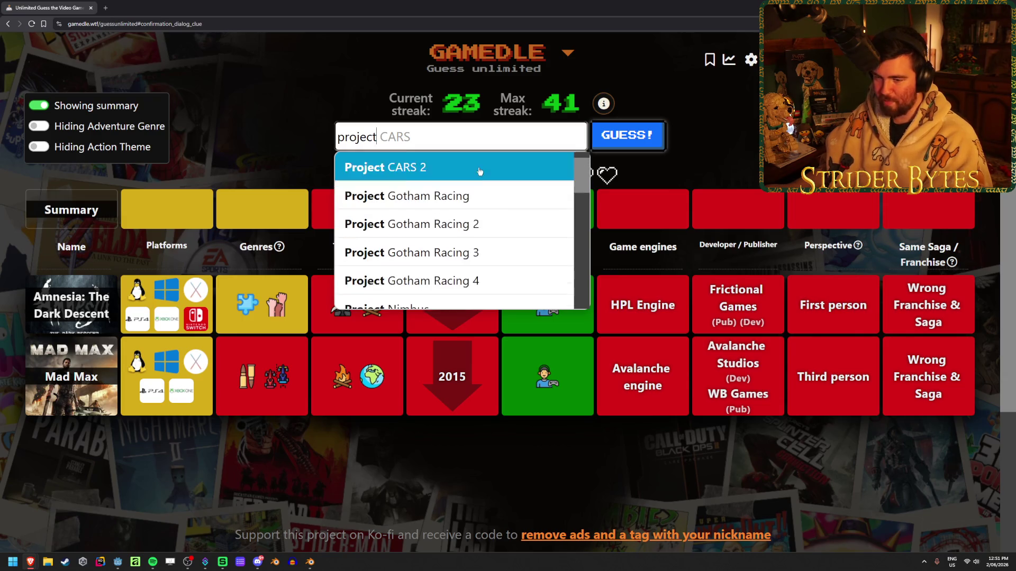
{"action": "scroll", "coordinate": [479, 193], "scroll_direction": "down", "scroll_amount": 5}
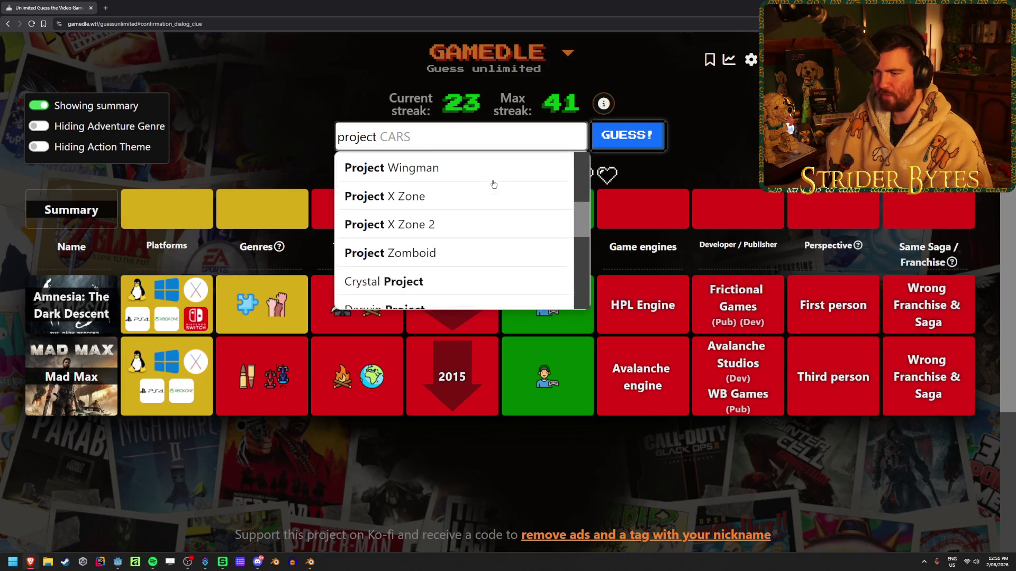
{"action": "scroll", "coordinate": [494, 182], "scroll_direction": "up", "scroll_amount": 3}
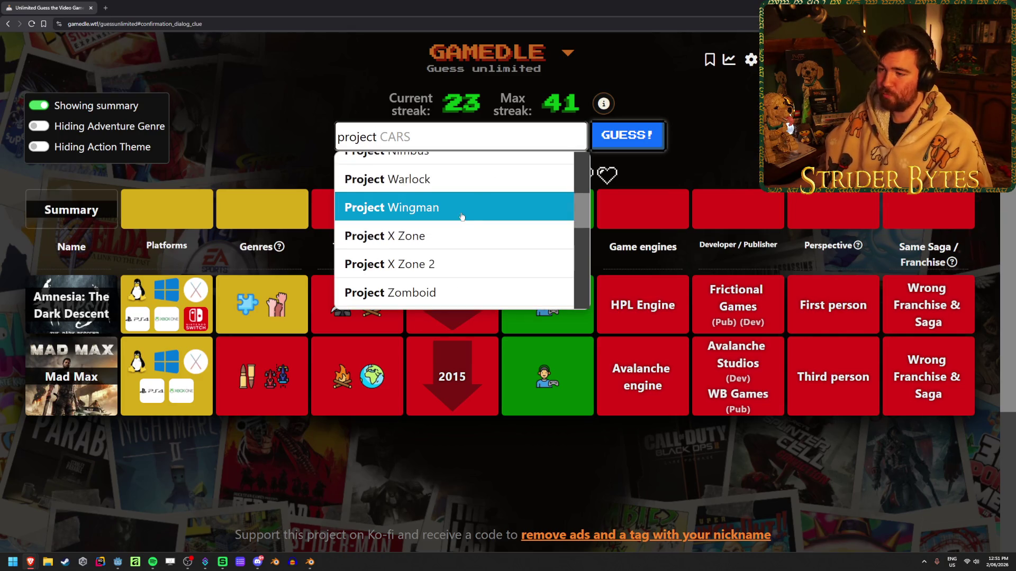
{"action": "scroll", "coordinate": [460, 217], "scroll_direction": "down", "scroll_amount": 4}
{"action": "scroll", "coordinate": [460, 213], "scroll_direction": "down", "scroll_amount": 8}
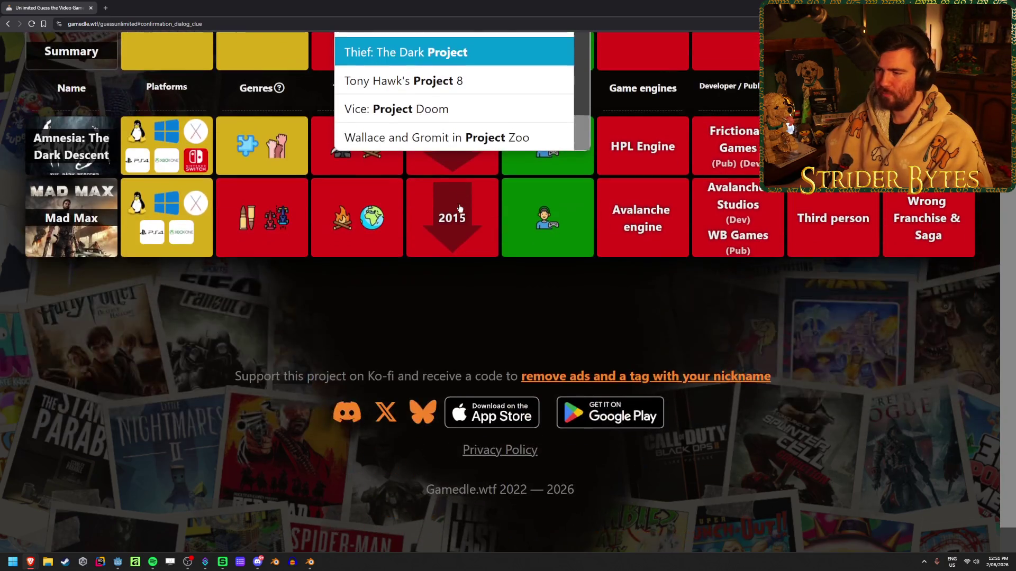
{"action": "scroll", "coordinate": [268, 291], "scroll_direction": "up", "scroll_amount": 3}
{"action": "scroll", "coordinate": [371, 222], "scroll_direction": "up", "scroll_amount": 10}
{"action": "double_click", "coordinate": [401, 130]}
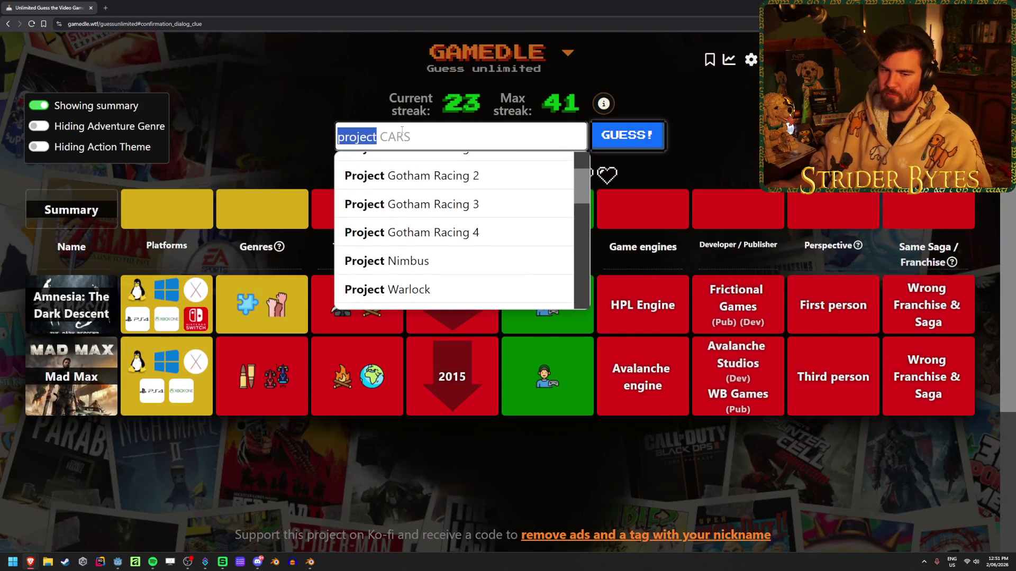
{"action": "key", "text": "BackSpace"}
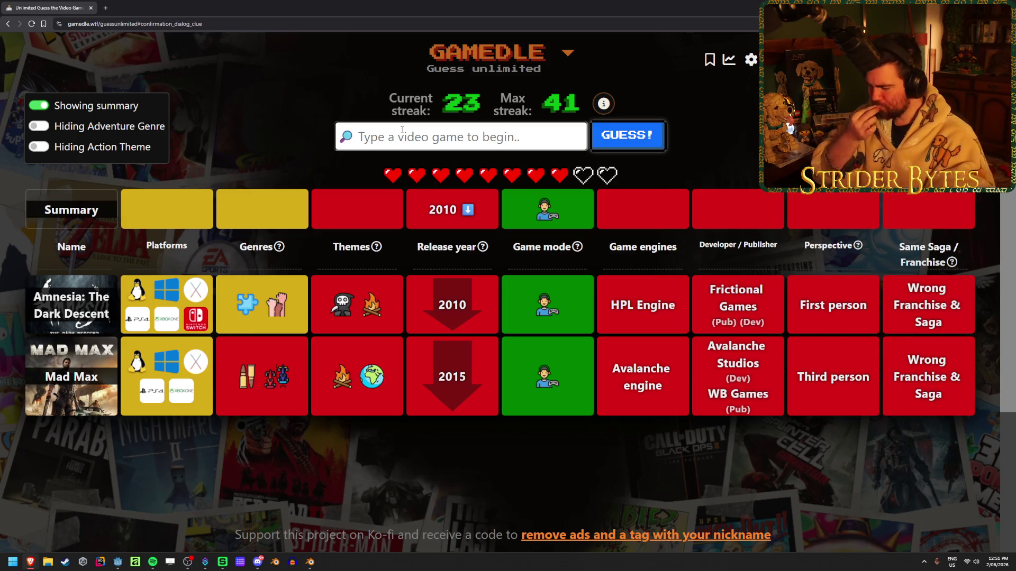
Guess Mega Man X, correcting a typo in the search.
{"action": "type", "text": "megamn"}
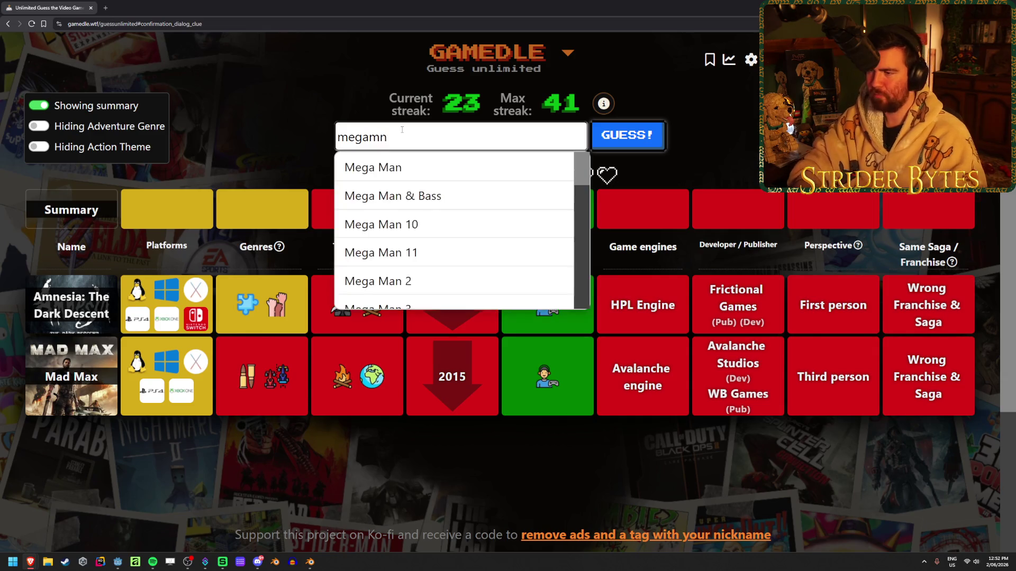
{"action": "key", "text": "BackSpace"}
{"action": "type", "text": "an x"}
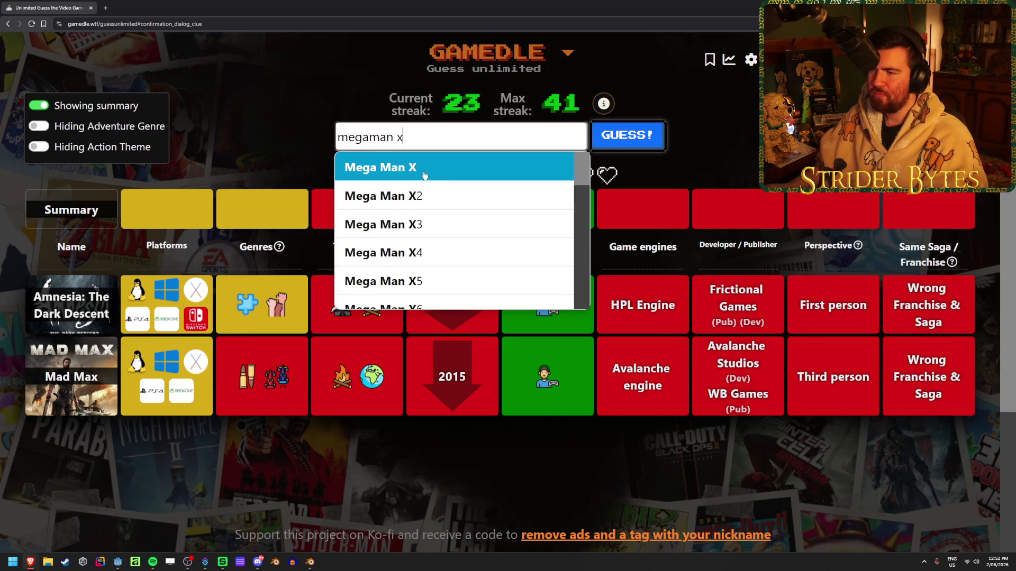
{"action": "left_click", "coordinate": [381, 168]}
{"action": "left_click", "coordinate": [627, 135]}
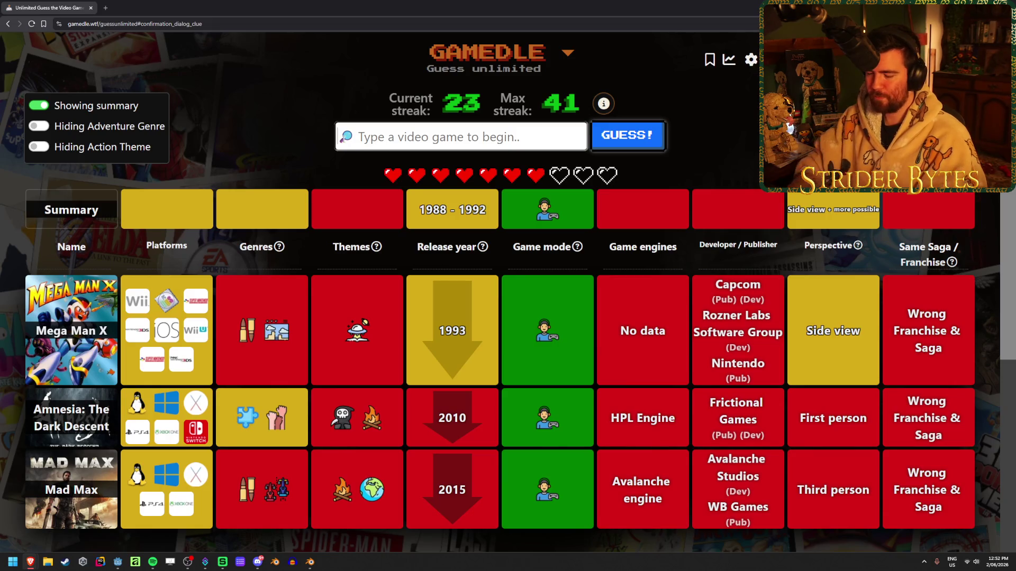
Guess Ms. Pac-Man and review the updated clue board.
{"action": "type", "text": "pac-man"}
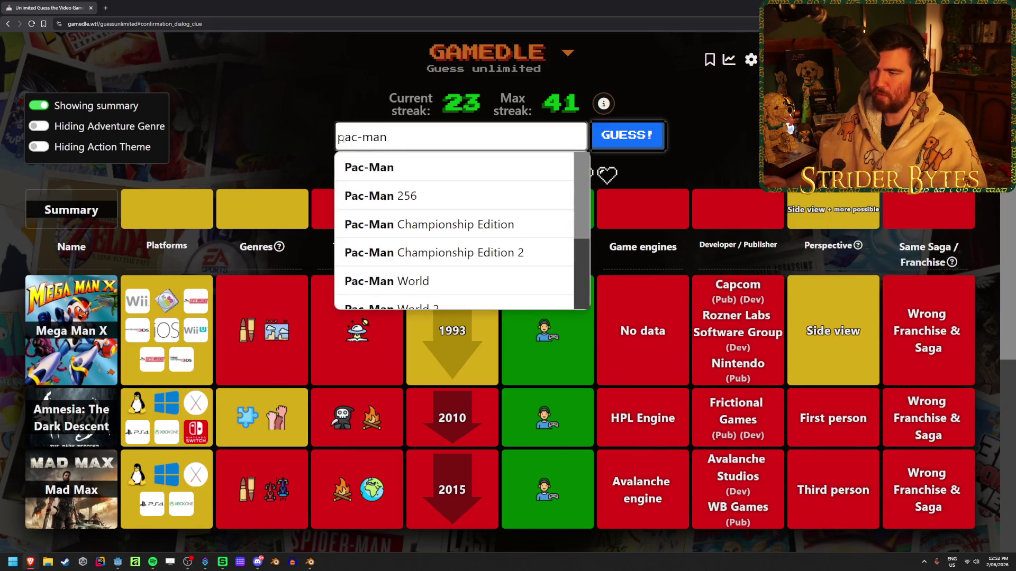
{"action": "scroll", "coordinate": [476, 201], "scroll_direction": "down", "scroll_amount": 3}
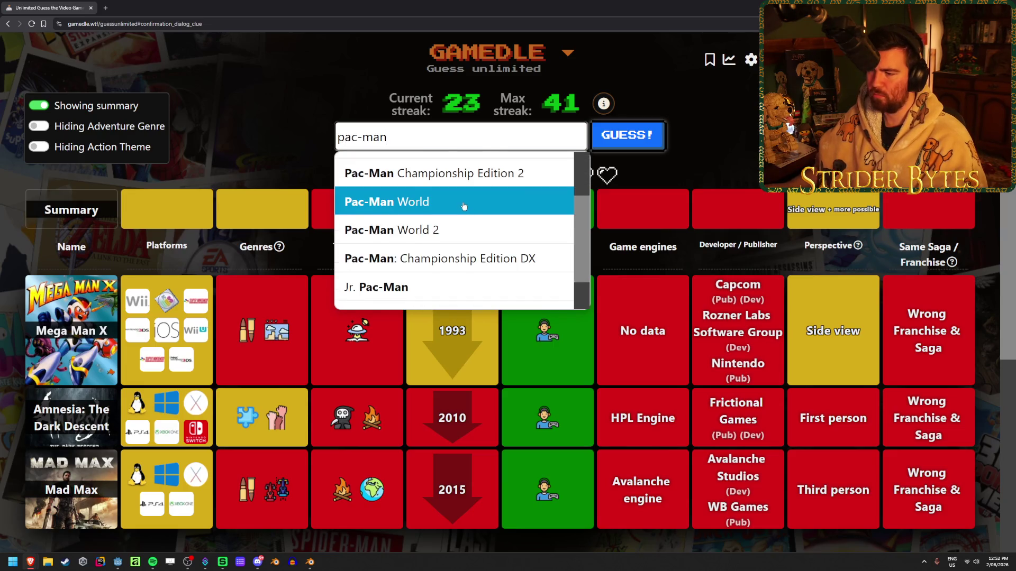
{"action": "scroll", "coordinate": [465, 212], "scroll_direction": "down", "scroll_amount": 2}
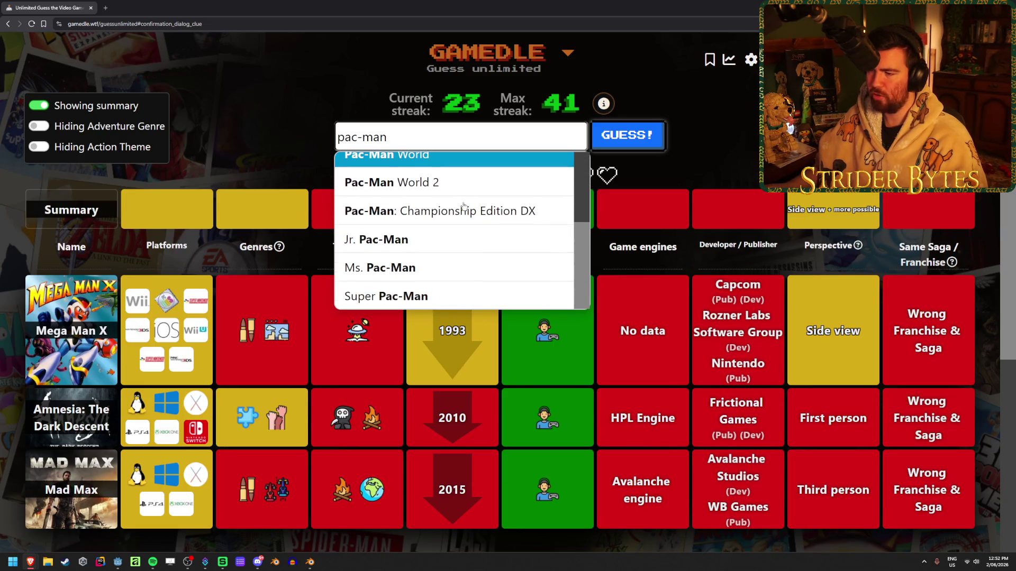
{"action": "scroll", "coordinate": [497, 270], "scroll_direction": "up", "scroll_amount": 3}
{"action": "scroll", "coordinate": [489, 272], "scroll_direction": "down", "scroll_amount": 3}
{"action": "left_click", "coordinate": [487, 272]}
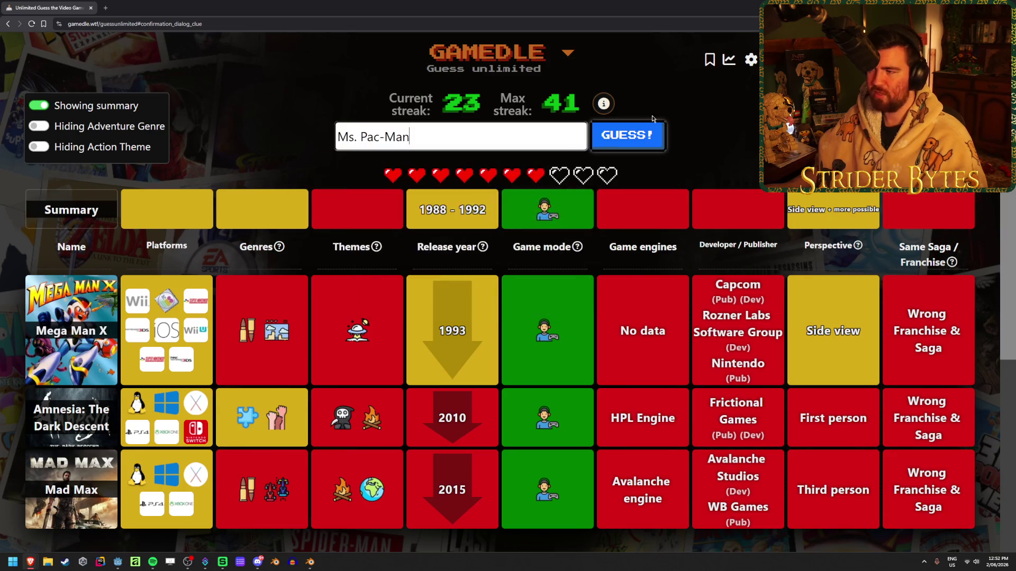
{"action": "left_click", "coordinate": [627, 137]}
{"action": "scroll", "coordinate": [748, 172], "scroll_direction": "down", "scroll_amount": 2}
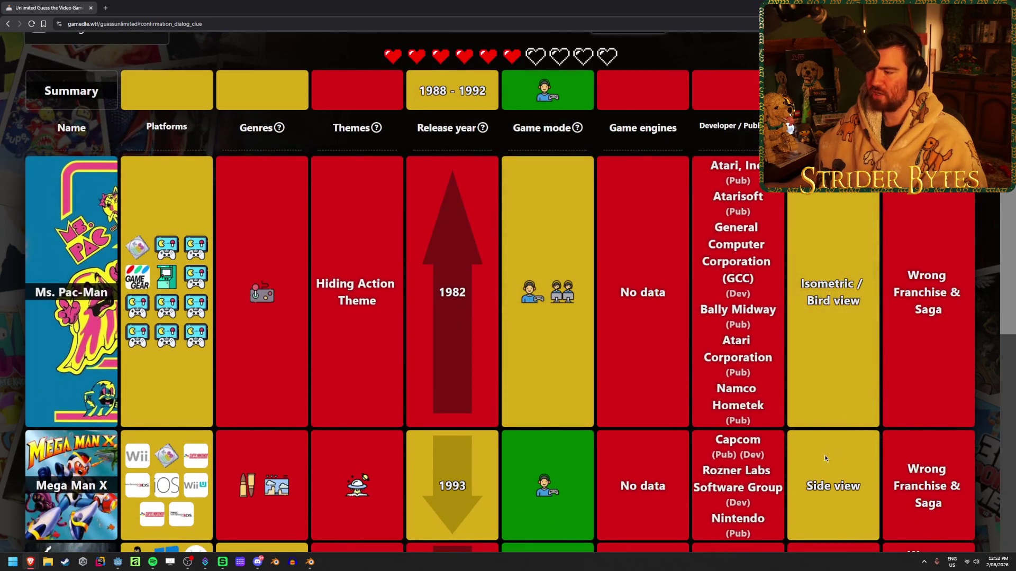
{"action": "scroll", "coordinate": [833, 479], "scroll_direction": "up", "scroll_amount": 2}
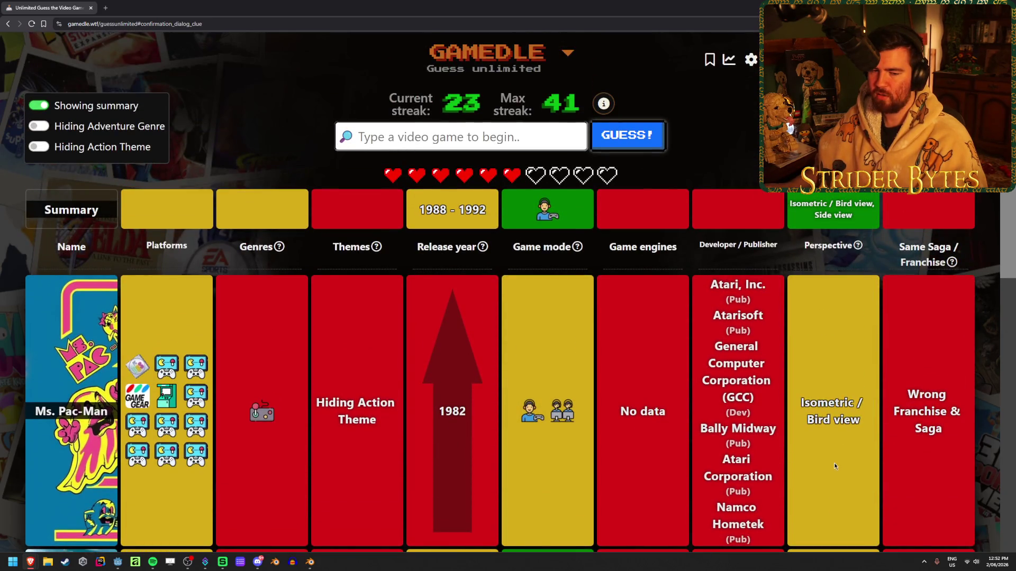
{"action": "scroll", "coordinate": [834, 462], "scroll_direction": "down", "scroll_amount": 7}
{"action": "scroll", "coordinate": [834, 453], "scroll_direction": "up", "scroll_amount": 7}
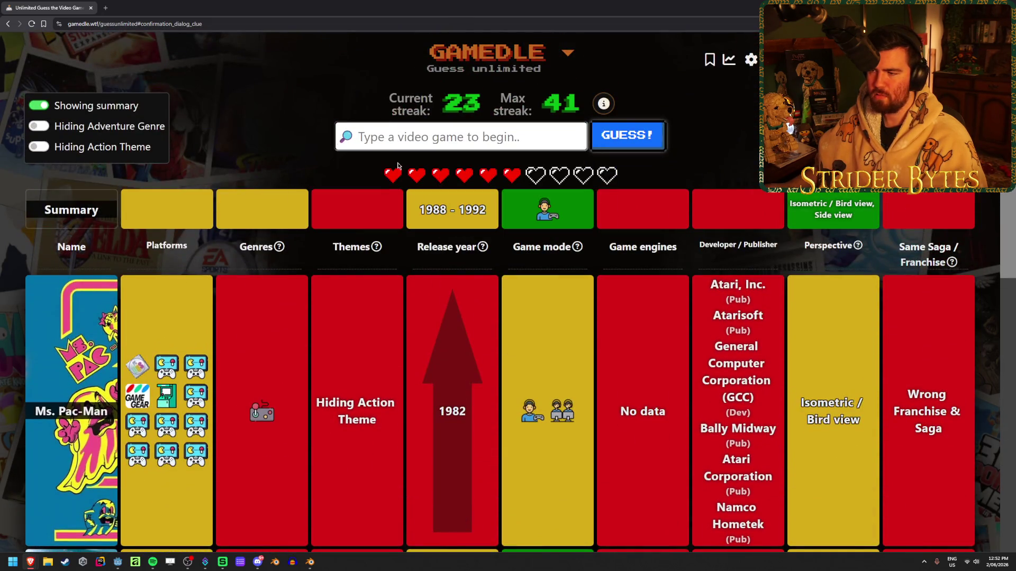
{"action": "scroll", "coordinate": [346, 374], "scroll_direction": "down", "scroll_amount": 3}
{"action": "scroll", "coordinate": [330, 139], "scroll_direction": "up", "scroll_amount": 3}
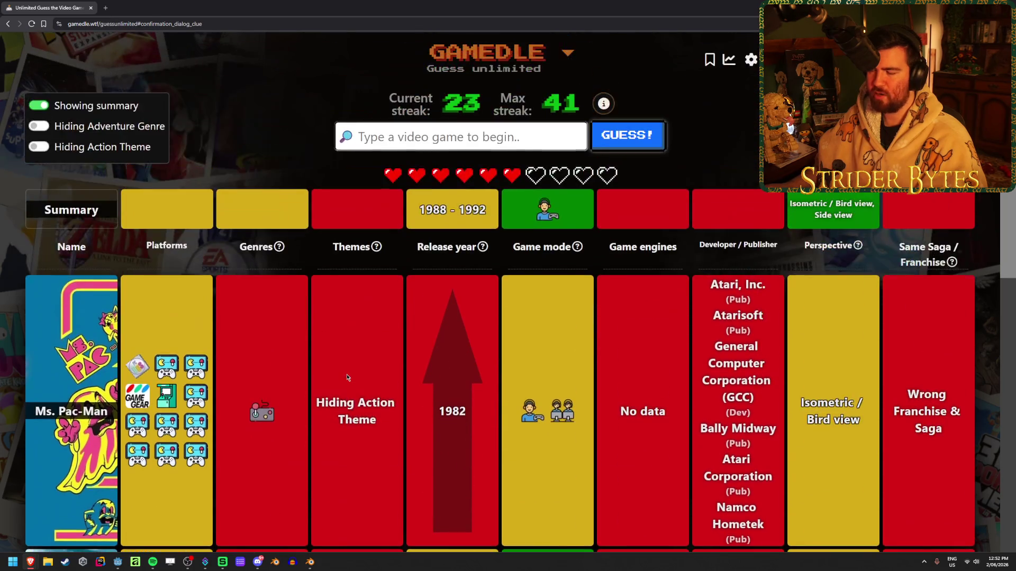
{"action": "scroll", "coordinate": [298, 310], "scroll_direction": "down", "scroll_amount": 5}
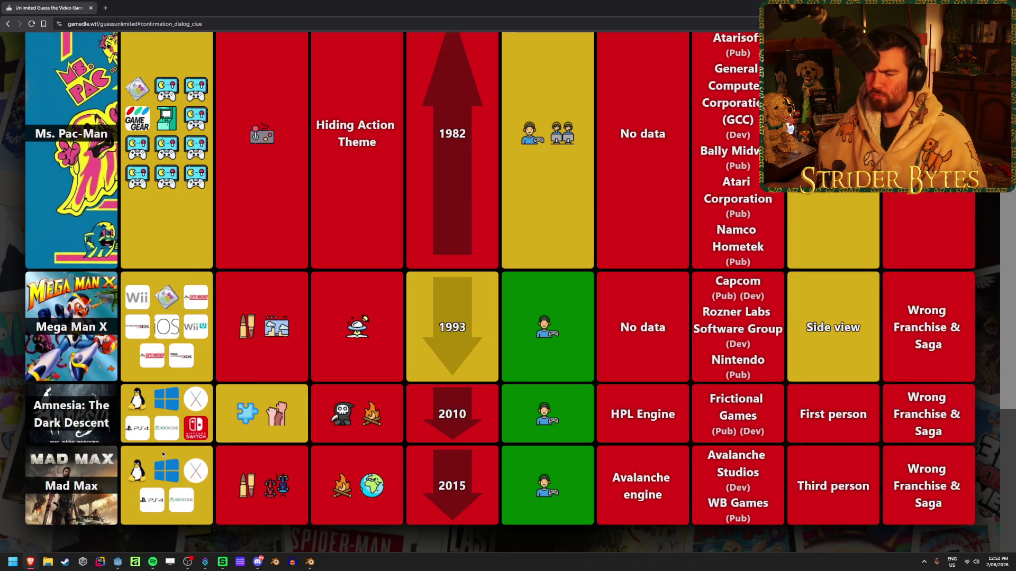
{"action": "scroll", "coordinate": [336, 365], "scroll_direction": "up", "scroll_amount": 5}
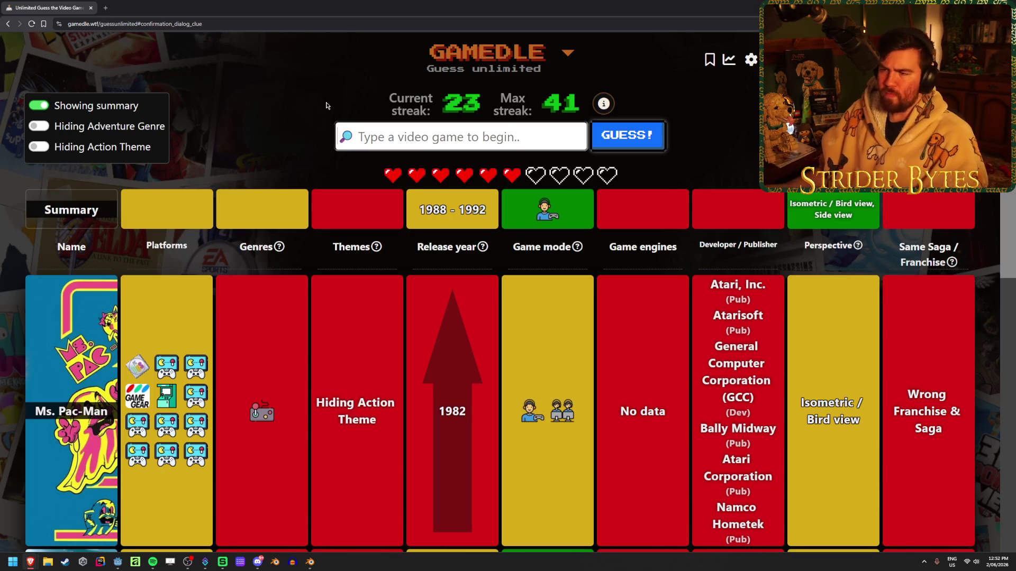
{"action": "scroll", "coordinate": [326, 105], "scroll_direction": "down", "scroll_amount": 1}
{"action": "scroll", "coordinate": [352, 176], "scroll_direction": "down", "scroll_amount": 3}
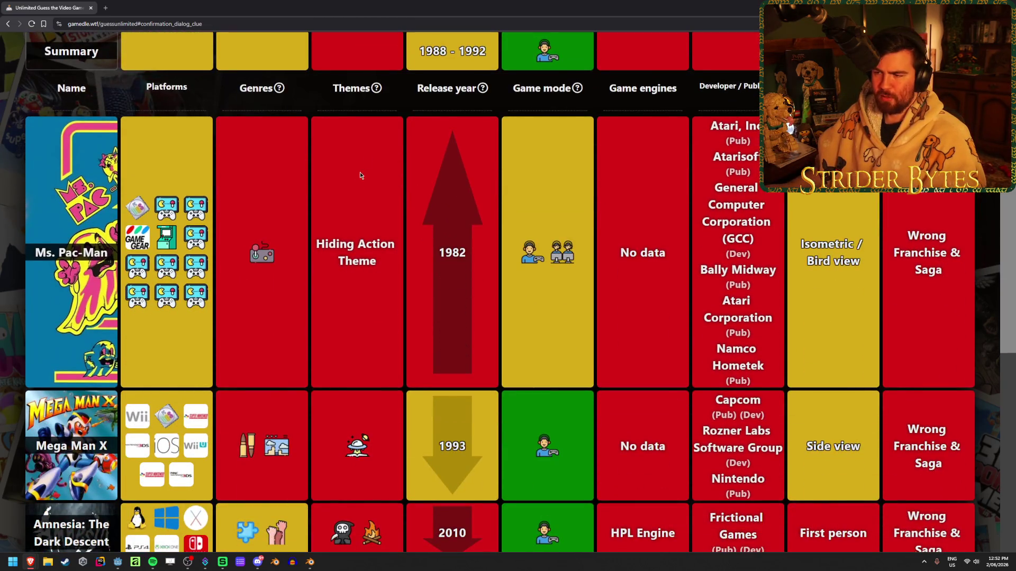
{"action": "scroll", "coordinate": [347, 241], "scroll_direction": "up", "scroll_amount": 4}
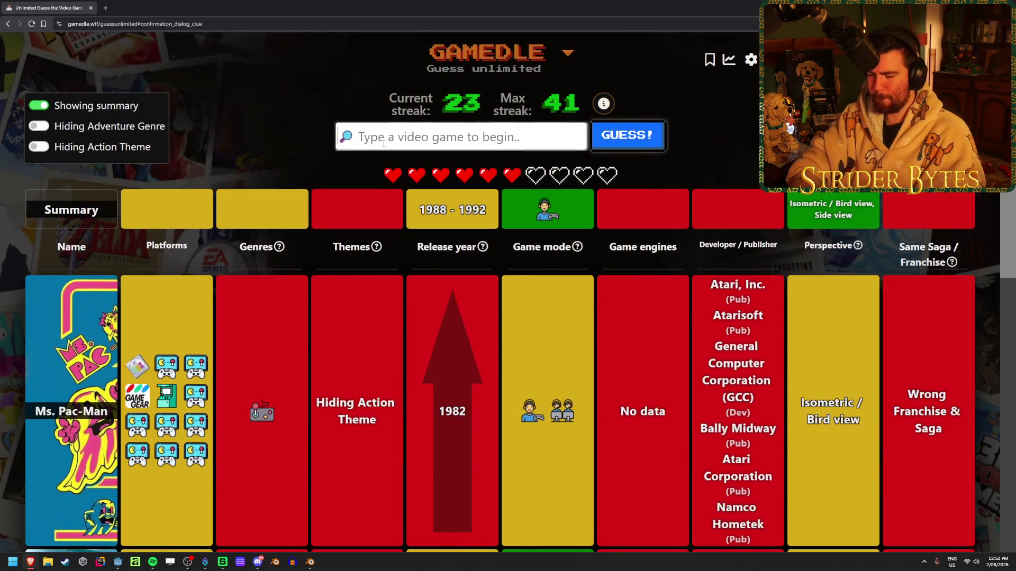
{"action": "type", "text": "lemmings"}
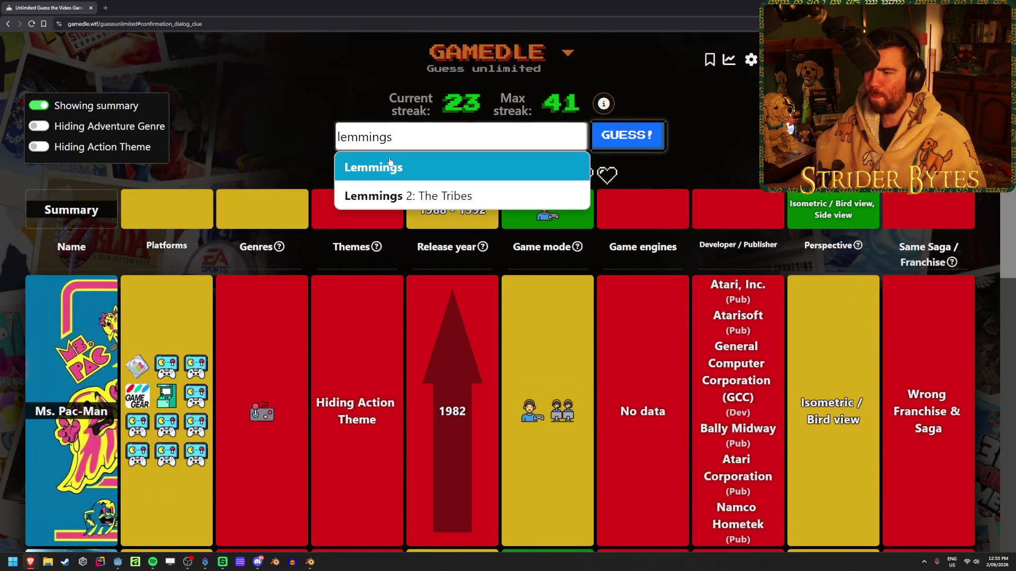
{"action": "left_click", "coordinate": [390, 165]}
{"action": "left_click", "coordinate": [629, 141]}
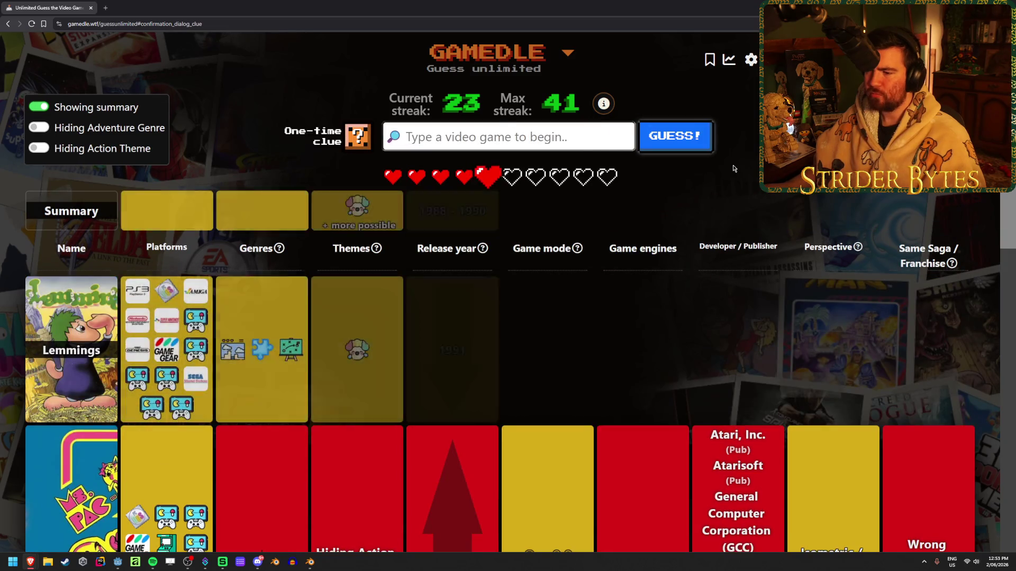
{"action": "mouse_move", "coordinate": [365, 352]}
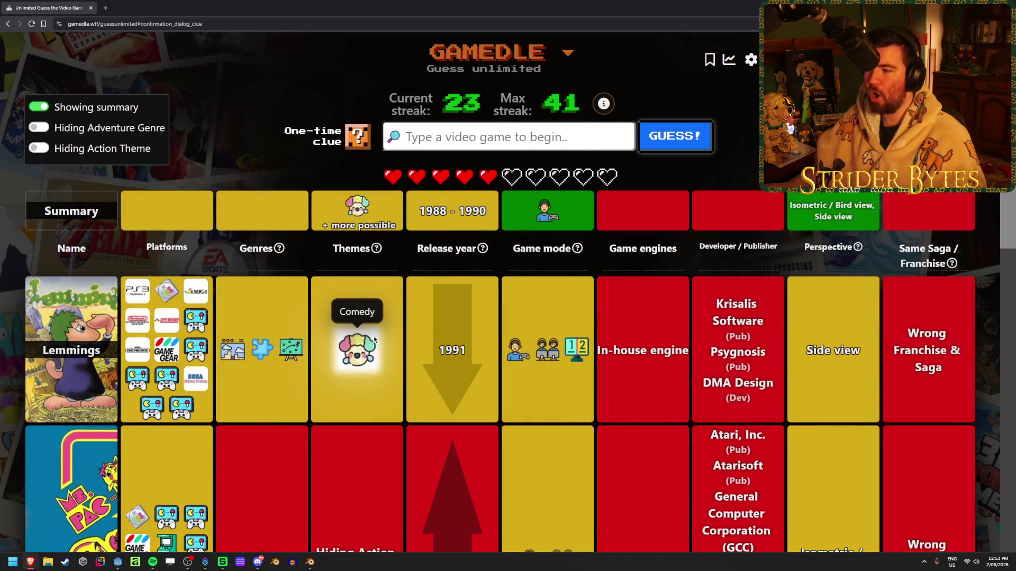
{"action": "scroll", "coordinate": [394, 320], "scroll_direction": "down", "scroll_amount": 3}
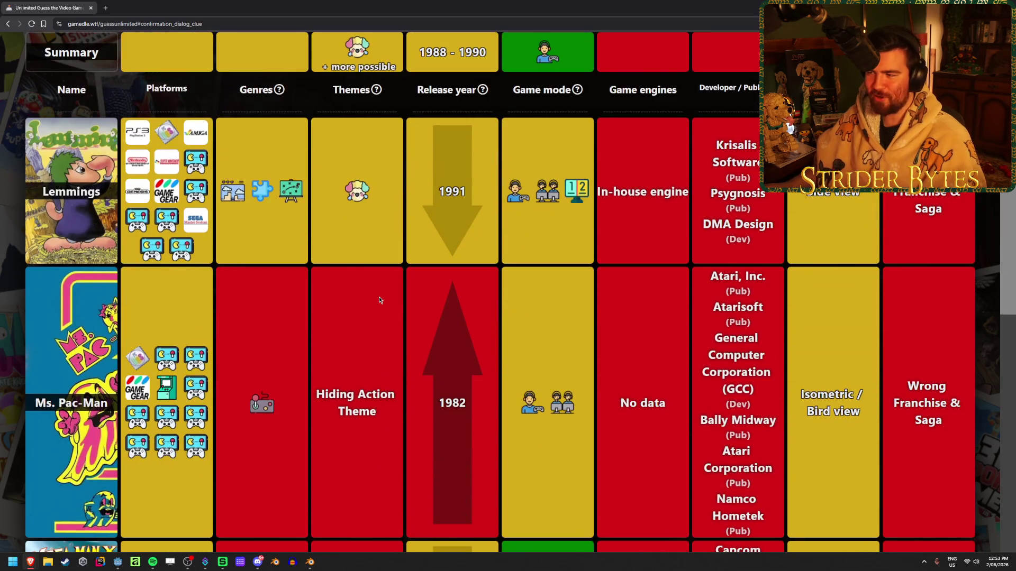
{"action": "scroll", "coordinate": [365, 318], "scroll_direction": "up", "scroll_amount": 3}
{"action": "scroll", "coordinate": [300, 302], "scroll_direction": "down", "scroll_amount": 9}
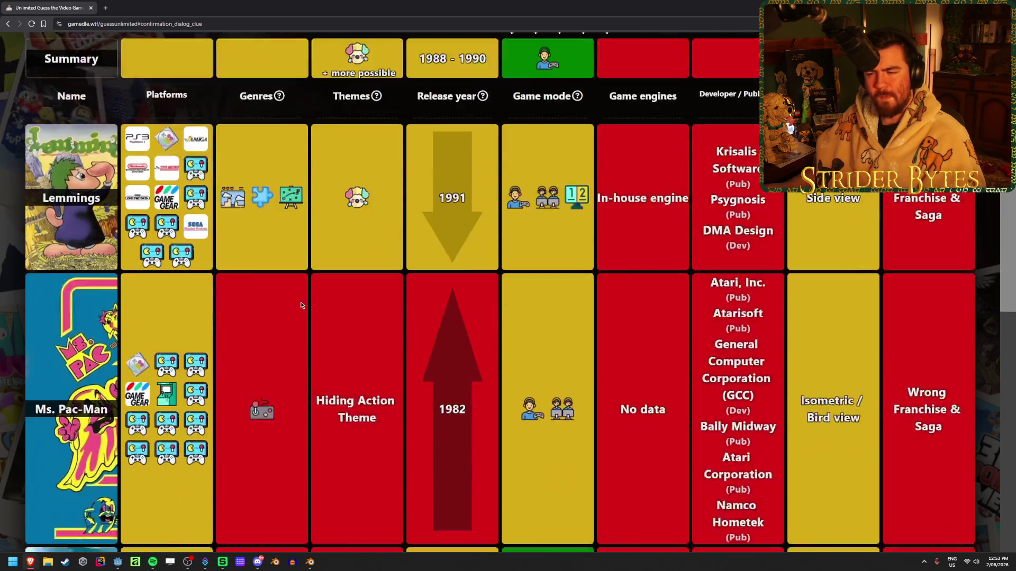
{"action": "scroll", "coordinate": [304, 287], "scroll_direction": "up", "scroll_amount": 9}
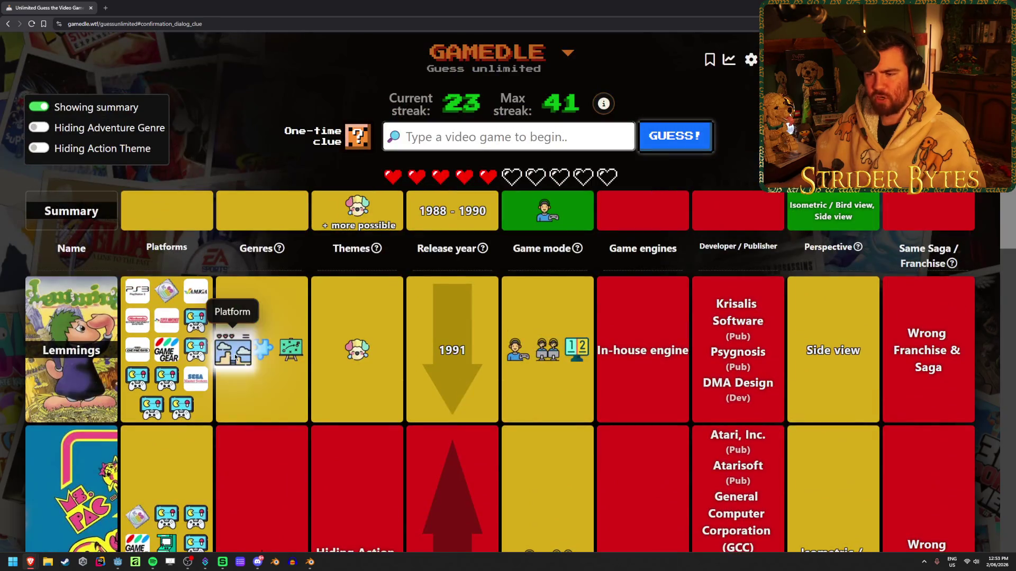
{"action": "scroll", "coordinate": [262, 343], "scroll_direction": "down", "scroll_amount": 7}
{"action": "scroll", "coordinate": [263, 342], "scroll_direction": "up", "scroll_amount": 7}
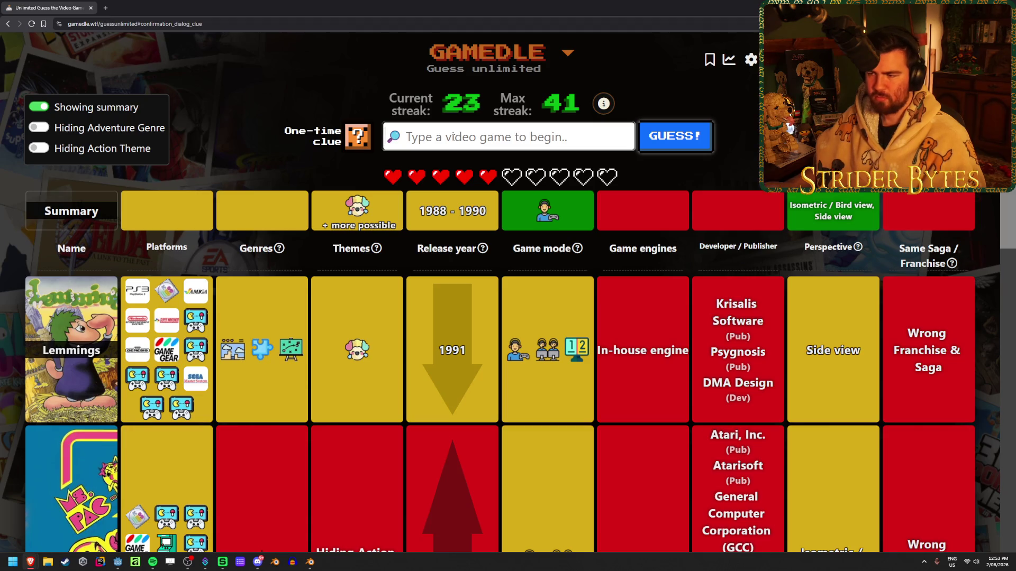
{"action": "type", "text": "monkey island"}
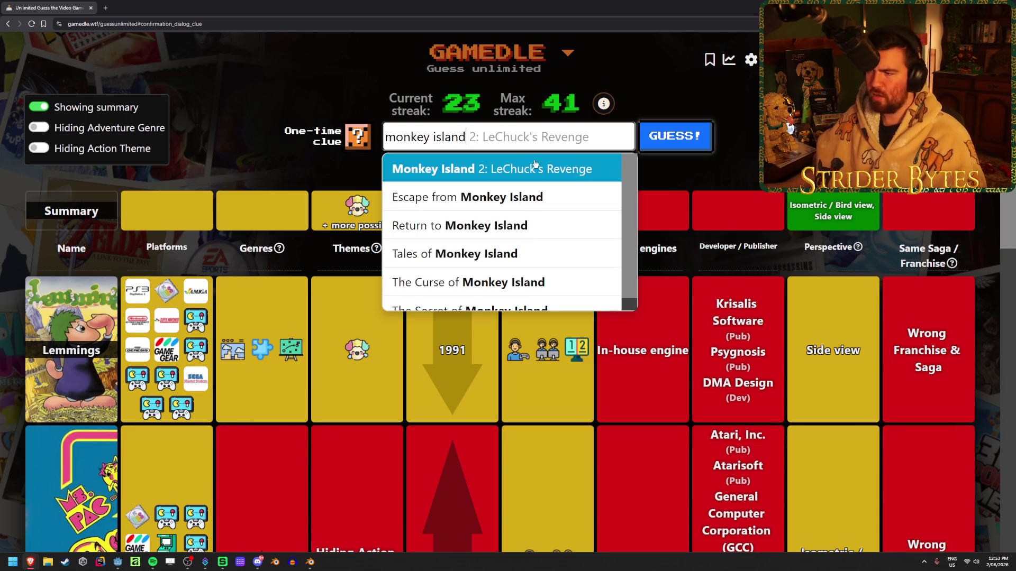
Win the round with The Secret of Monkey Island (1990) and begin a new round.
{"action": "key", "text": "Down"}
{"action": "key", "text": "Down"}
{"action": "key", "text": "Down"}
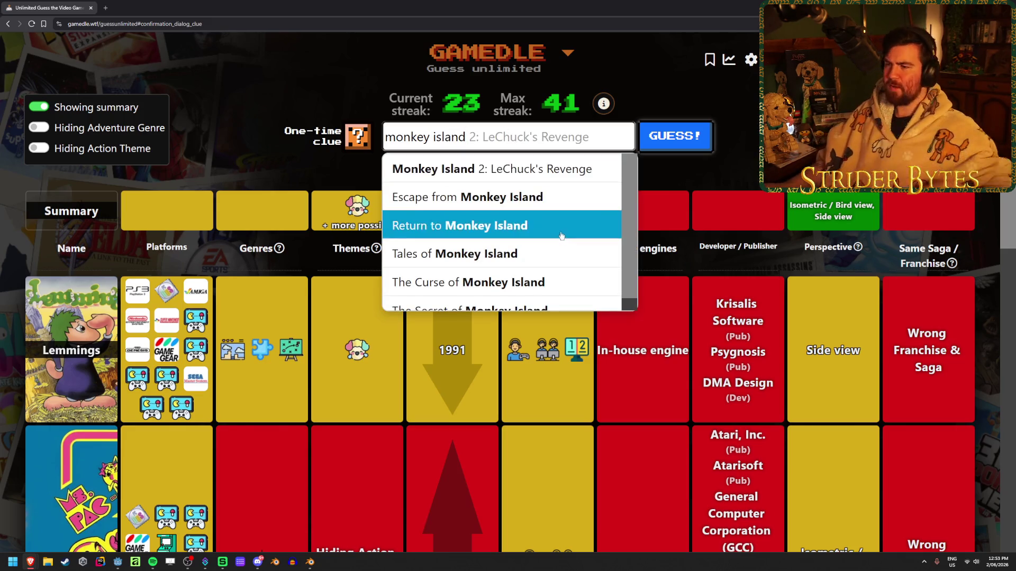
{"action": "key", "text": "Return"}
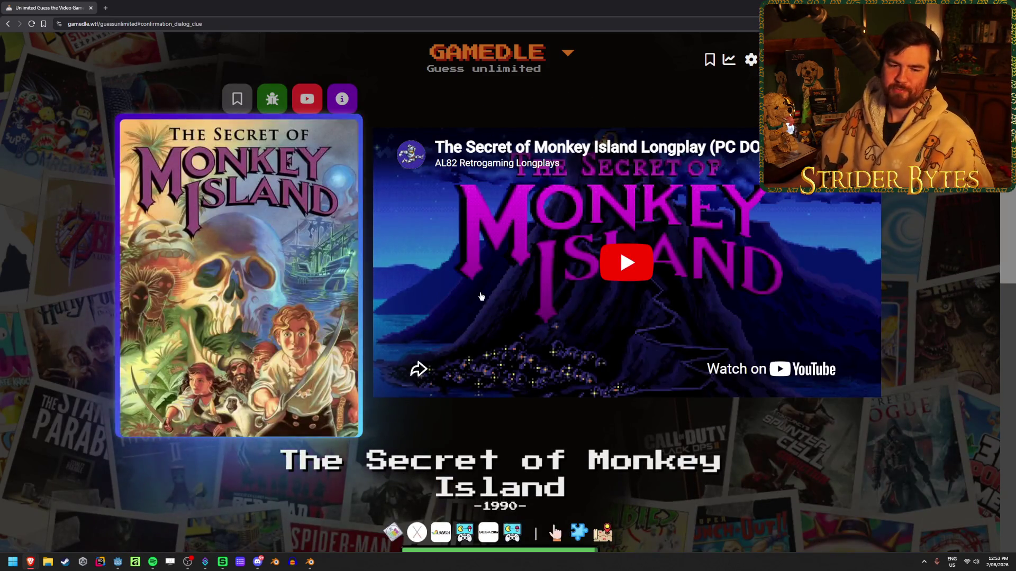
{"action": "scroll", "coordinate": [465, 484], "scroll_direction": "down", "scroll_amount": 2}
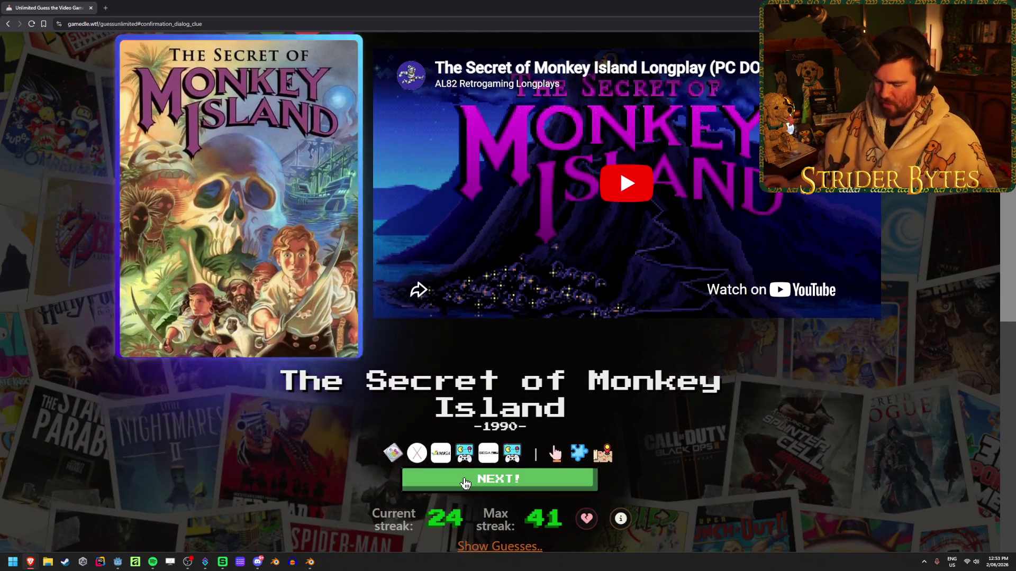
{"action": "left_click", "coordinate": [465, 482]}
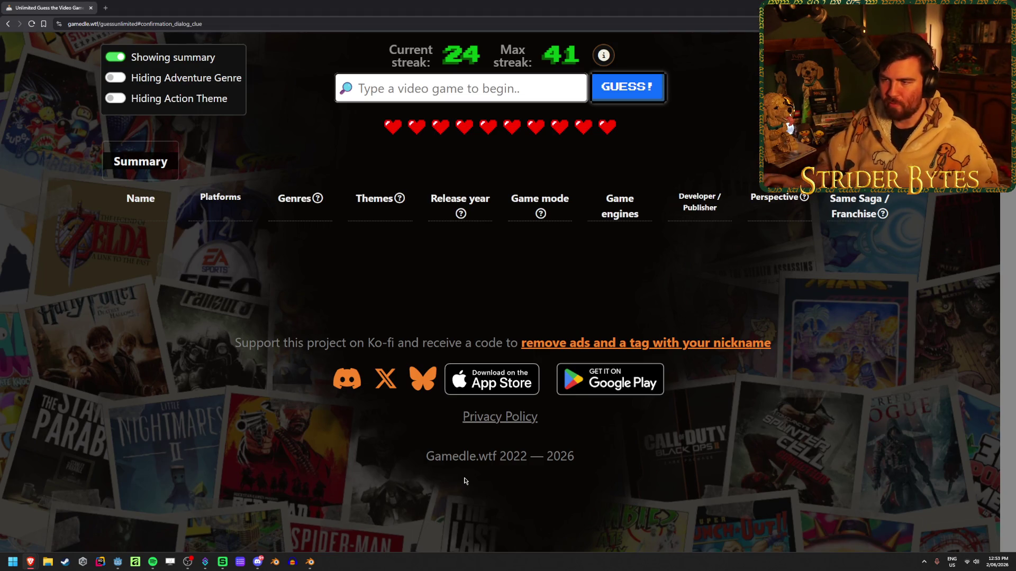
{"action": "scroll", "coordinate": [376, 356], "scroll_direction": "up", "scroll_amount": 2}
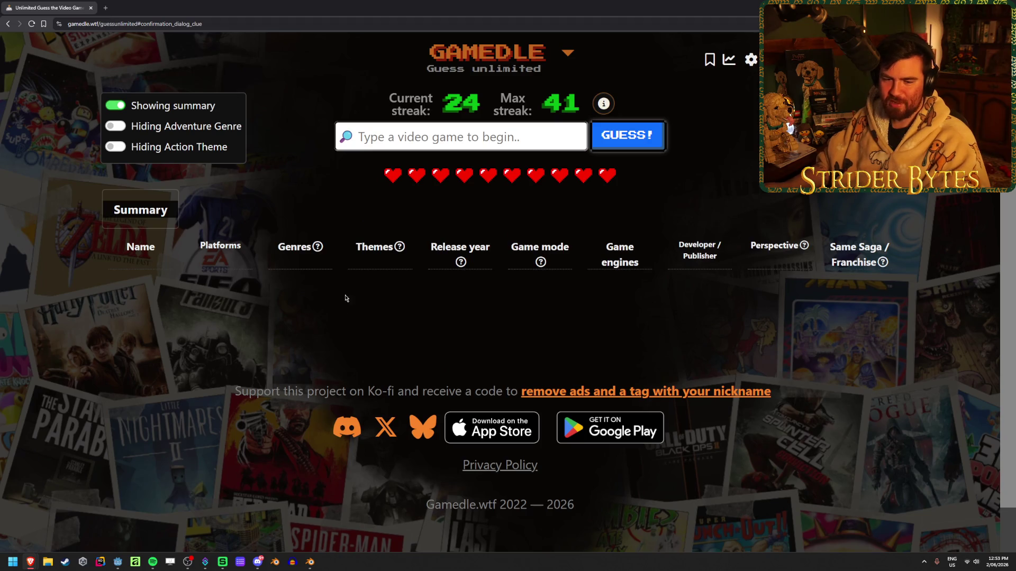
Enter 'elite dangerous', fixing the typo, and submit Elite: Dangerous as the first guess.
{"action": "left_click", "coordinate": [395, 132]}
{"action": "type", "text": "el"}
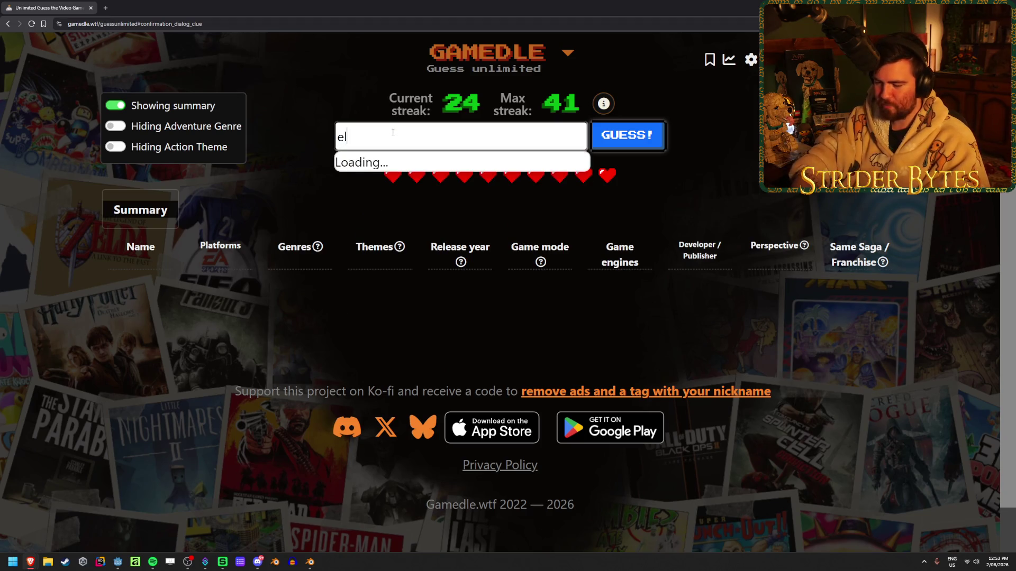
{"action": "type", "text": "rous"}
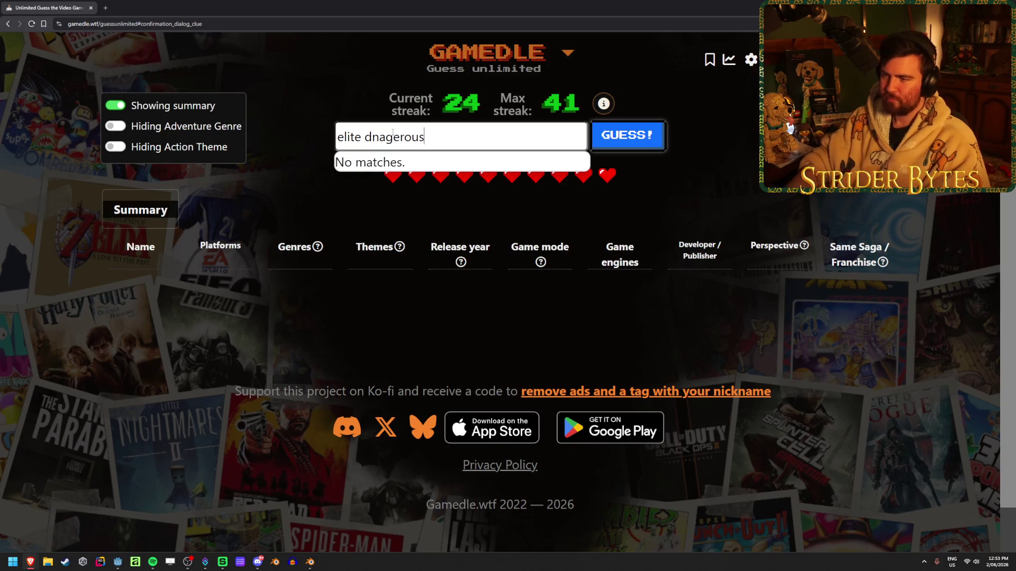
{"action": "double_click", "coordinate": [393, 136]}
{"action": "type", "text": "dangerous"}
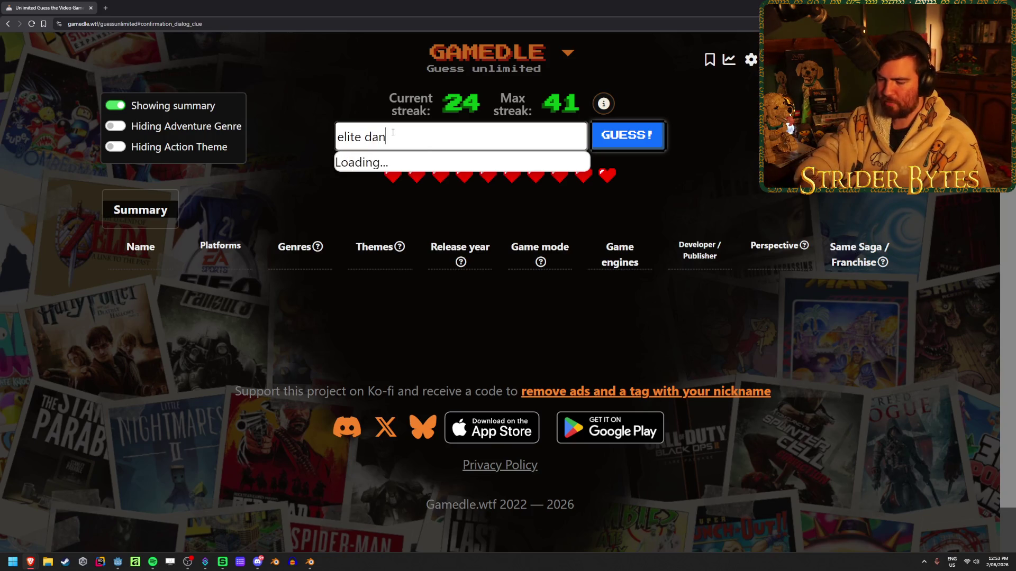
{"action": "key", "text": "Down"}
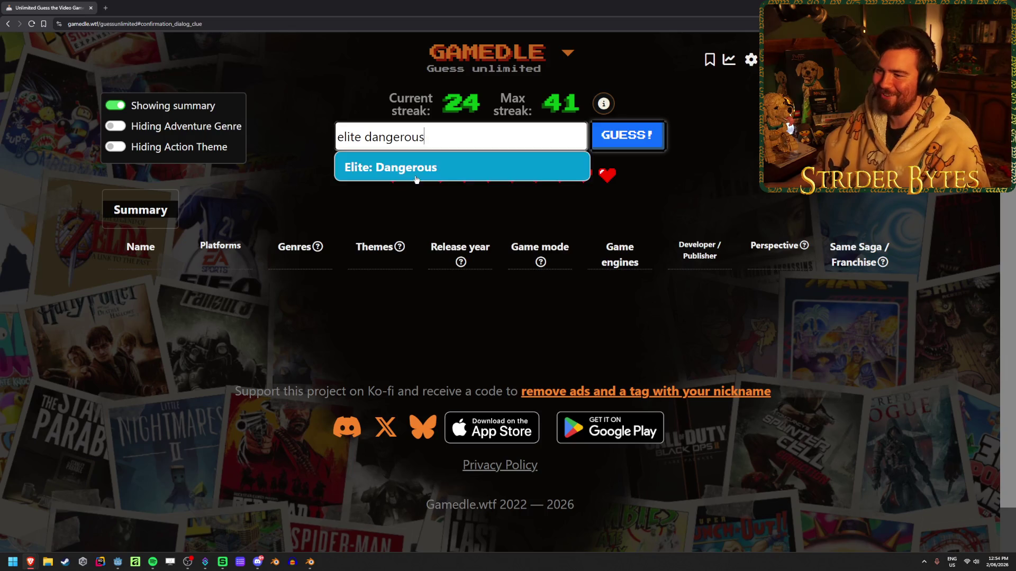
{"action": "key", "text": "Return"}
{"action": "left_click", "coordinate": [656, 137]}
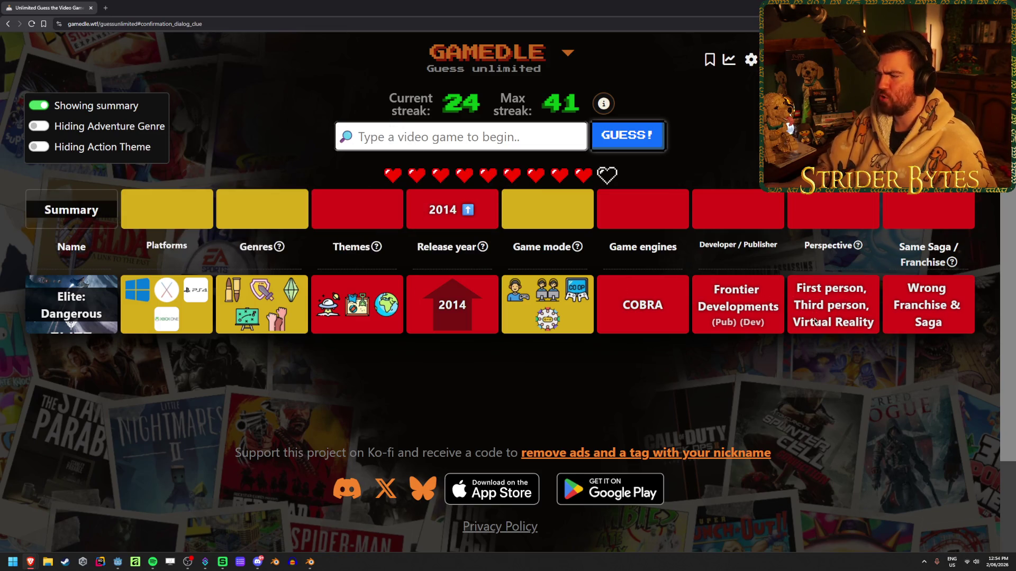
{"action": "mouse_move", "coordinate": [849, 243]}
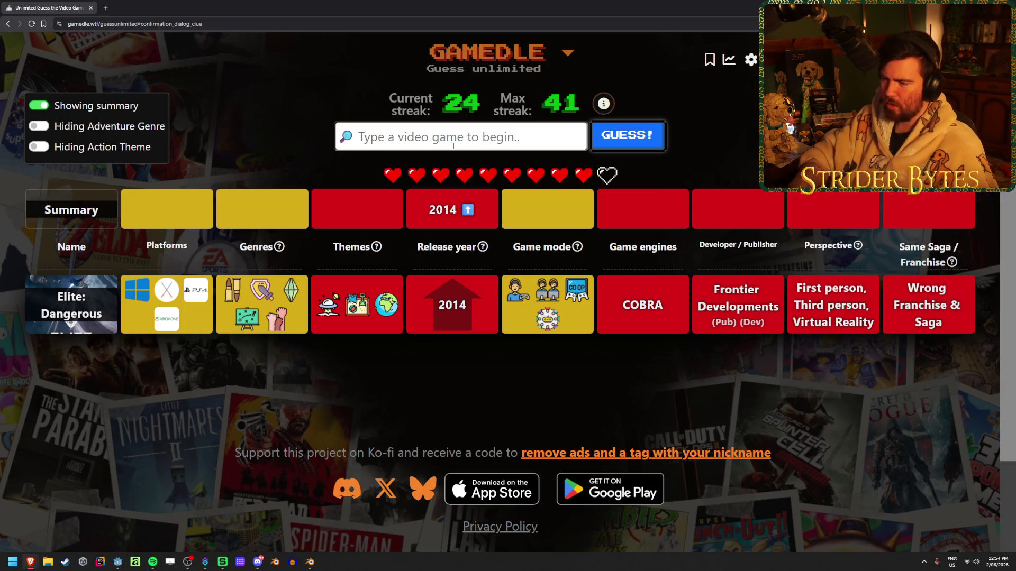
{"action": "type", "text": "bal"}
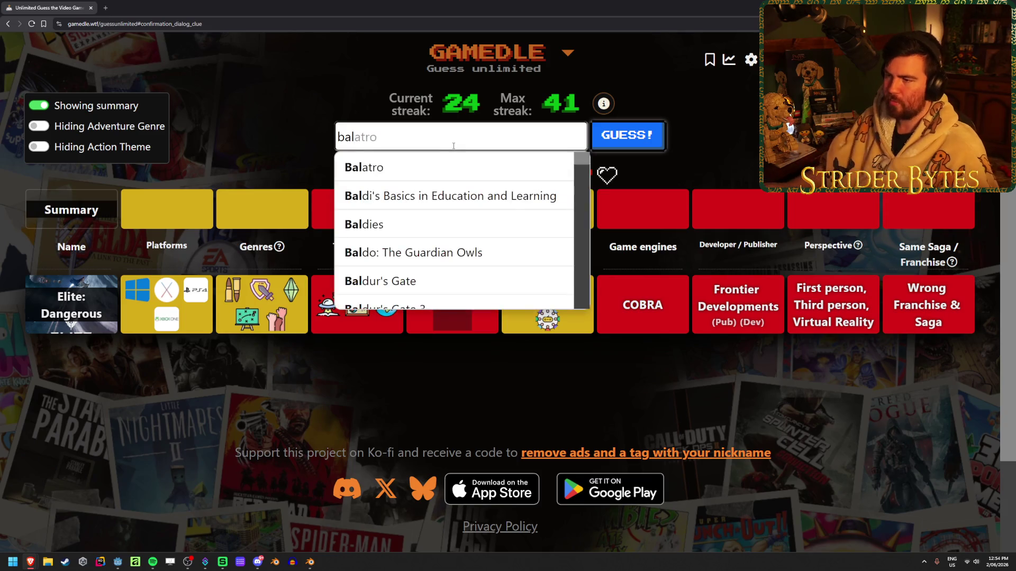
Choose Baldur's Gate 3 from the 'bal' suggestions and submit it.
{"action": "scroll", "coordinate": [464, 212], "scroll_direction": "down", "scroll_amount": 2}
{"action": "left_click", "coordinate": [462, 230]}
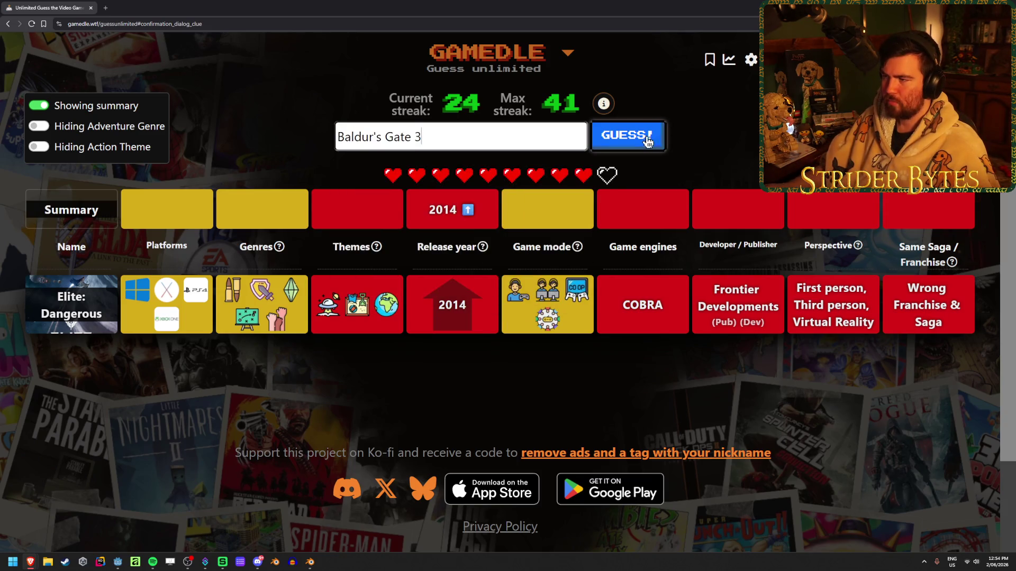
{"action": "left_click", "coordinate": [646, 136]}
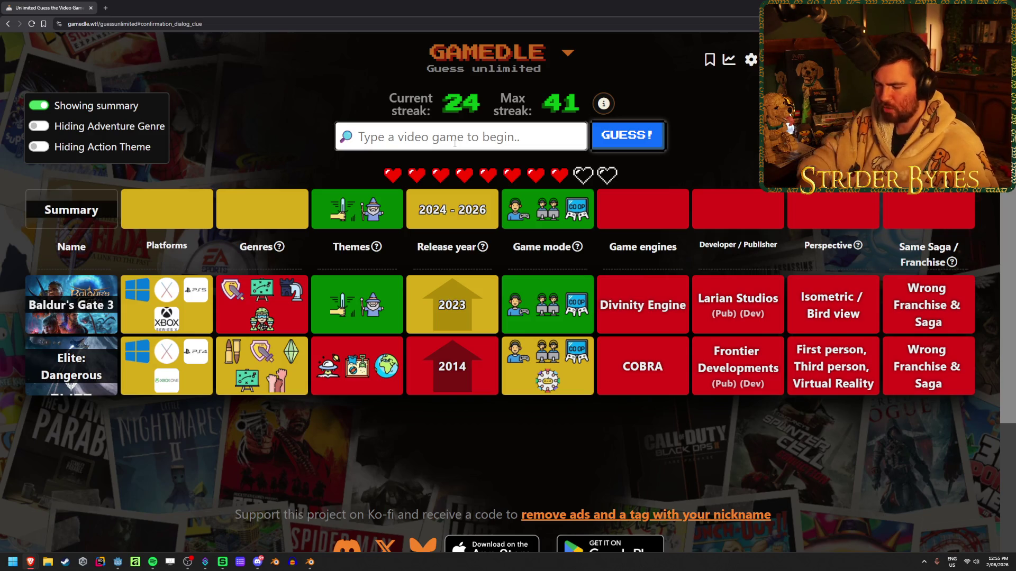
{"action": "type", "text": "silk"}
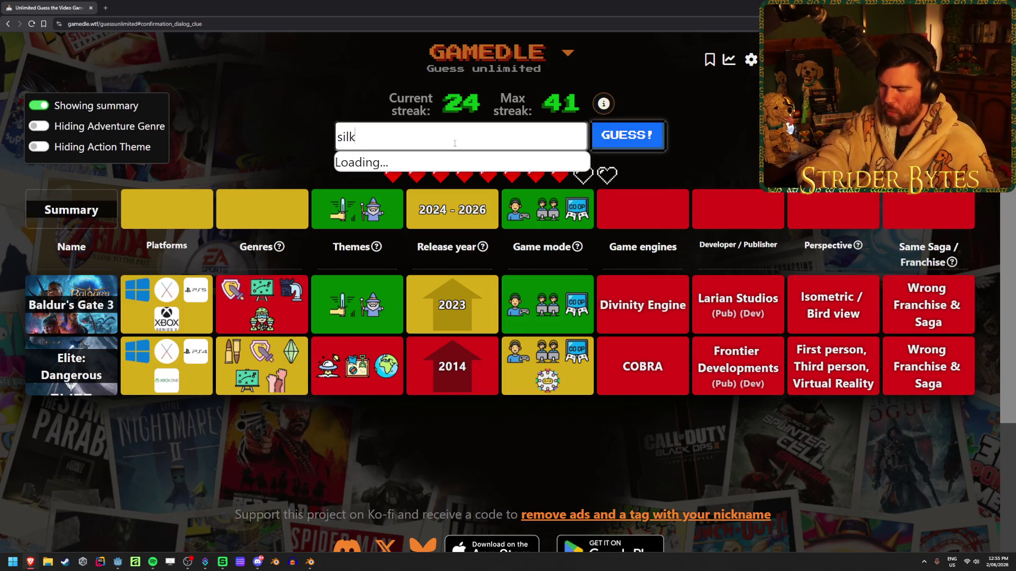
{"action": "type", "text": "s"}
Submit Hollow Knight: Silksong as the next guess.
{"action": "left_click", "coordinate": [465, 158]}
{"action": "left_click", "coordinate": [603, 146]}
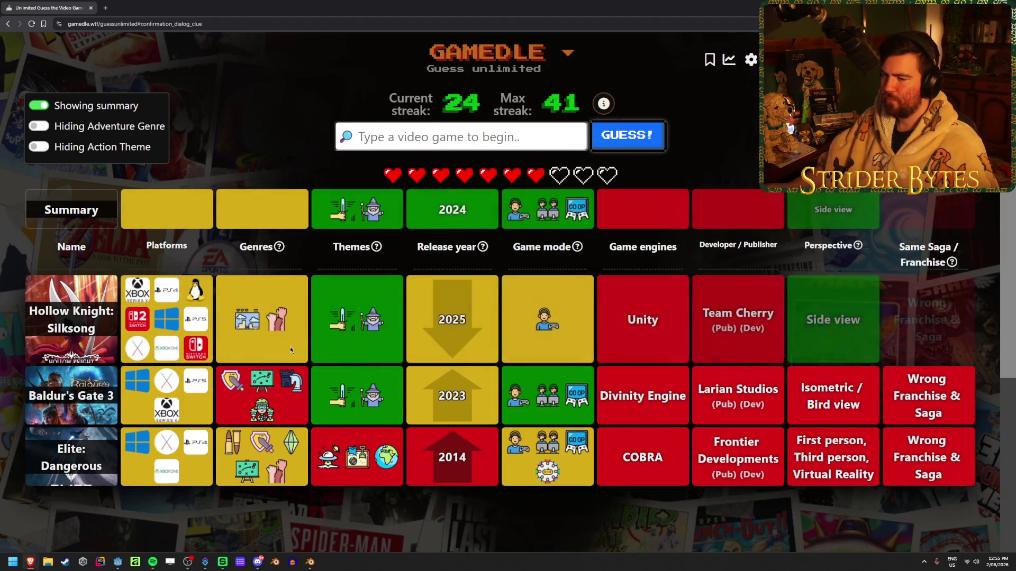
{"action": "mouse_move", "coordinate": [274, 306]}
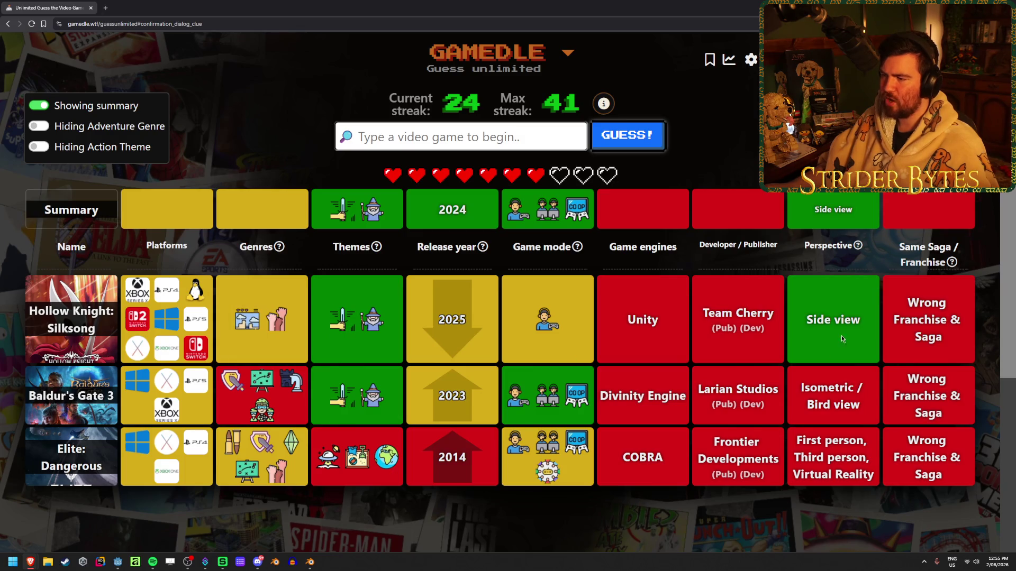
{"action": "mouse_move", "coordinate": [579, 391]}
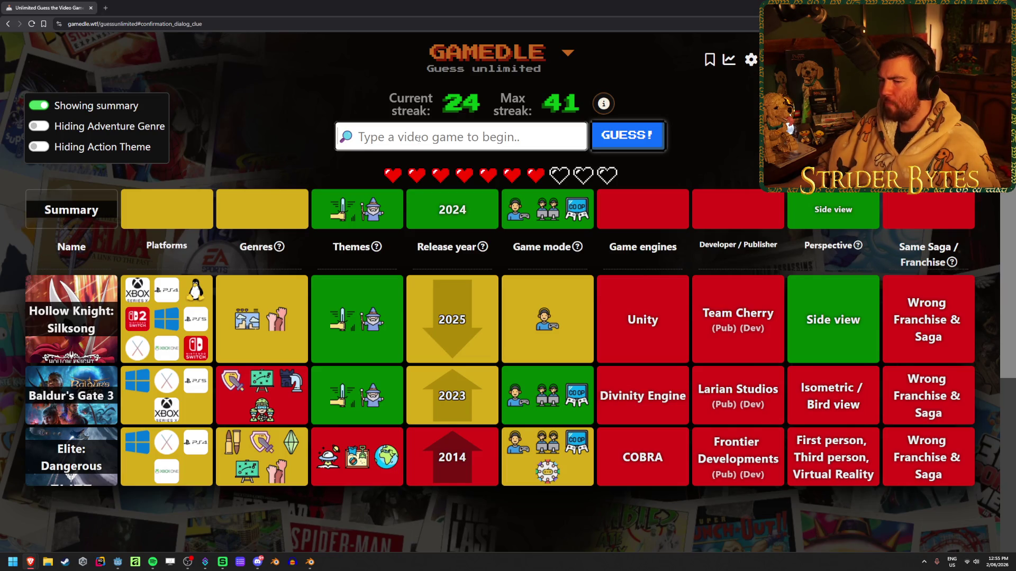
Guess Super Mario Bros. Wonder and inspect the resulting clues.
{"action": "type", "text": "wonder"}
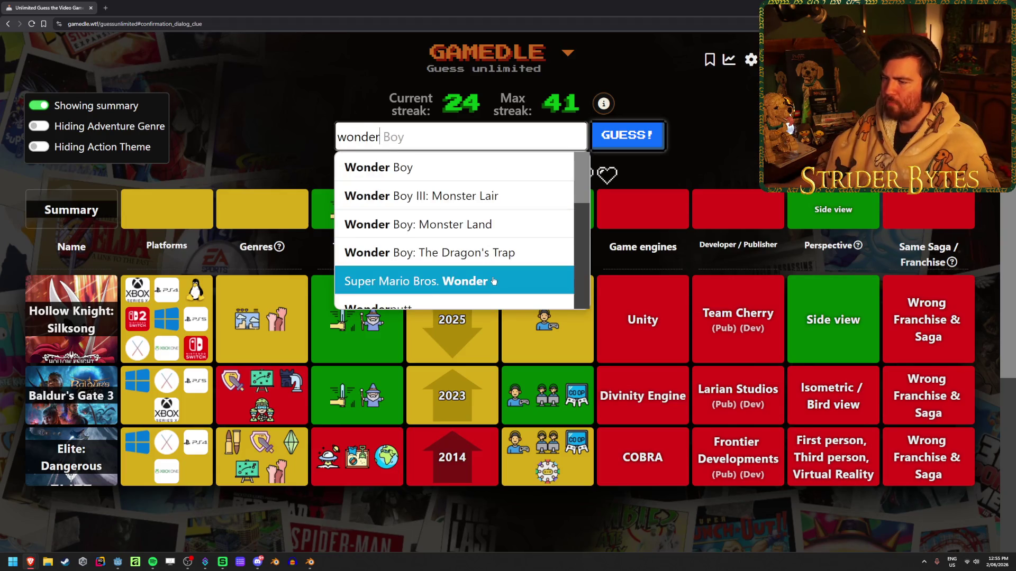
{"action": "left_click", "coordinate": [402, 281]}
{"action": "left_click", "coordinate": [635, 138]}
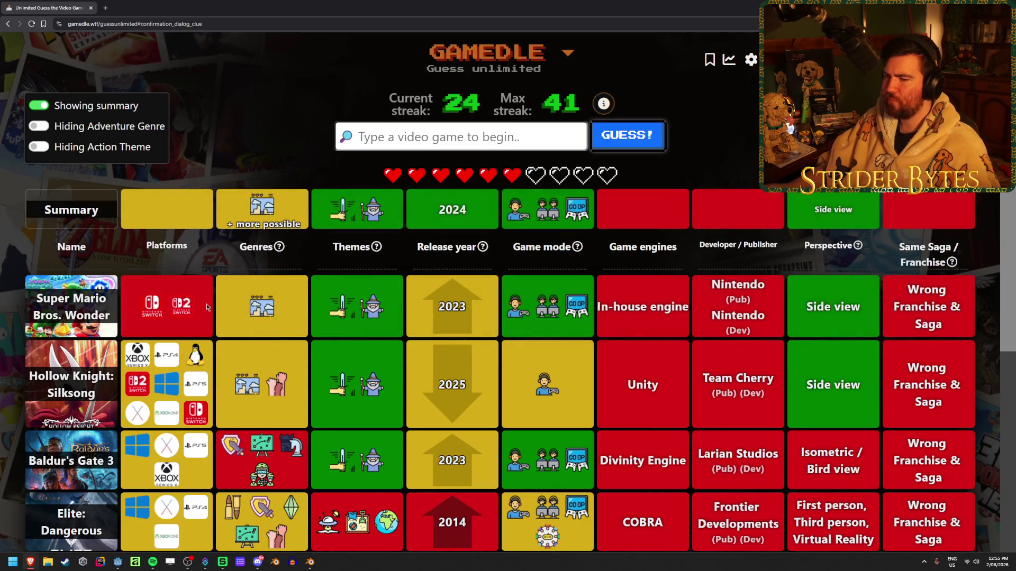
{"action": "scroll", "coordinate": [242, 318], "scroll_direction": "down", "scroll_amount": 2}
{"action": "scroll", "coordinate": [243, 318], "scroll_direction": "up", "scroll_amount": 1}
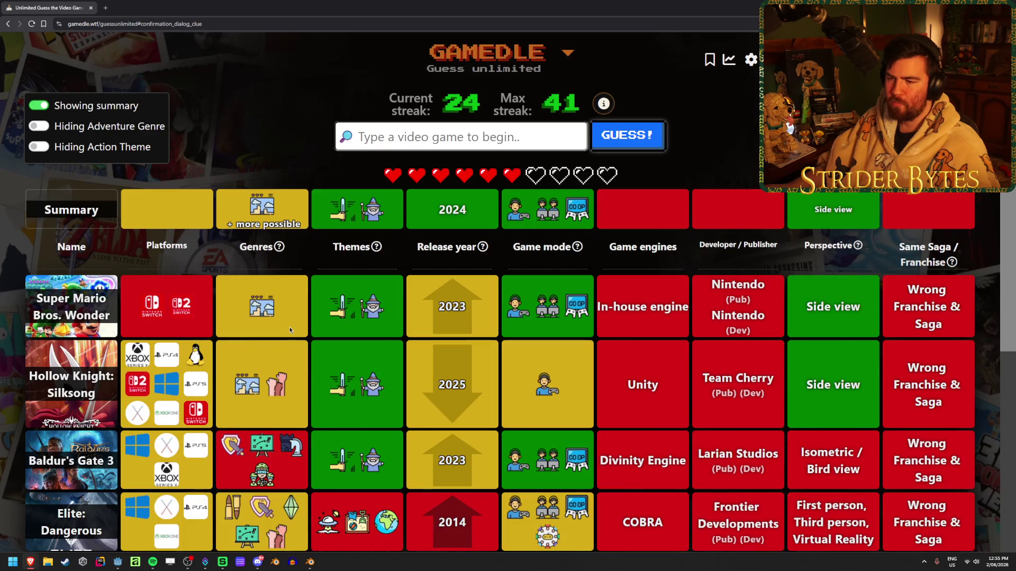
{"action": "double_click", "coordinate": [450, 211]}
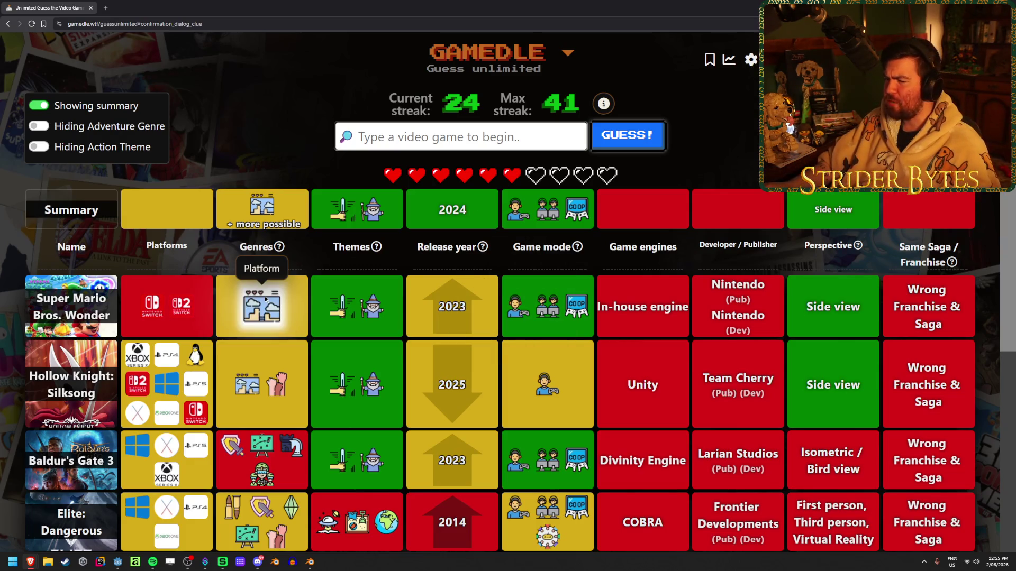
{"action": "scroll", "coordinate": [264, 244], "scroll_direction": "down", "scroll_amount": 2}
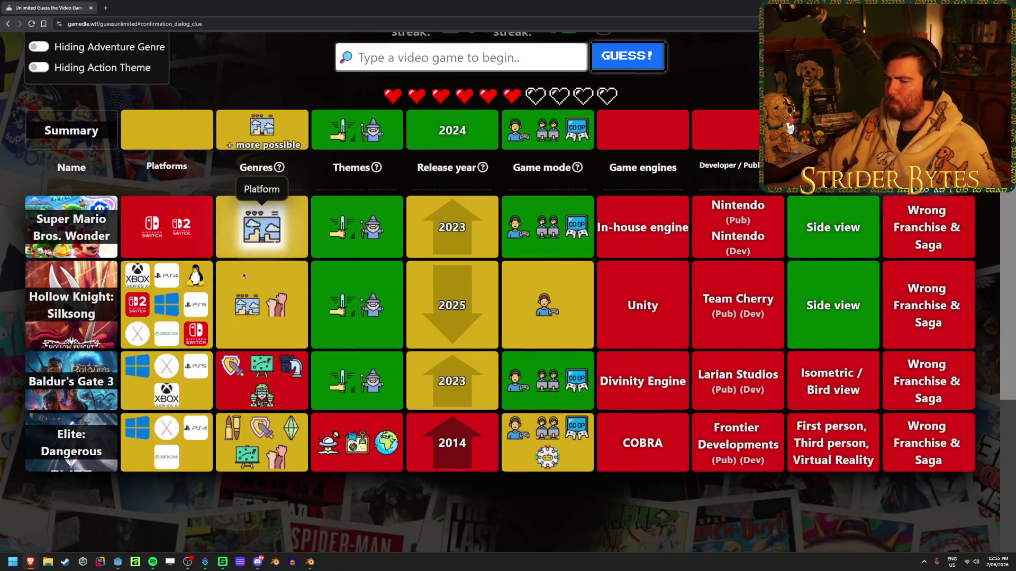
{"action": "scroll", "coordinate": [312, 291], "scroll_direction": "up", "scroll_amount": 2}
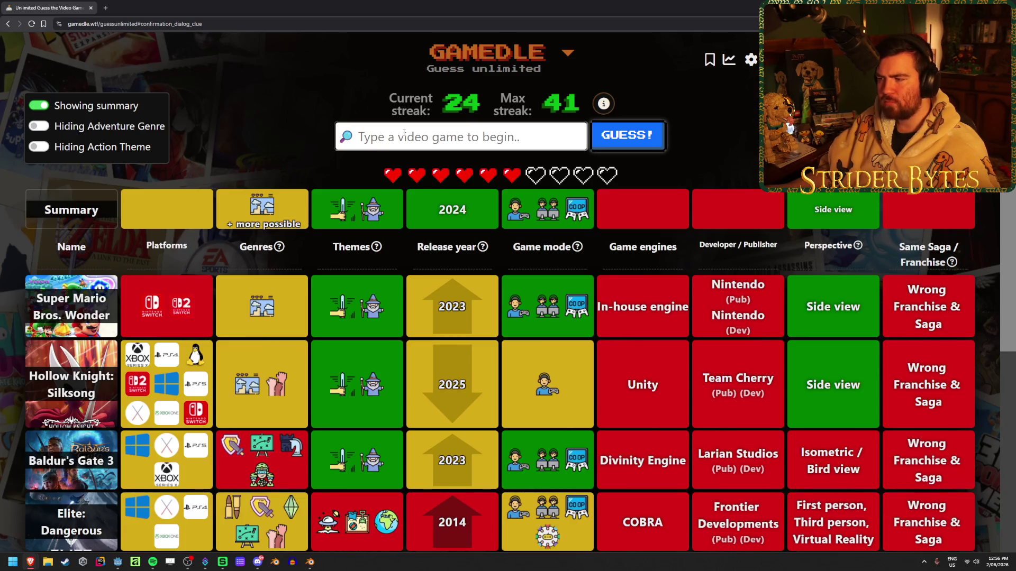
{"action": "type", "text": "lost cr"}
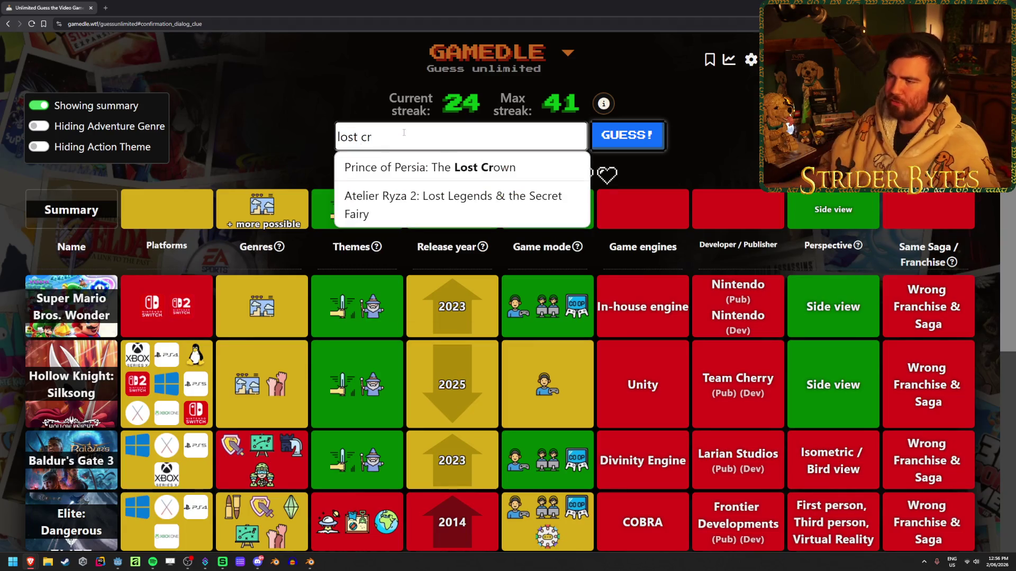
Guess Prince of Persia: The Lost Crown, then start a search with 'r' for Rivals of Aether.
{"action": "key", "text": "Down"}
{"action": "key", "text": "Return"}
{"action": "key", "text": "Return"}
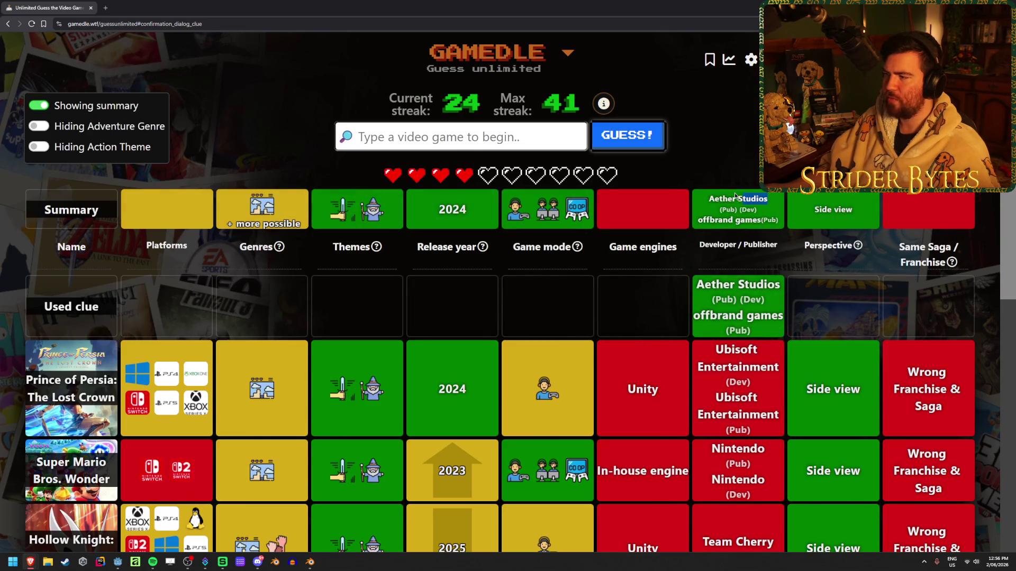
{"action": "left_click", "coordinate": [459, 131]}
{"action": "type", "text": "riva"}
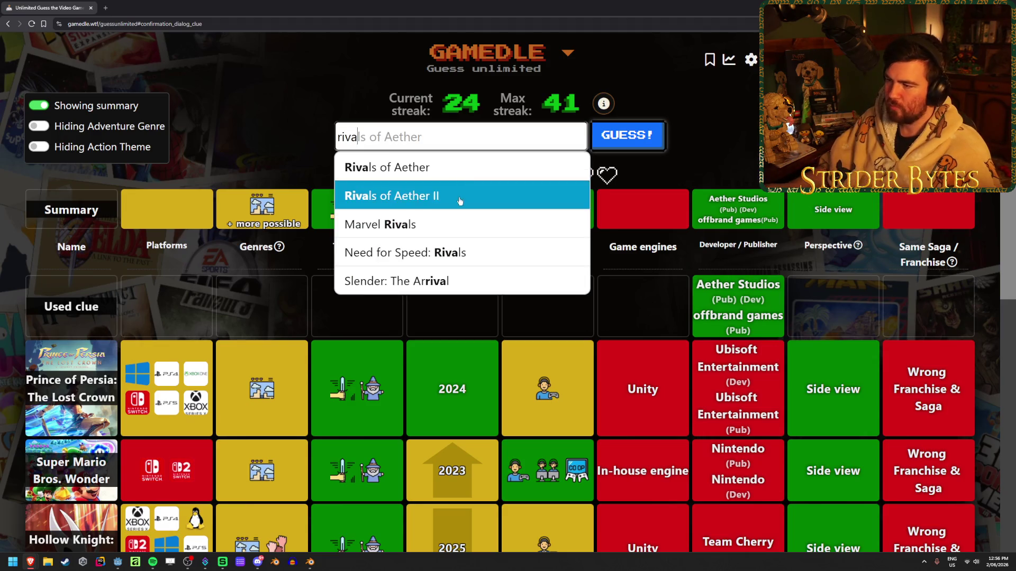
Guess Rivals of Aether II to solve the round, then move on to a new round.
{"action": "left_click", "coordinate": [458, 196]}
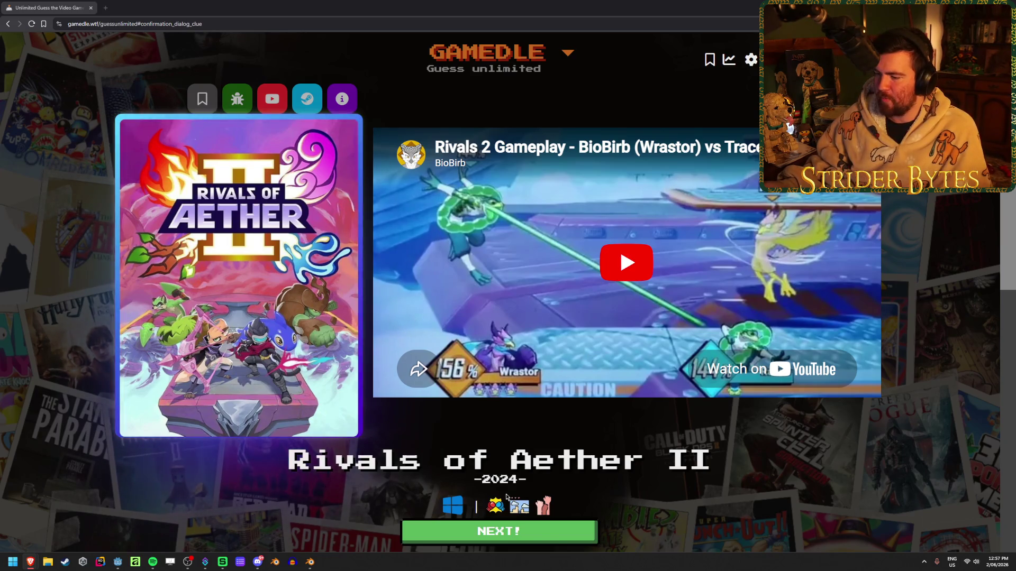
{"action": "left_click", "coordinate": [558, 529]}
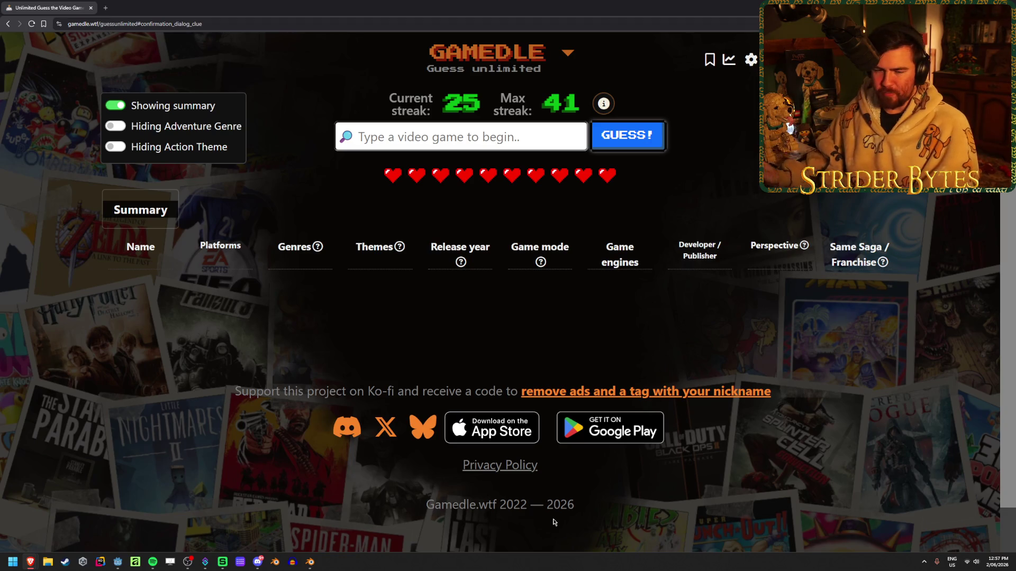
Open the new round by guessing Silent Hill 2 (original), then return to the search field.
{"action": "left_click", "coordinate": [405, 139]}
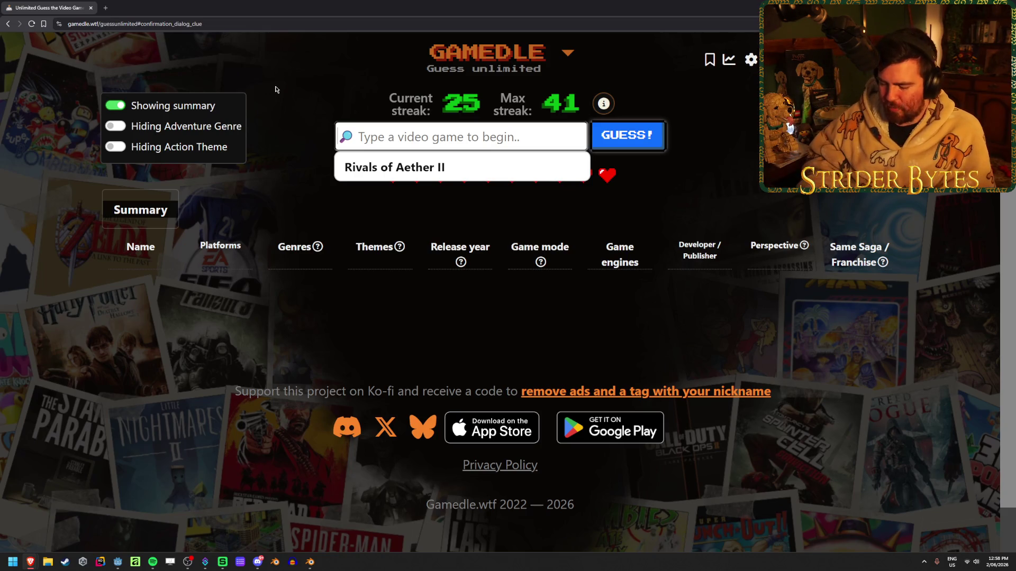
{"action": "type", "text": "silent hill 2"}
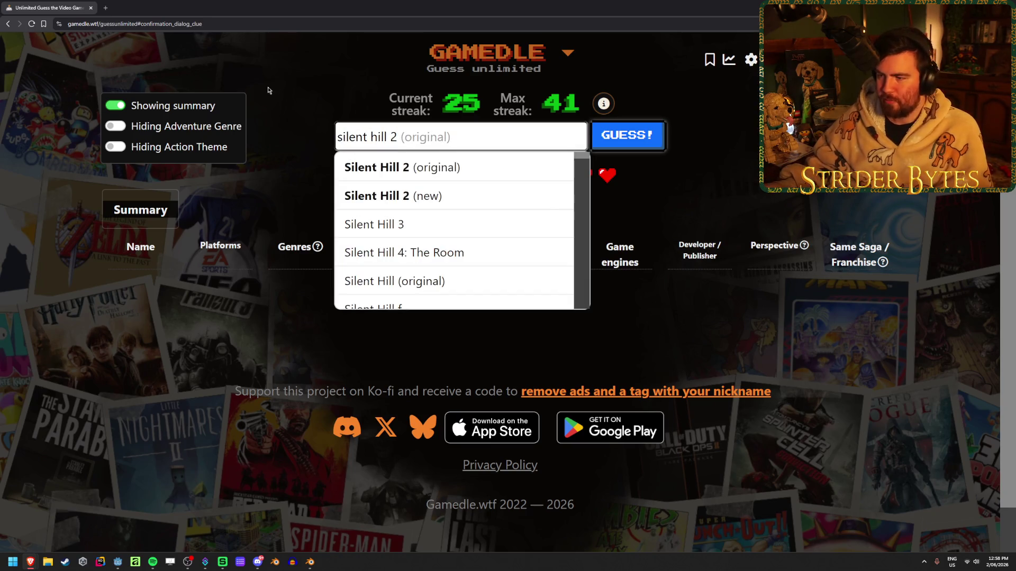
{"action": "left_click", "coordinate": [526, 168]}
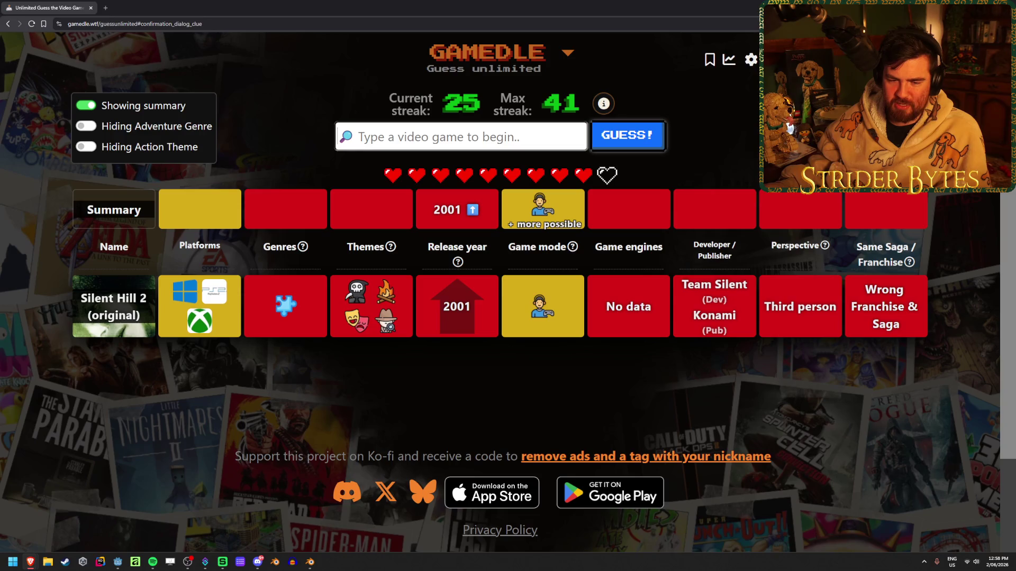
{"action": "key", "text": "alt+Tab"}
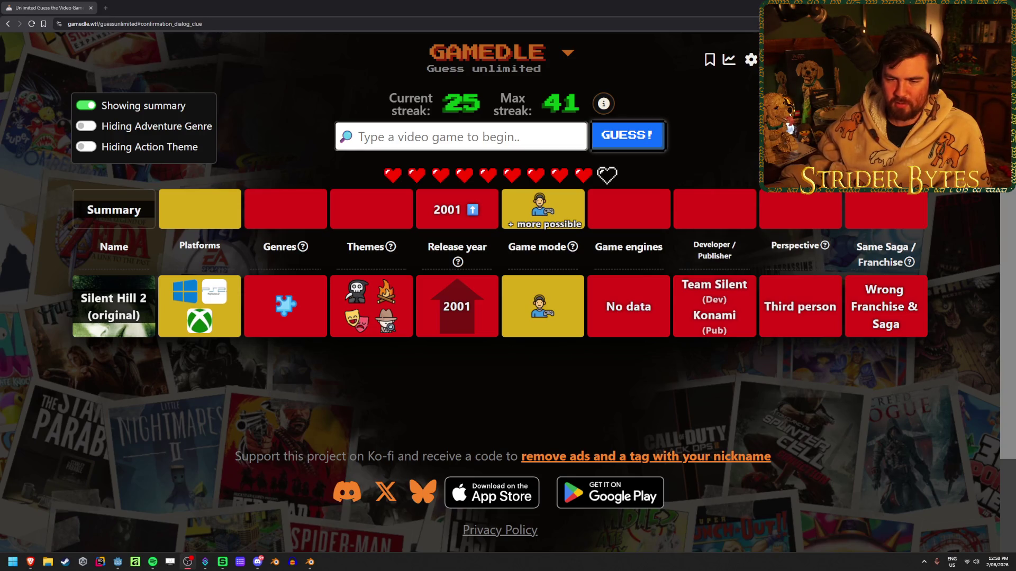
{"action": "left_click", "coordinate": [363, 145]}
Search 'tiny glade' and submit Tiny Glade as a guess.
{"action": "type", "text": "tiny glade"}
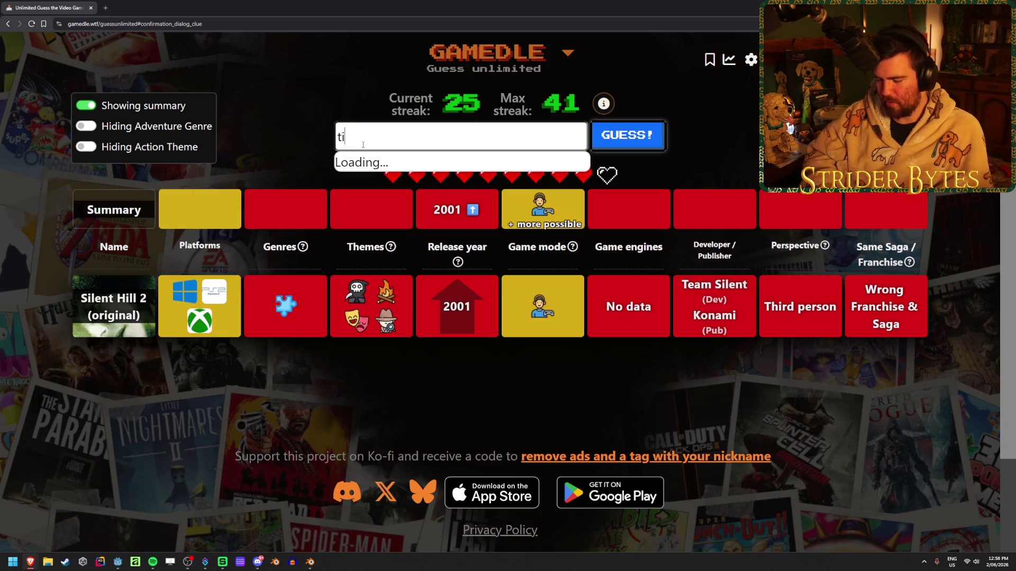
{"action": "key", "text": "Return"}
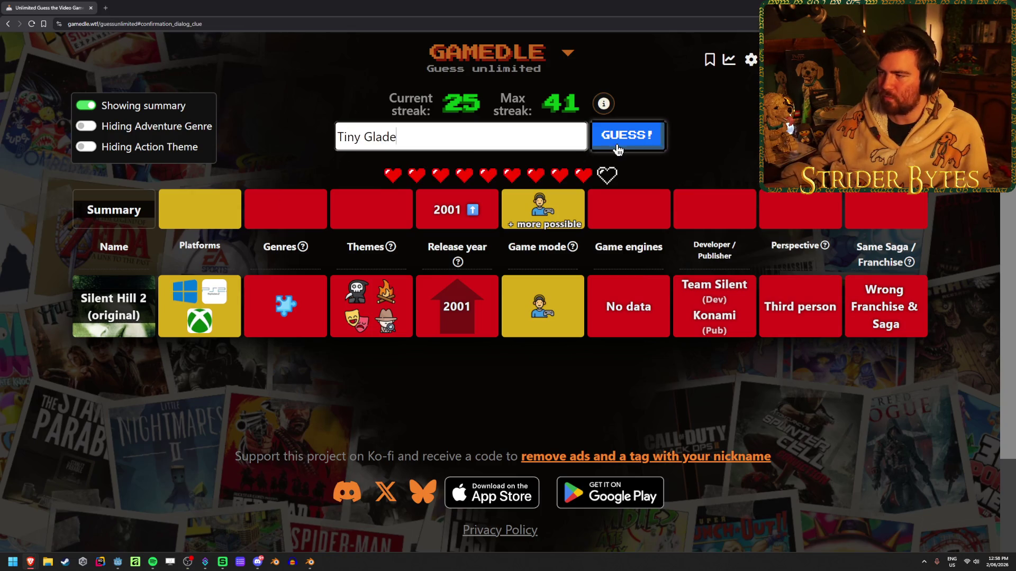
{"action": "key", "text": "Return"}
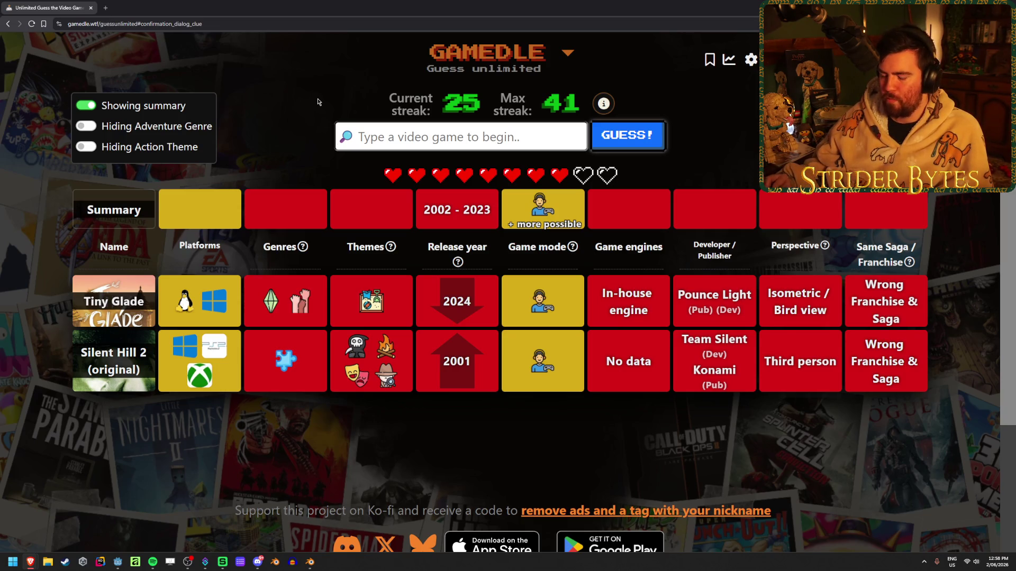
Guess Call of Duty: Modern Warfare 3, then clear a stray 'the' search.
{"action": "type", "text": "modern war"}
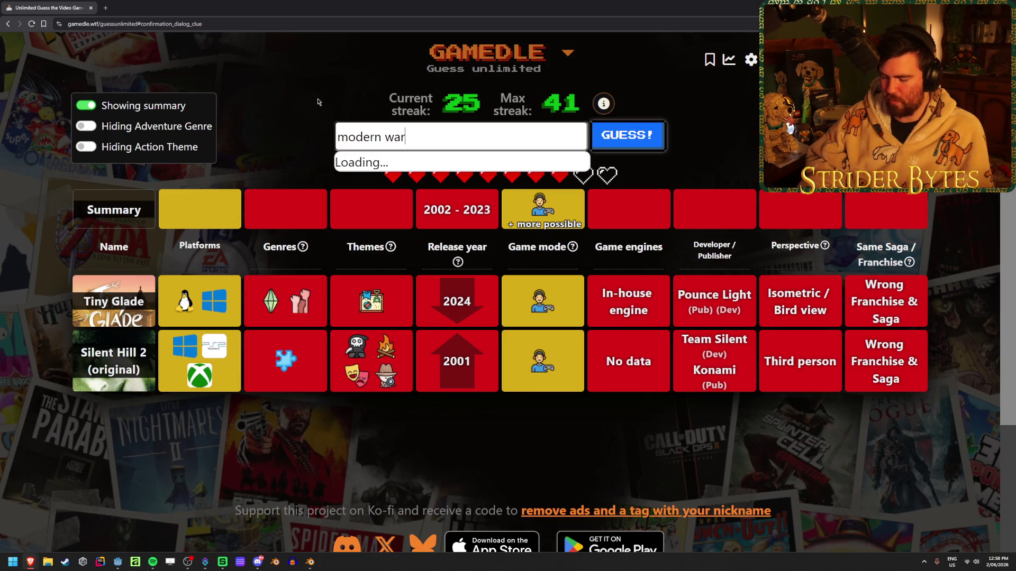
{"action": "key", "text": "Down"}
{"action": "key", "text": "Down"}
{"action": "key", "text": "Down"}
{"action": "key", "text": "Return"}
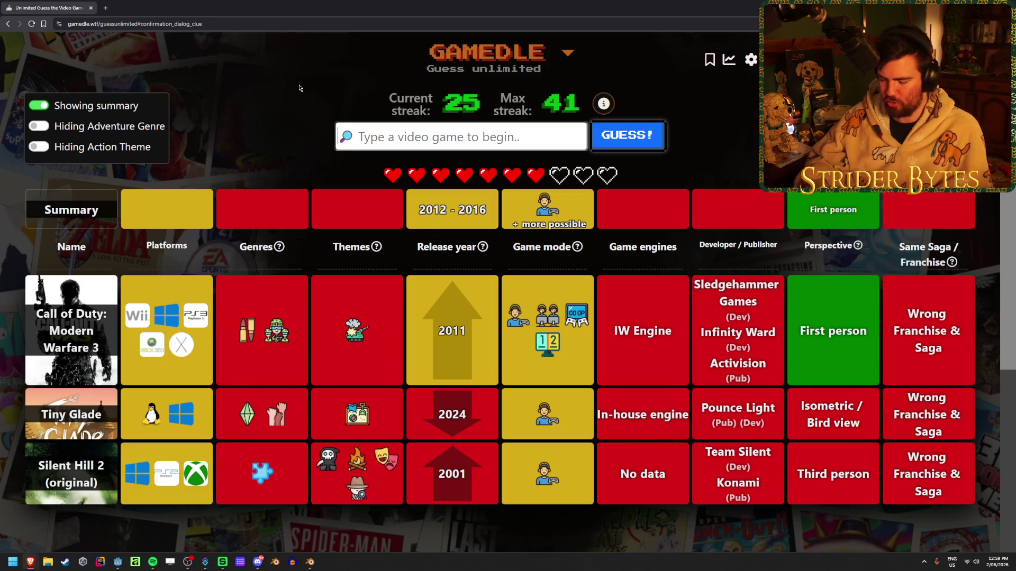
{"action": "type", "text": "the"}
{"action": "key", "text": "BackSpace"}
{"action": "key", "text": "BackSpace"}
{"action": "key", "text": "BackSpace"}
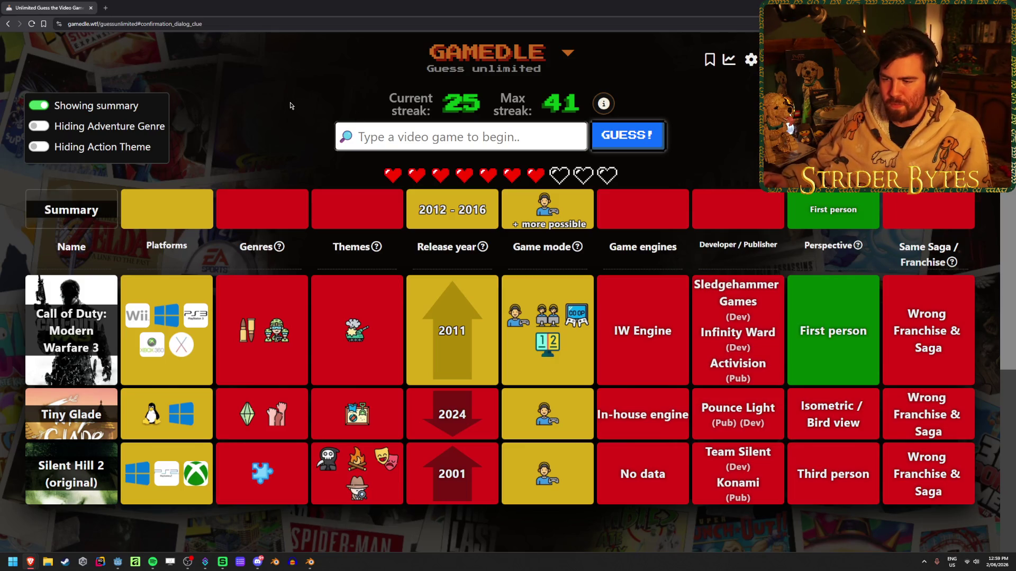
{"action": "mouse_move", "coordinate": [273, 249]}
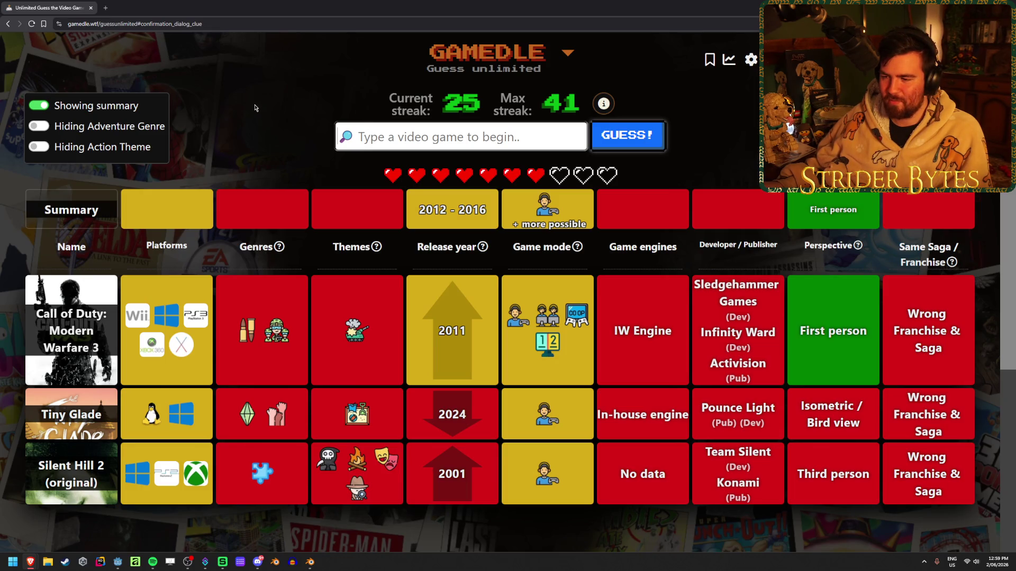
Search 'skyrim' and guess The Elder Scrolls V: Skyrim, then review the clue rows.
{"action": "type", "text": "skyrim"}
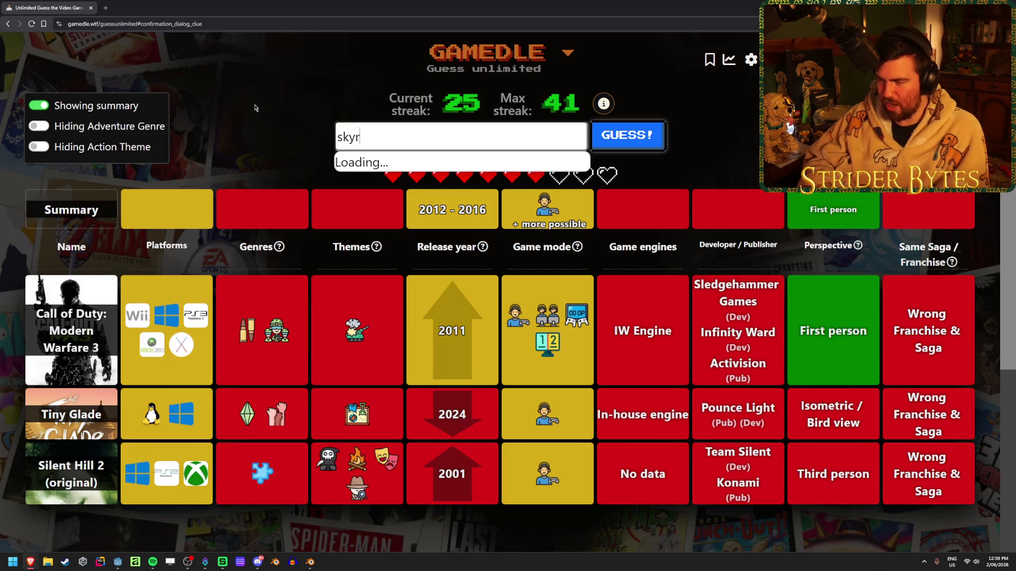
{"action": "left_click", "coordinate": [368, 170]}
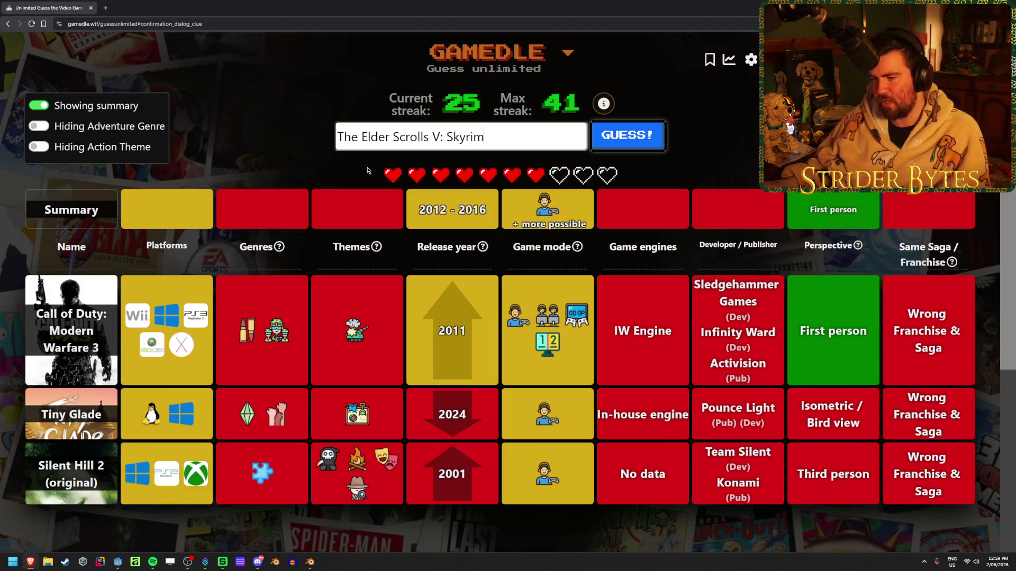
{"action": "left_click", "coordinate": [625, 144]}
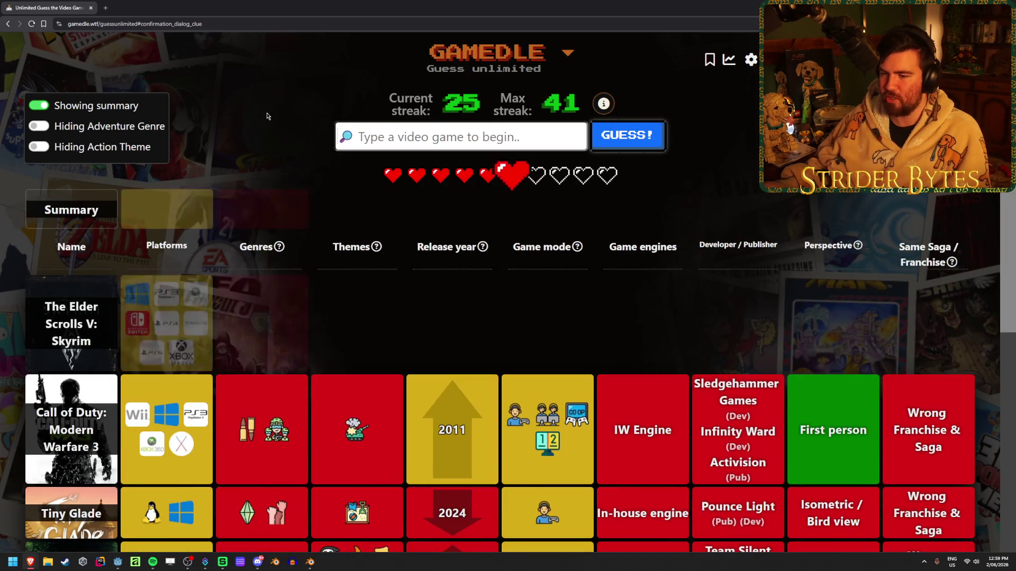
{"action": "scroll", "coordinate": [351, 283], "scroll_direction": "down", "scroll_amount": 1}
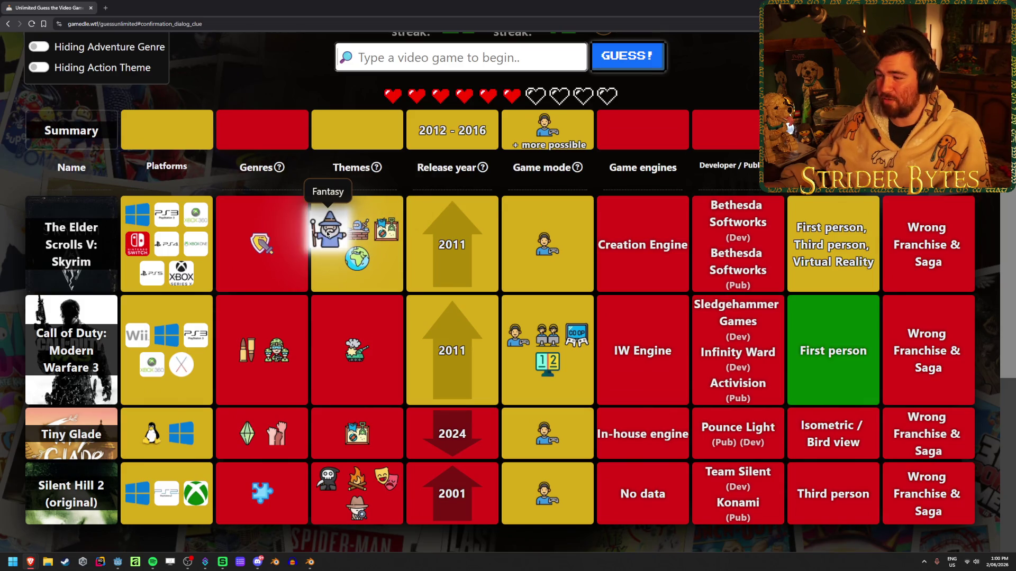
{"action": "scroll", "coordinate": [423, 313], "scroll_direction": "up", "scroll_amount": 1}
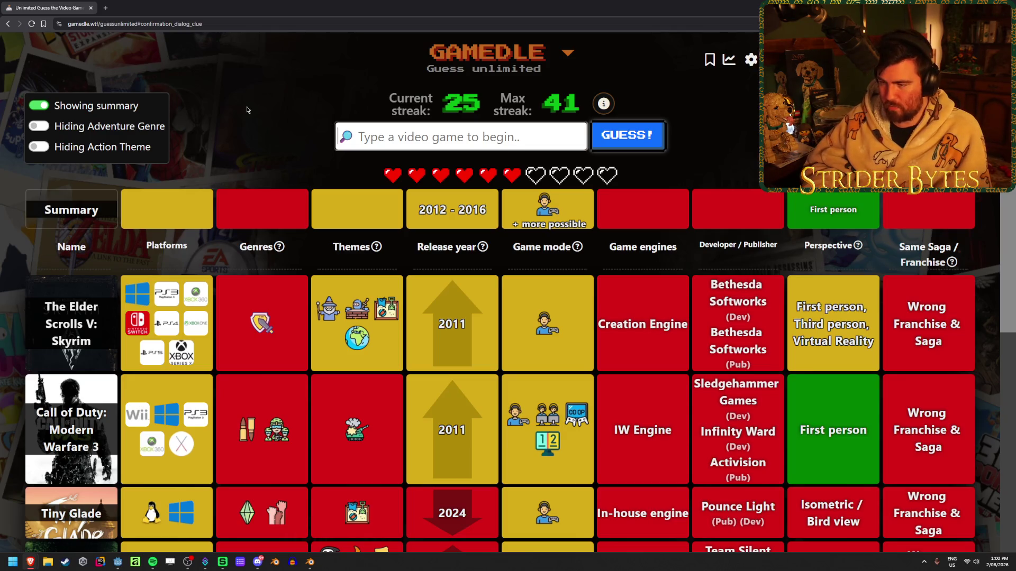
Search 'firew' and guess Firewatch, confirming the 2016 release year.
{"action": "type", "text": "firew"}
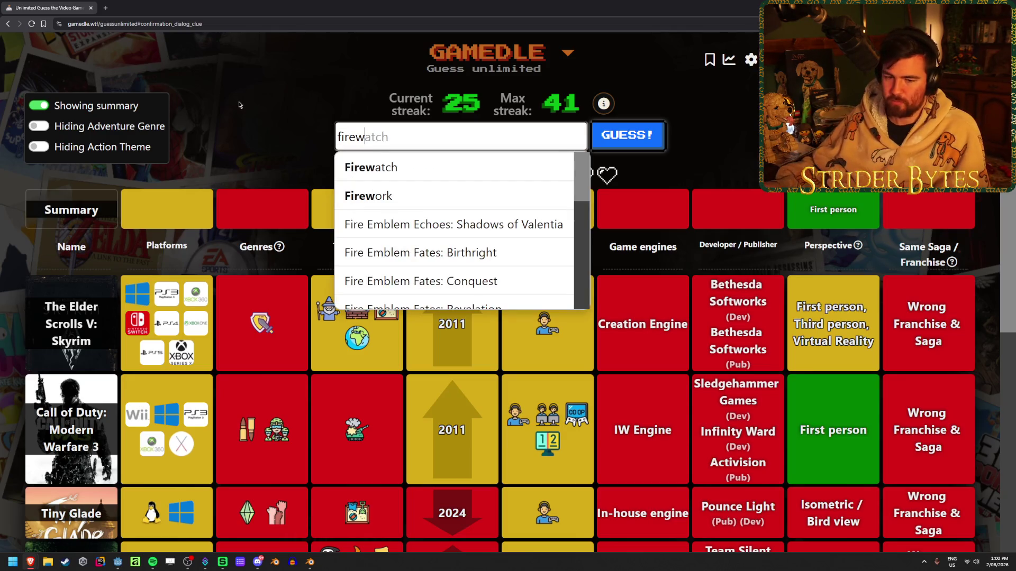
{"action": "key", "text": "Down"}
{"action": "key", "text": "Return"}
{"action": "key", "text": "Return"}
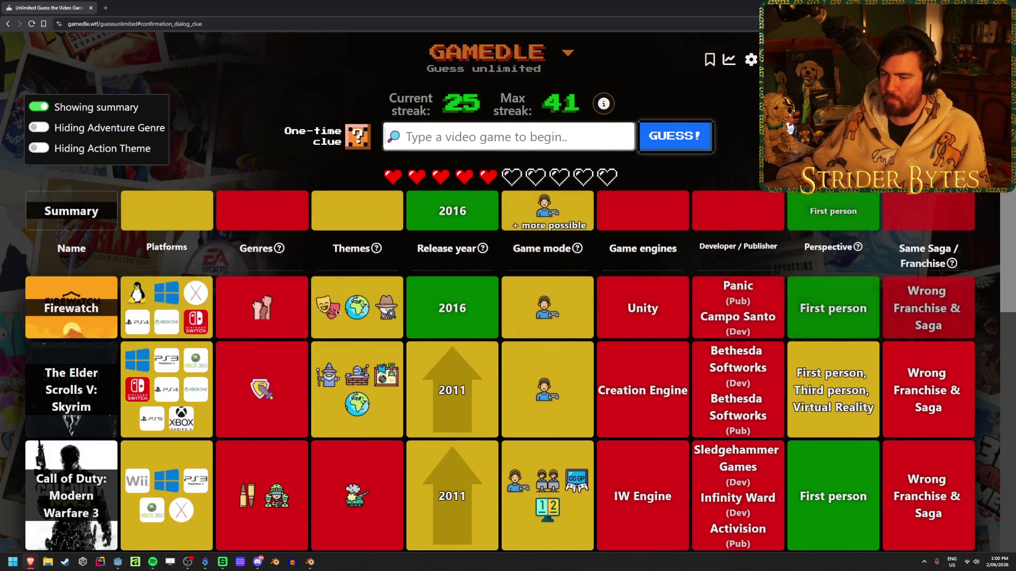
Review the board and spend the one-time clue to reveal the answer's themes.
{"action": "scroll", "coordinate": [351, 295], "scroll_direction": "down", "scroll_amount": 4}
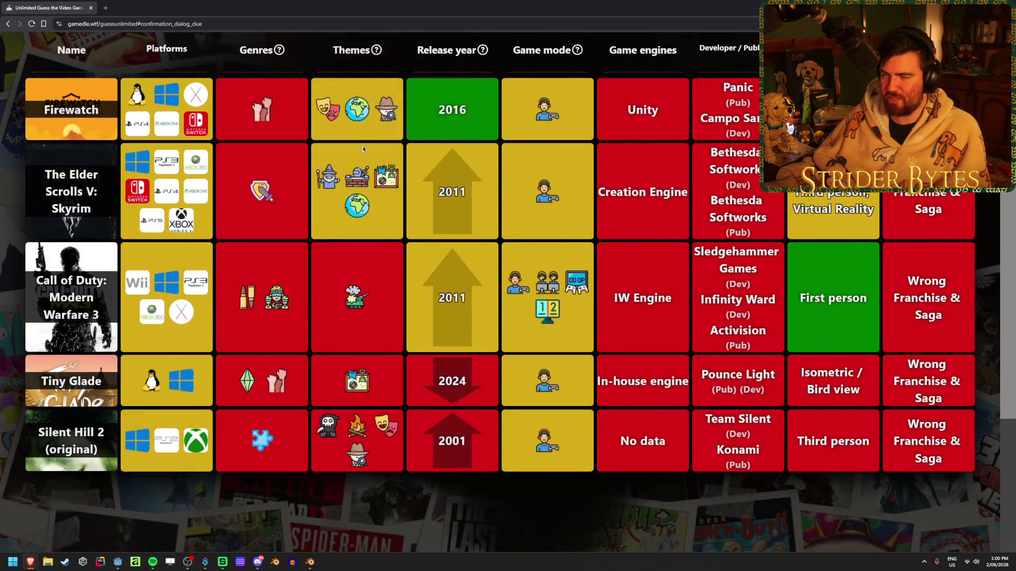
{"action": "scroll", "coordinate": [443, 311], "scroll_direction": "up", "scroll_amount": 4}
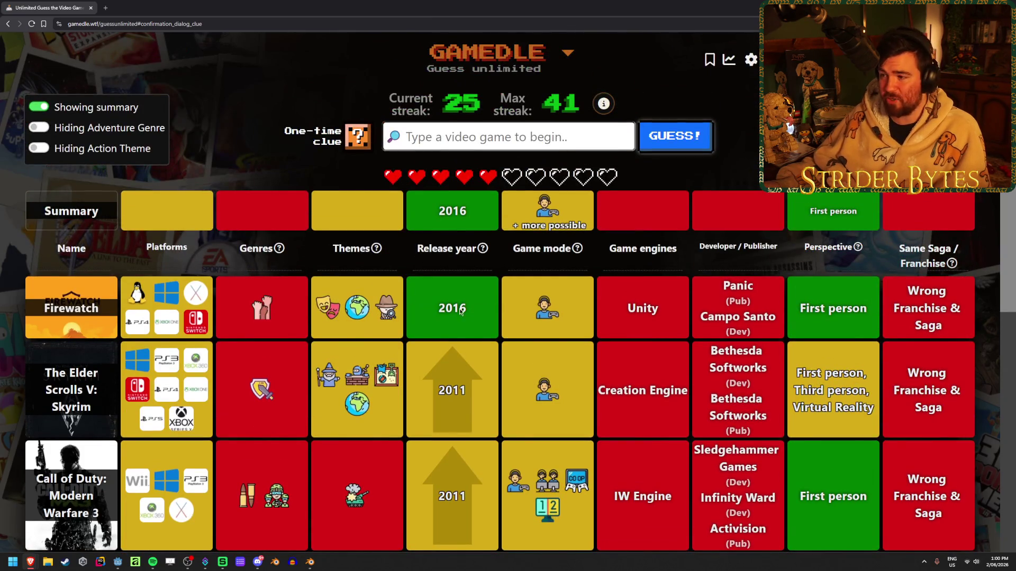
{"action": "left_click", "coordinate": [357, 137]}
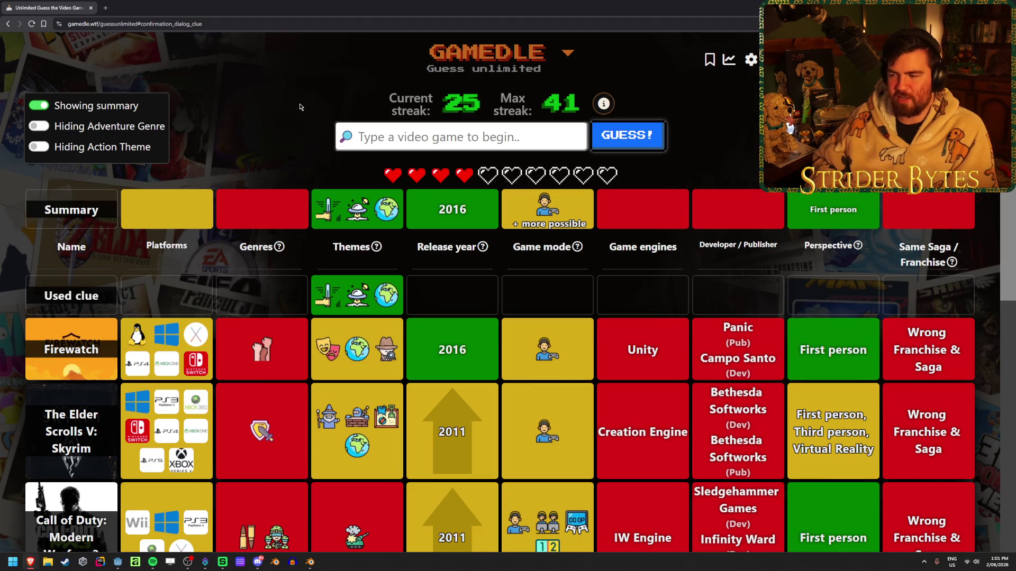
Guess No Man's Sky and then Subnautica, adding both clue rows.
{"action": "type", "text": "no man"}
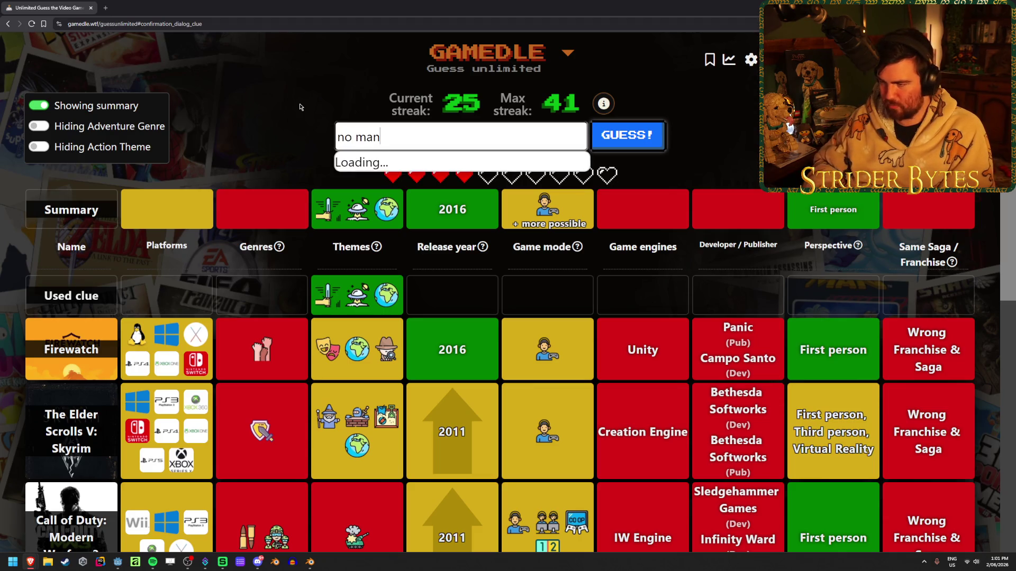
{"action": "type", "text": "'s sky"}
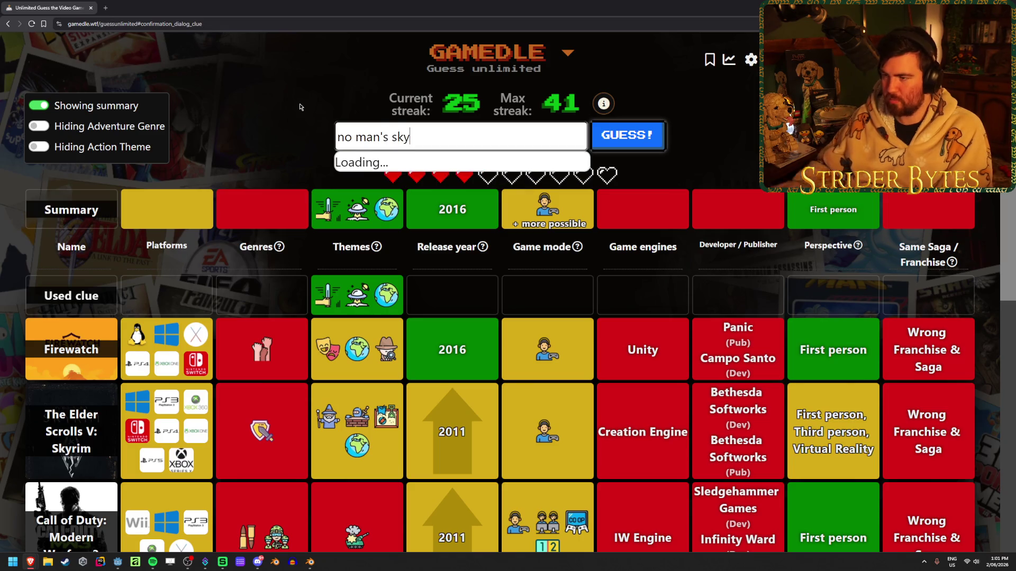
{"action": "left_click", "coordinate": [402, 167]}
{"action": "left_click", "coordinate": [615, 137]}
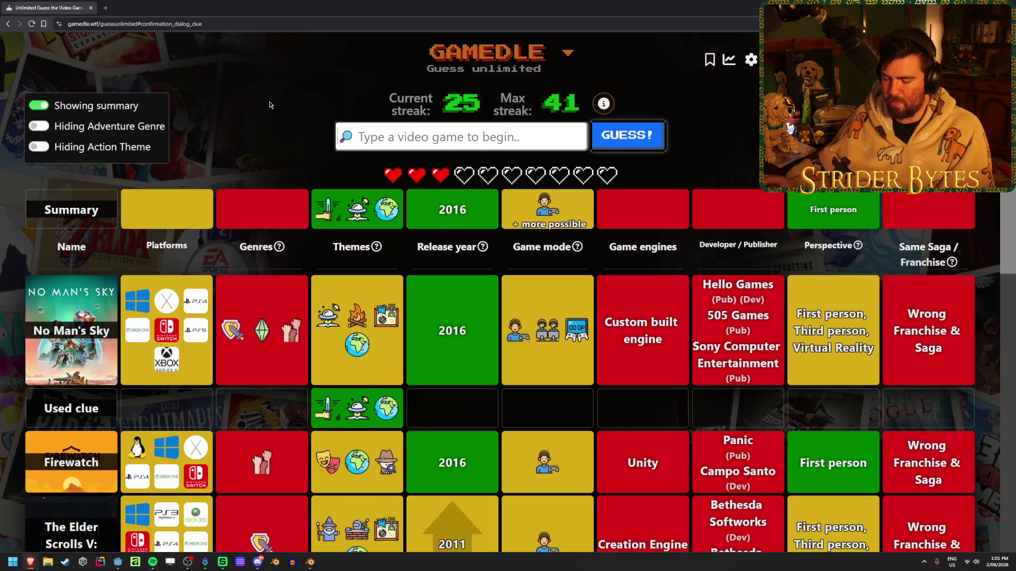
{"action": "type", "text": "subna"}
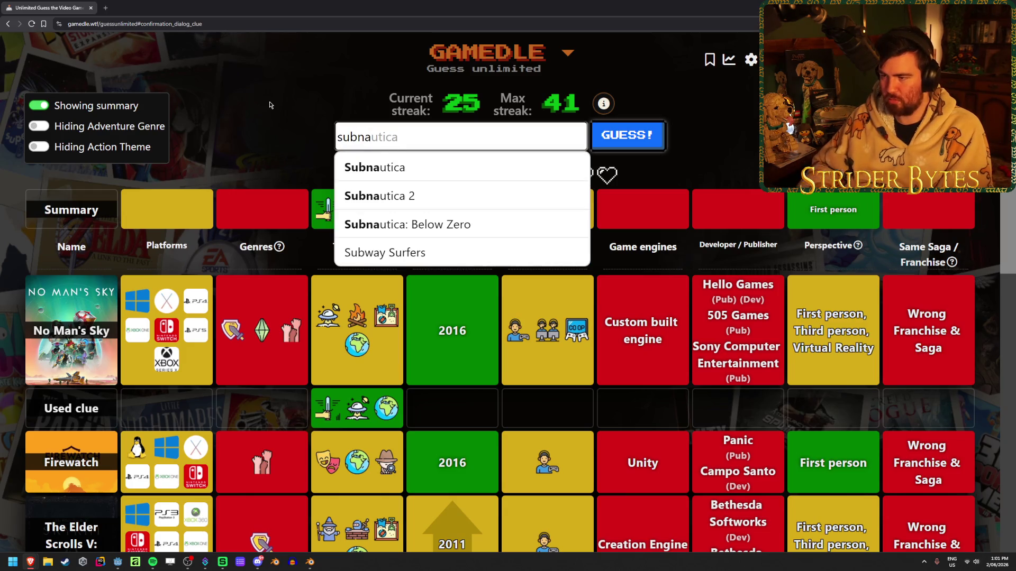
{"action": "key", "text": "Down"}
{"action": "key", "text": "Return"}
{"action": "key", "text": "Return"}
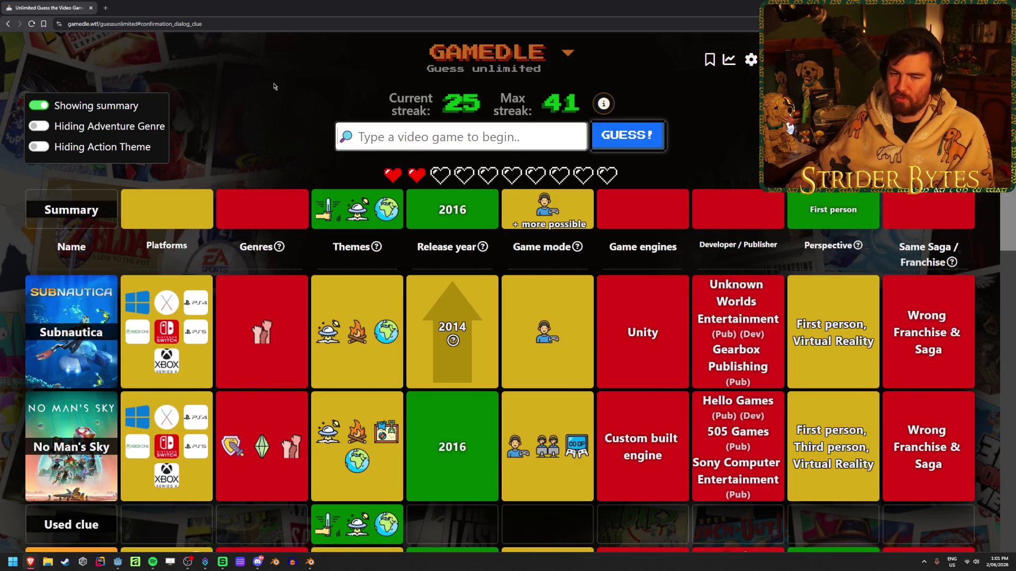
Scroll the results grid and check the Genres and Themes help icons against earlier guesses.
{"action": "scroll", "coordinate": [474, 281], "scroll_direction": "down", "scroll_amount": 2}
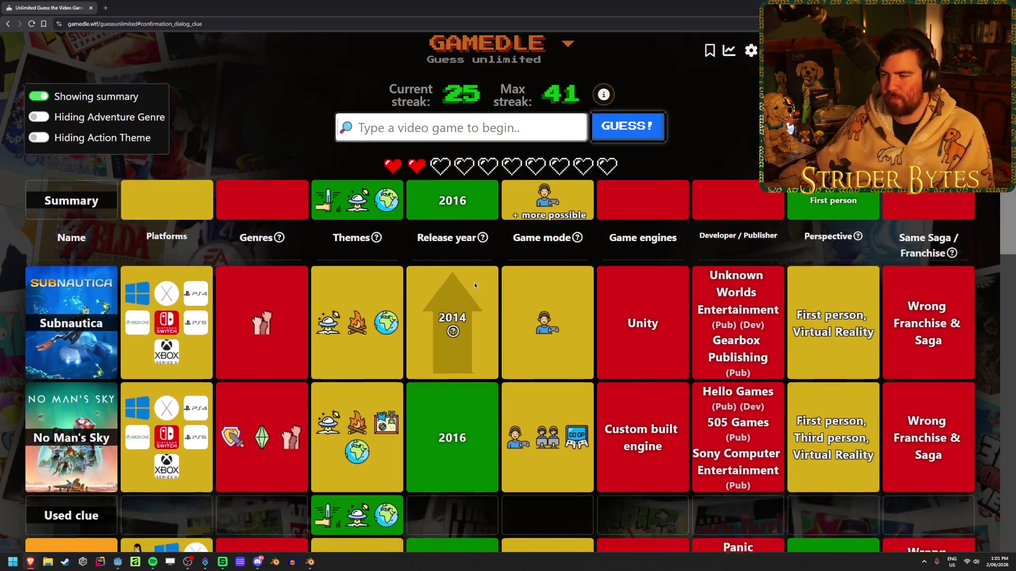
{"action": "scroll", "coordinate": [235, 255], "scroll_direction": "down", "scroll_amount": 2}
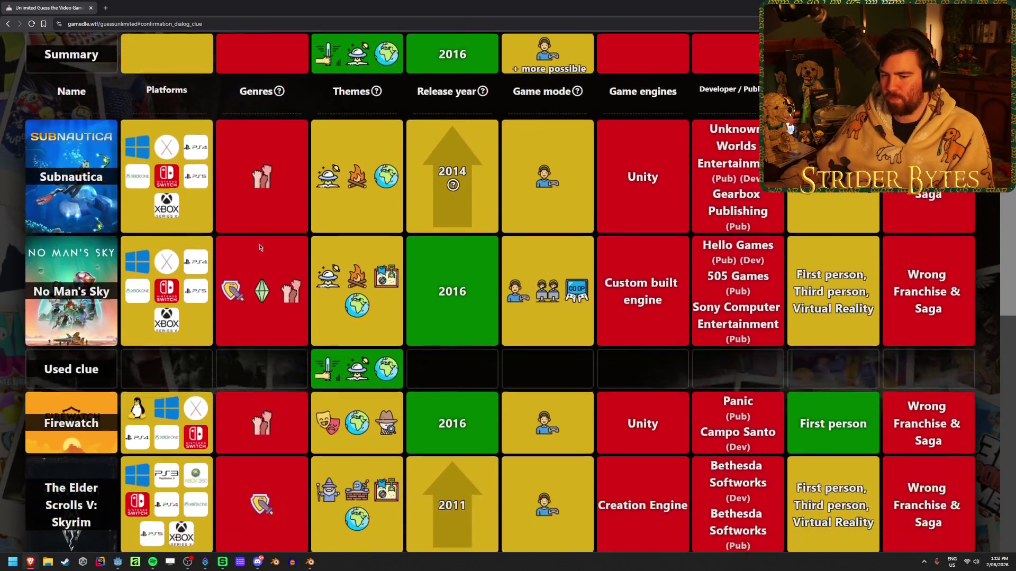
{"action": "scroll", "coordinate": [259, 242], "scroll_direction": "up", "scroll_amount": 3}
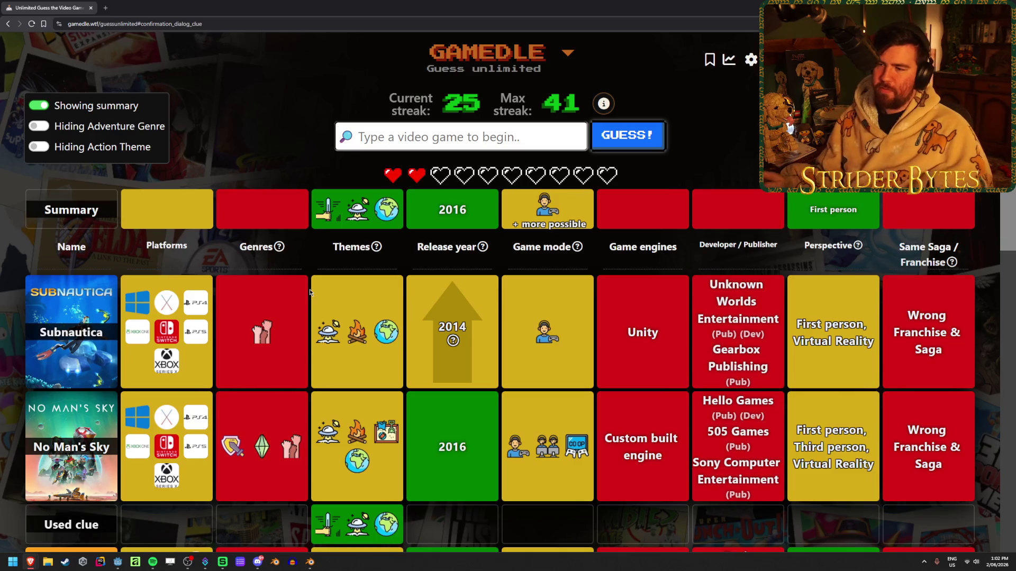
{"action": "scroll", "coordinate": [310, 292], "scroll_direction": "down", "scroll_amount": 2}
{"action": "scroll", "coordinate": [309, 289], "scroll_direction": "down", "scroll_amount": 7}
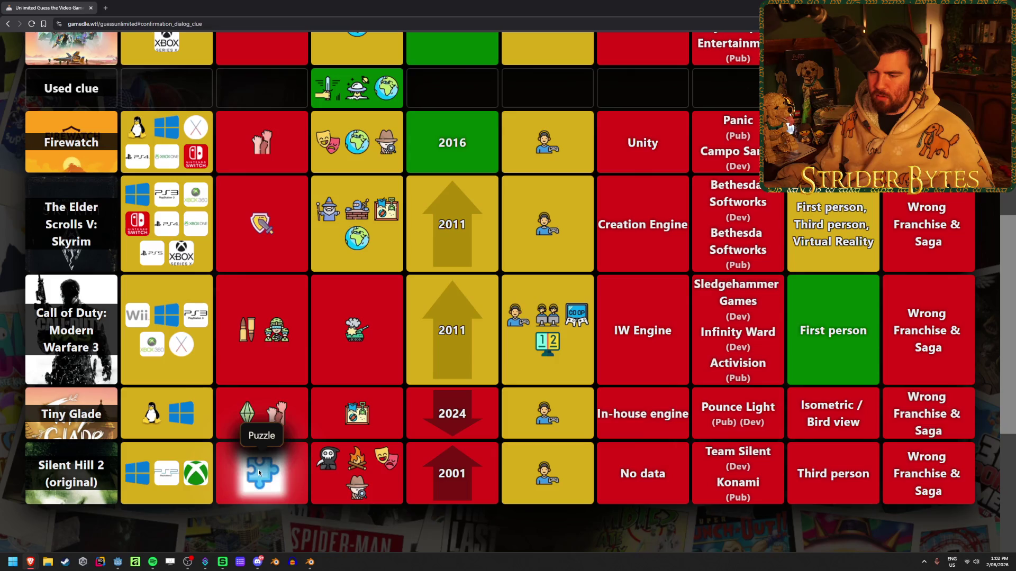
{"action": "scroll", "coordinate": [252, 426], "scroll_direction": "up", "scroll_amount": 3}
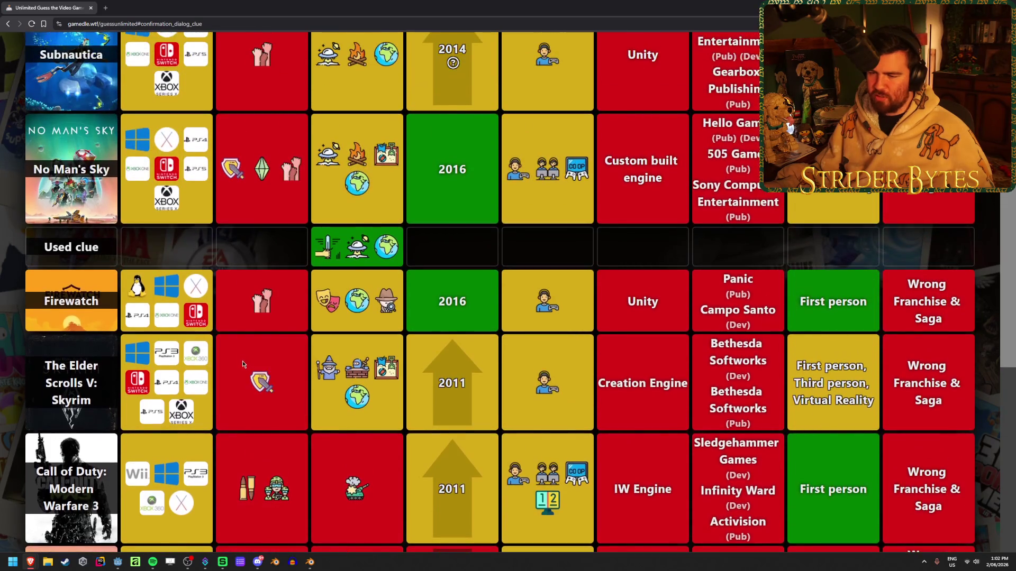
{"action": "scroll", "coordinate": [243, 360], "scroll_direction": "up", "scroll_amount": 5}
{"action": "mouse_move", "coordinate": [277, 249]}
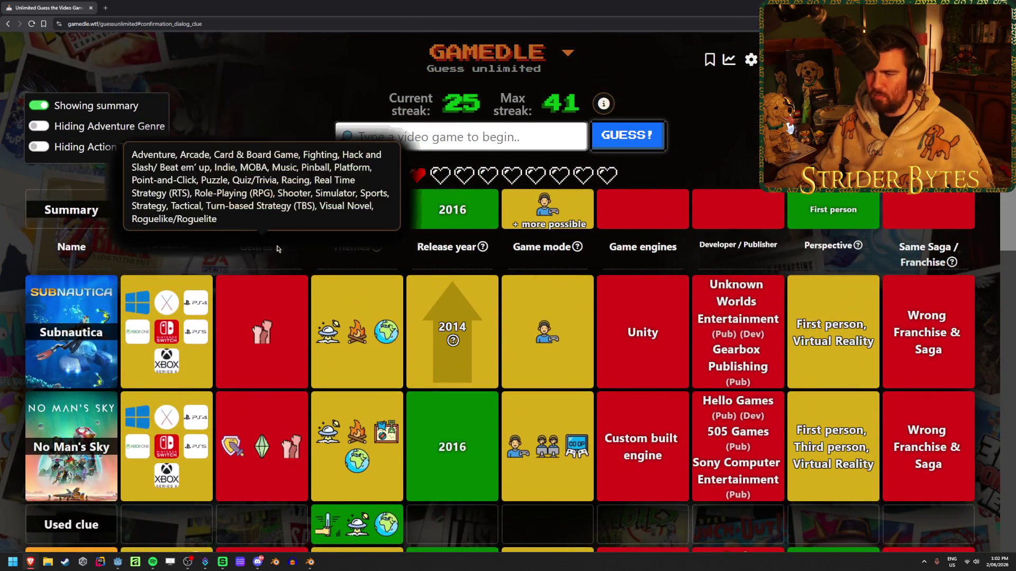
{"action": "mouse_move", "coordinate": [366, 249]}
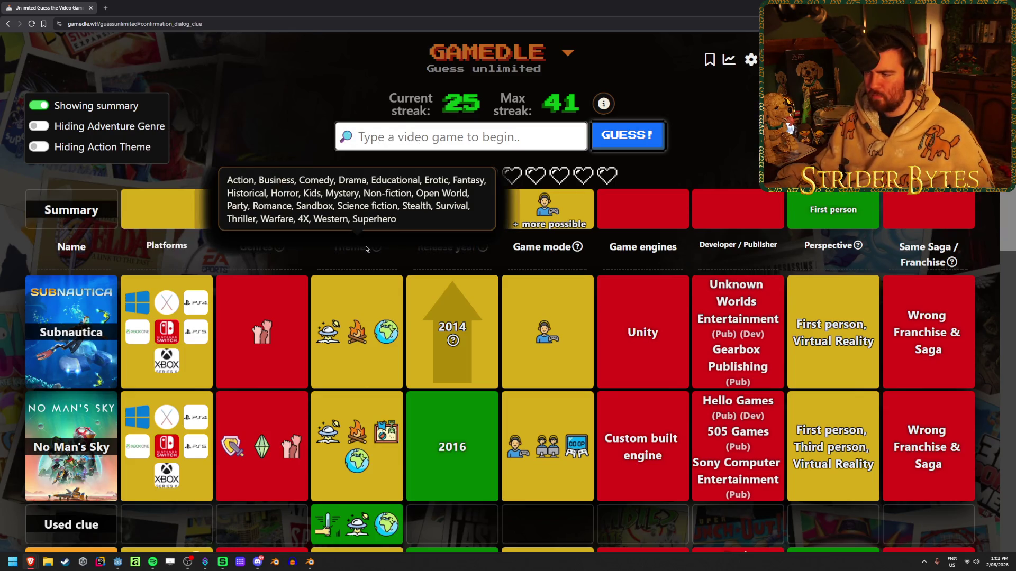
{"action": "scroll", "coordinate": [603, 447], "scroll_direction": "down", "scroll_amount": 5}
{"action": "scroll", "coordinate": [598, 446], "scroll_direction": "up", "scroll_amount": 5}
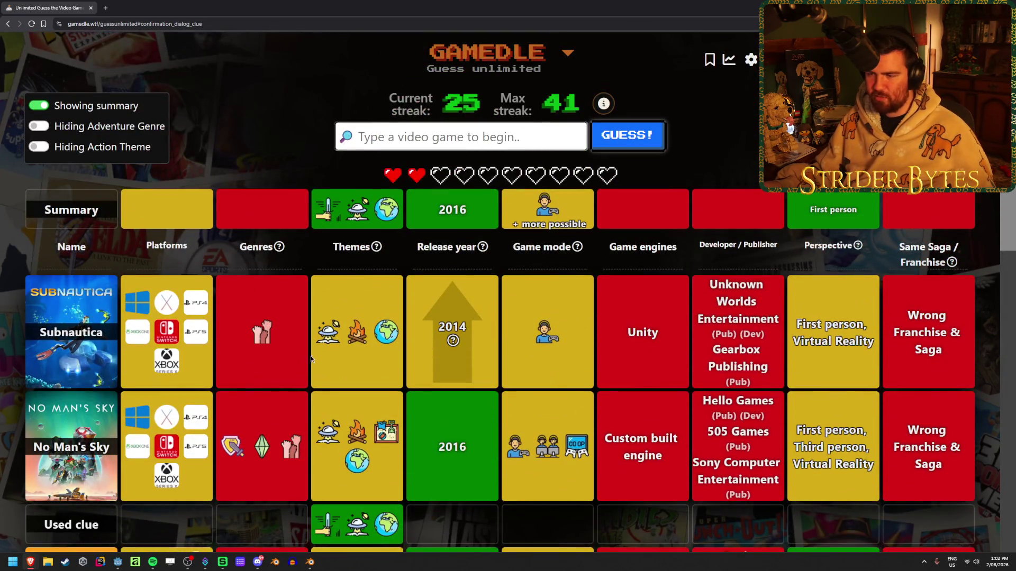
{"action": "scroll", "coordinate": [311, 359], "scroll_direction": "down", "scroll_amount": 3}
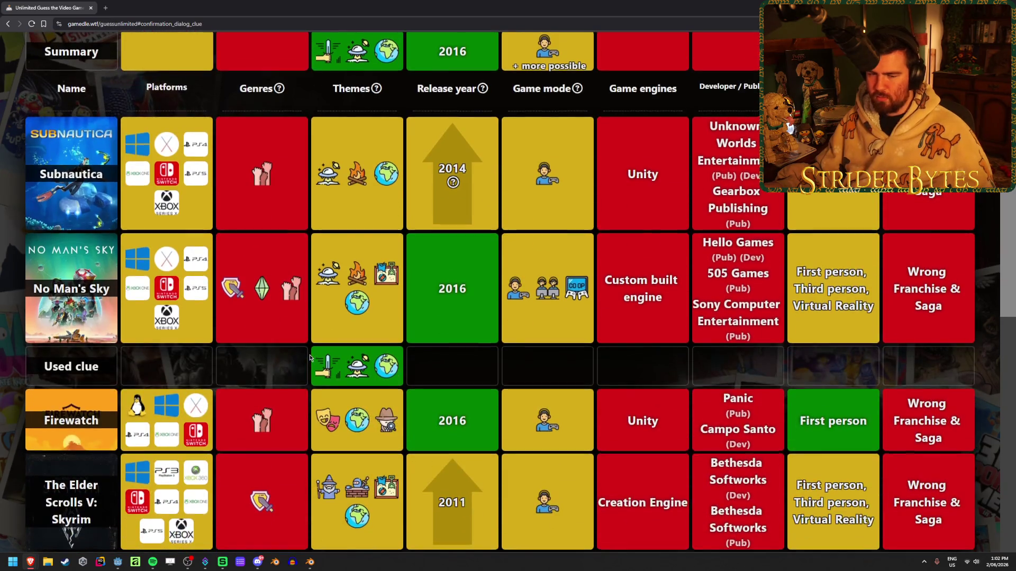
{"action": "scroll", "coordinate": [310, 358], "scroll_direction": "up", "scroll_amount": 3}
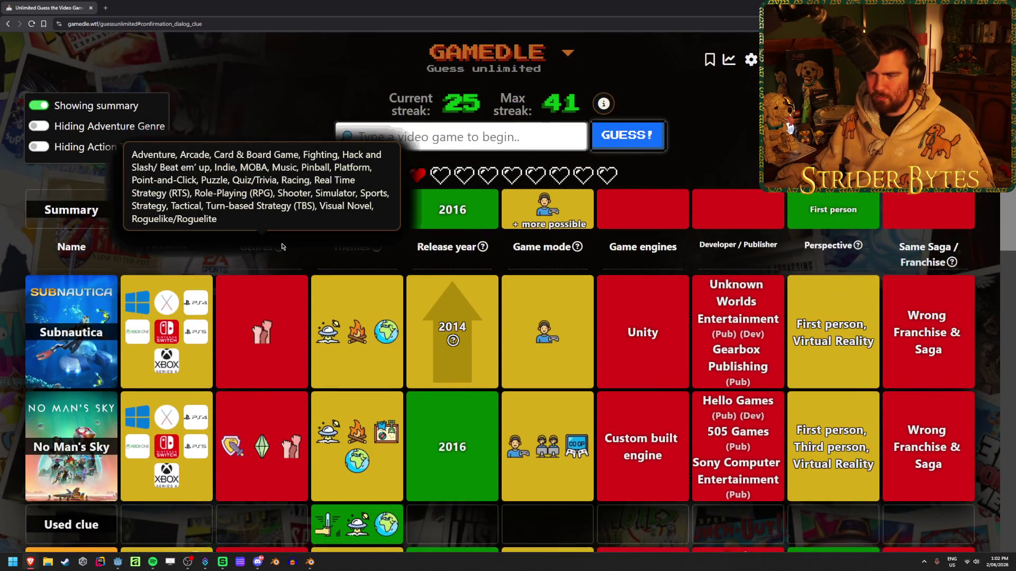
Type a 'poll' search in the guess box, then clear it.
{"action": "left_click", "coordinate": [429, 139]}
{"action": "type", "text": "p.o.l"}
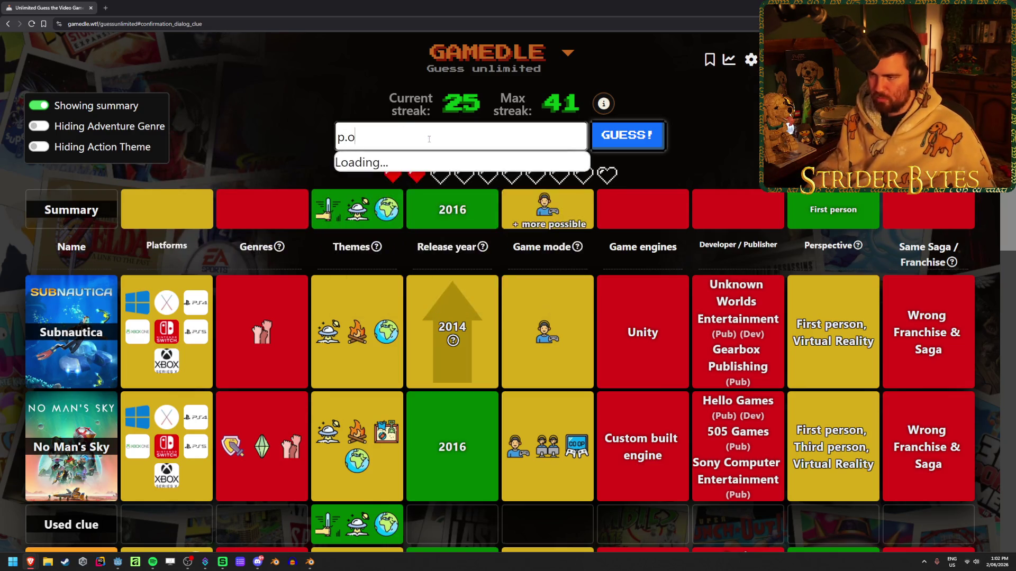
{"action": "key", "text": "BackSpace"}
{"action": "key", "text": "BackSpace"}
{"action": "key", "text": "BackSpace"}
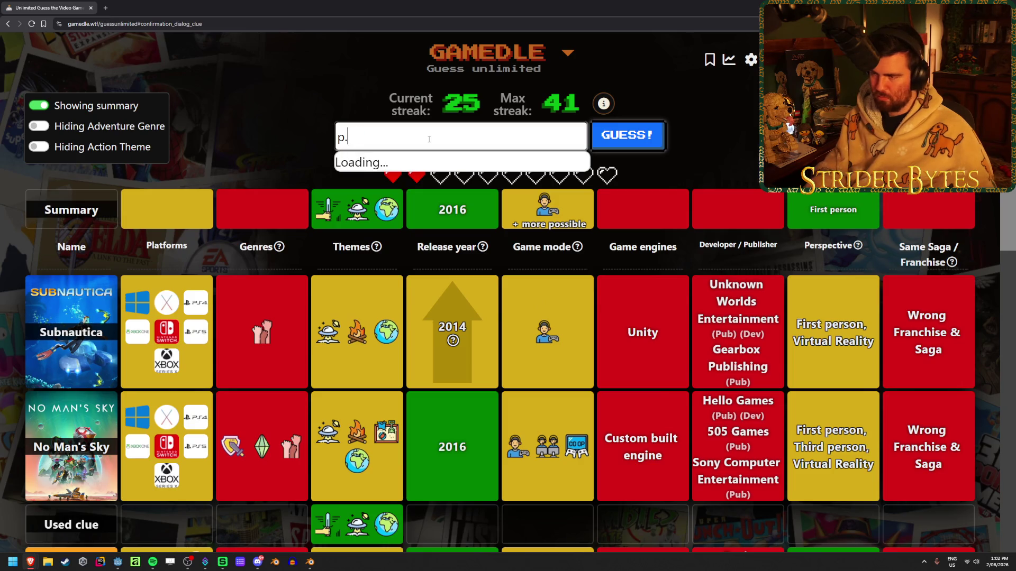
{"action": "type", "text": "oll"}
{"action": "key", "text": "ctrl+a"}
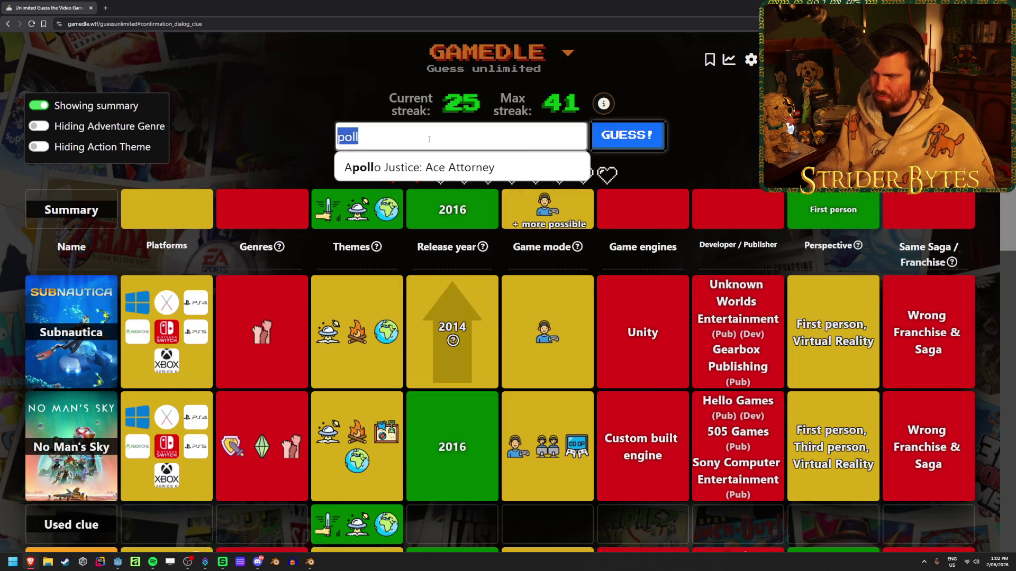
{"action": "key", "text": "BackSpace"}
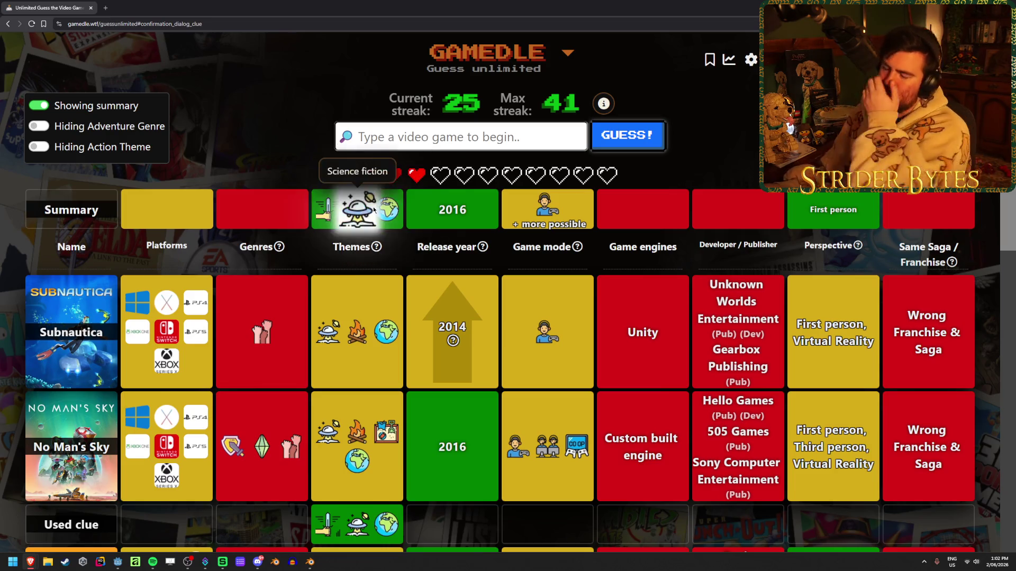
Scroll through the board again, comparing clue tiles across the guesses.
{"action": "mouse_move", "coordinate": [297, 250]}
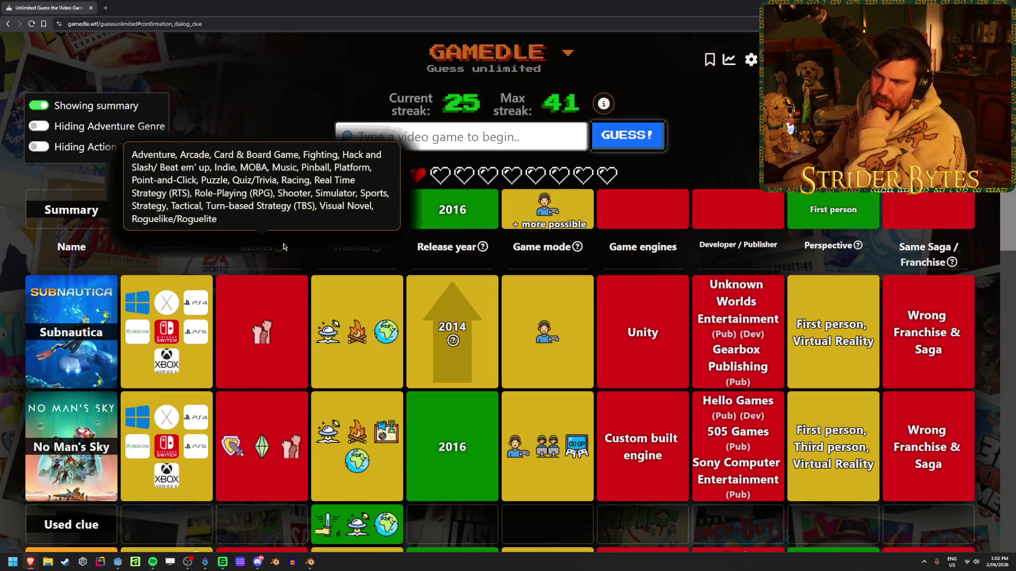
{"action": "scroll", "coordinate": [284, 247], "scroll_direction": "down", "scroll_amount": 10}
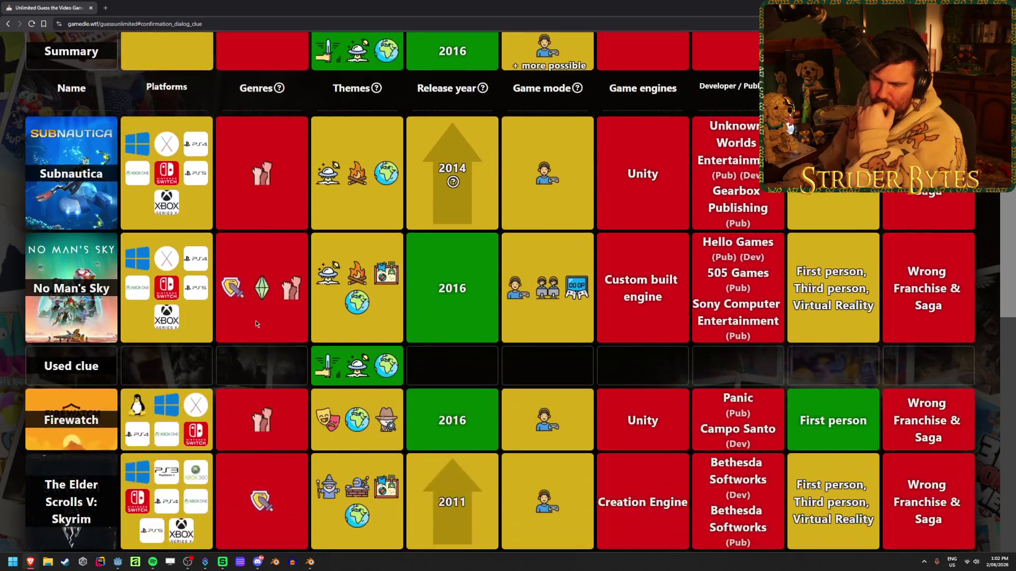
{"action": "scroll", "coordinate": [256, 369], "scroll_direction": "up", "scroll_amount": 10}
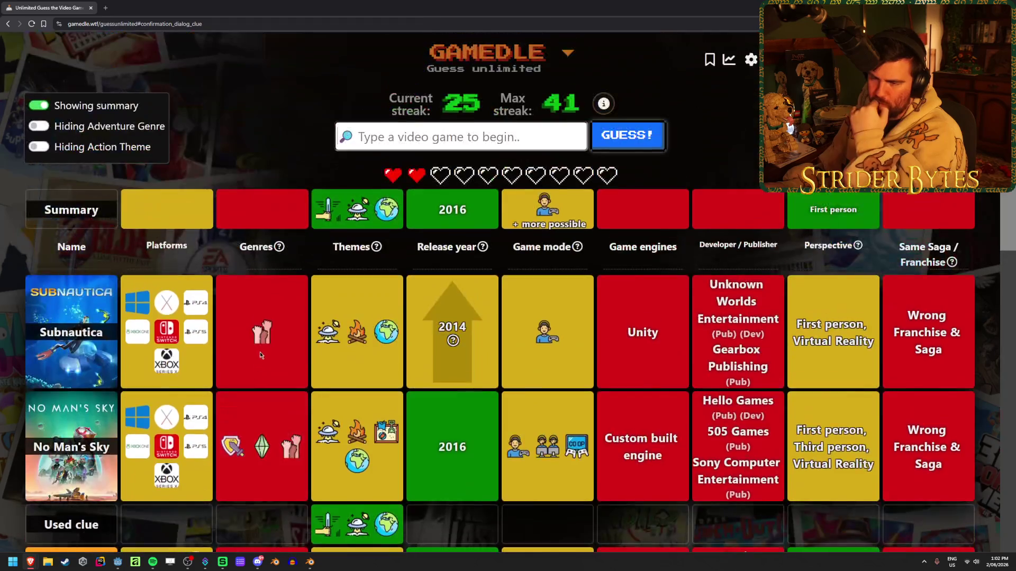
{"action": "mouse_move", "coordinate": [268, 258]}
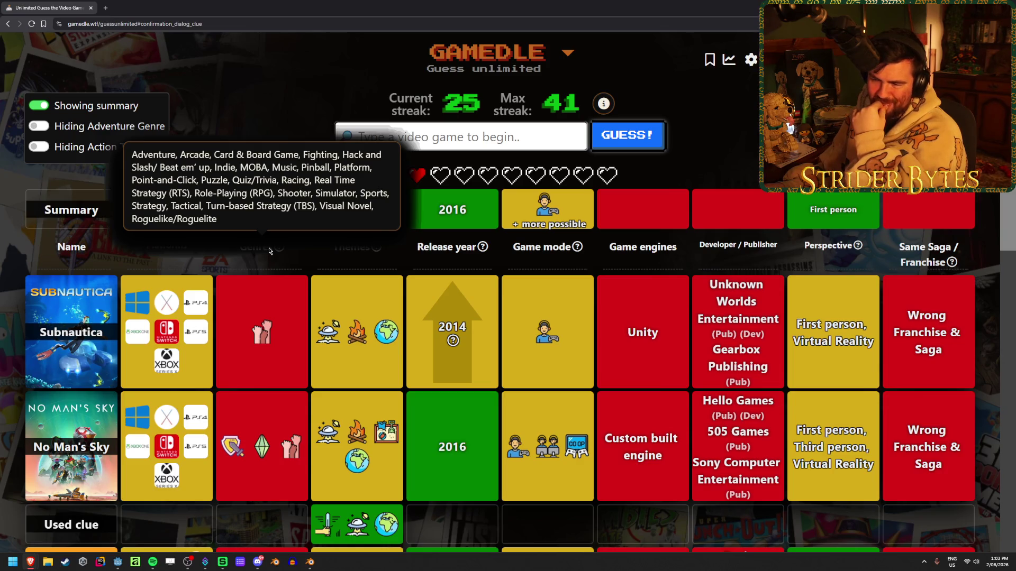
{"action": "scroll", "coordinate": [377, 403], "scroll_direction": "down", "scroll_amount": 9}
{"action": "mouse_move", "coordinate": [332, 420]}
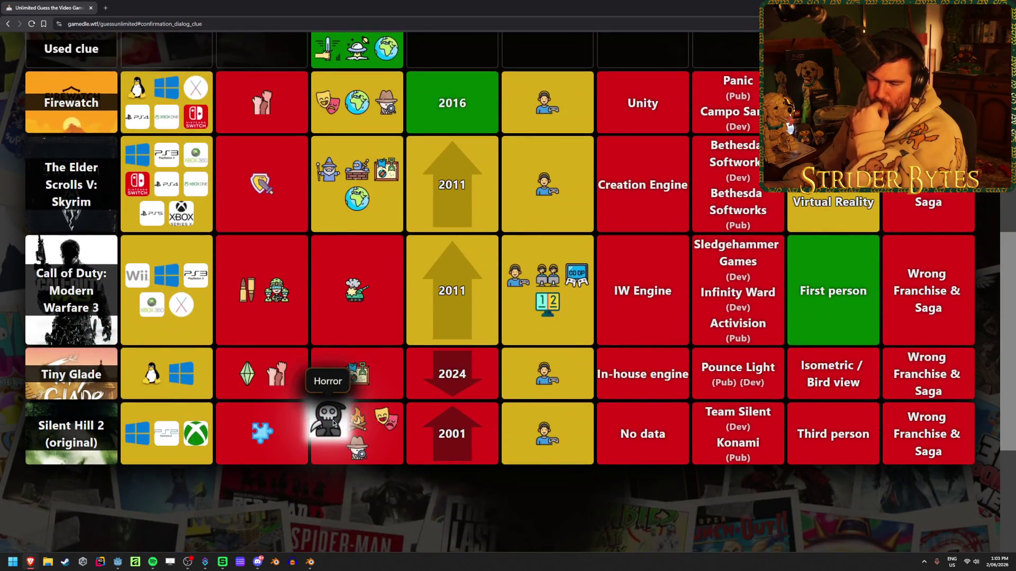
{"action": "scroll", "coordinate": [329, 408], "scroll_direction": "up", "scroll_amount": 8}
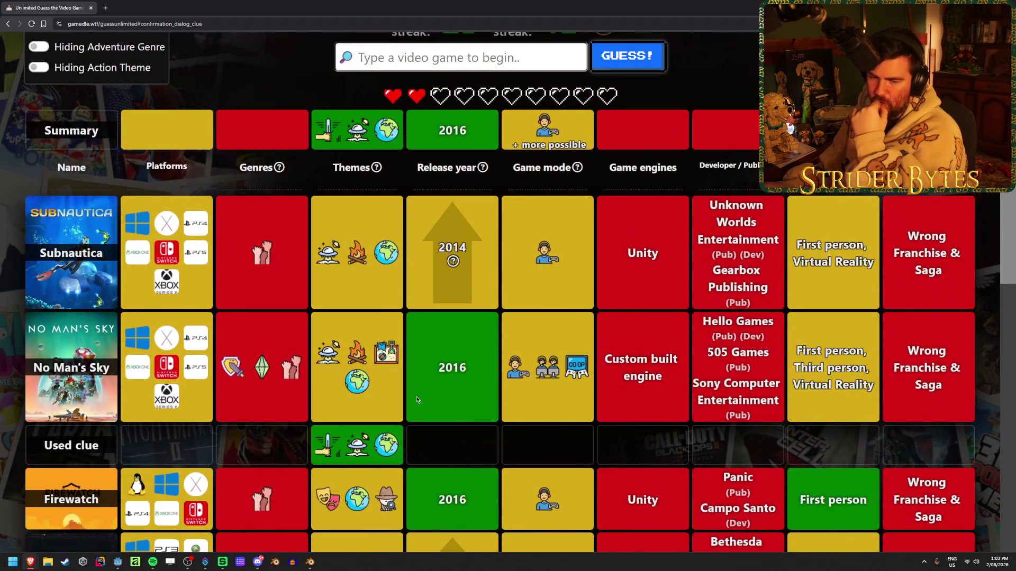
Search for 'POLLEN', then erase the unmatched search from the guess box.
{"action": "scroll", "coordinate": [415, 395], "scroll_direction": "up", "scroll_amount": 2}
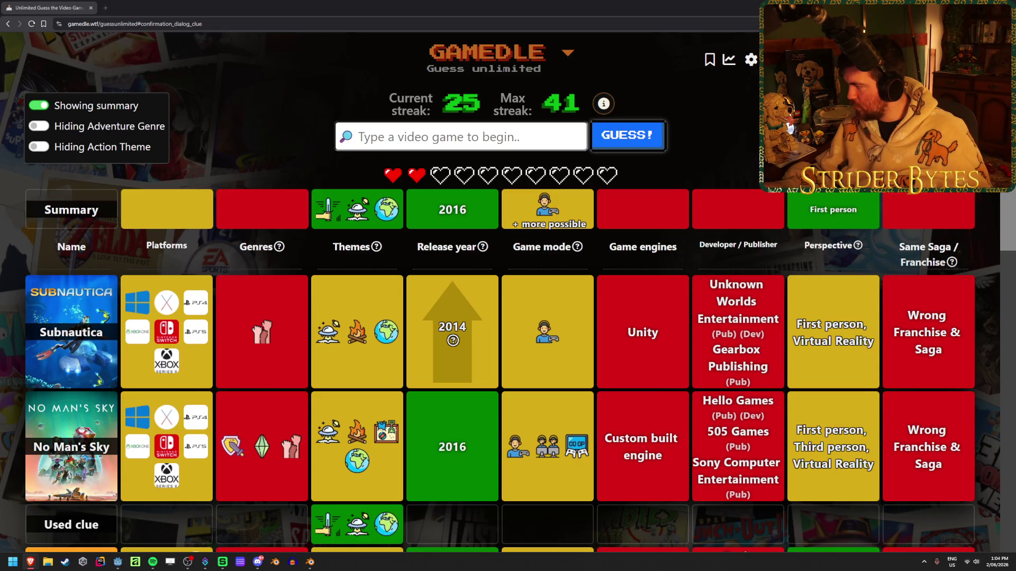
{"action": "type", "text": "P·O·L·L·E·N"}
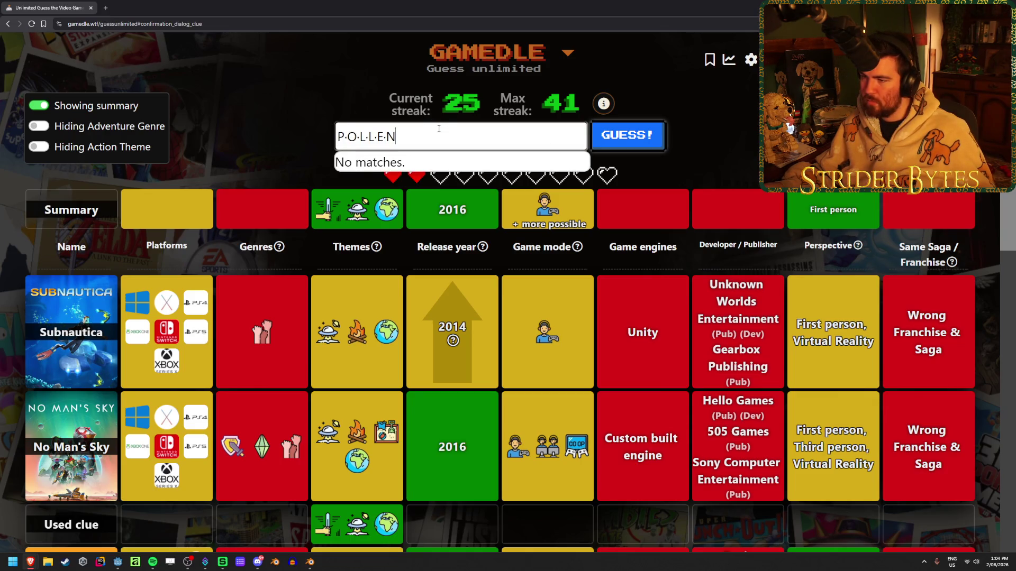
{"action": "key", "text": "ctrl+a"}
{"action": "key", "text": "BackSpace"}
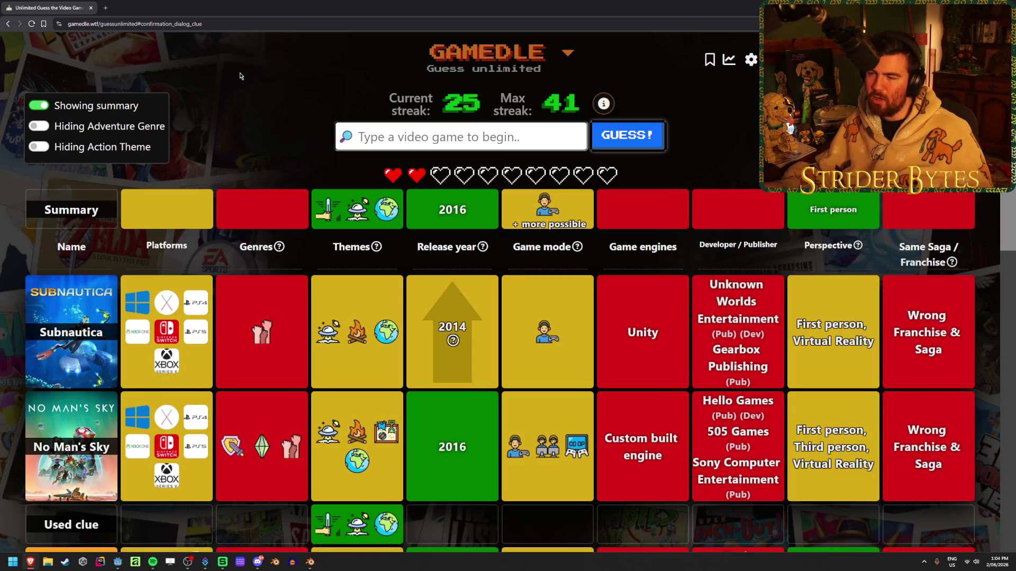
Guess Mirror's Edge Catalyst to solve the round, then start the next round.
{"action": "type", "text": "mirror's"}
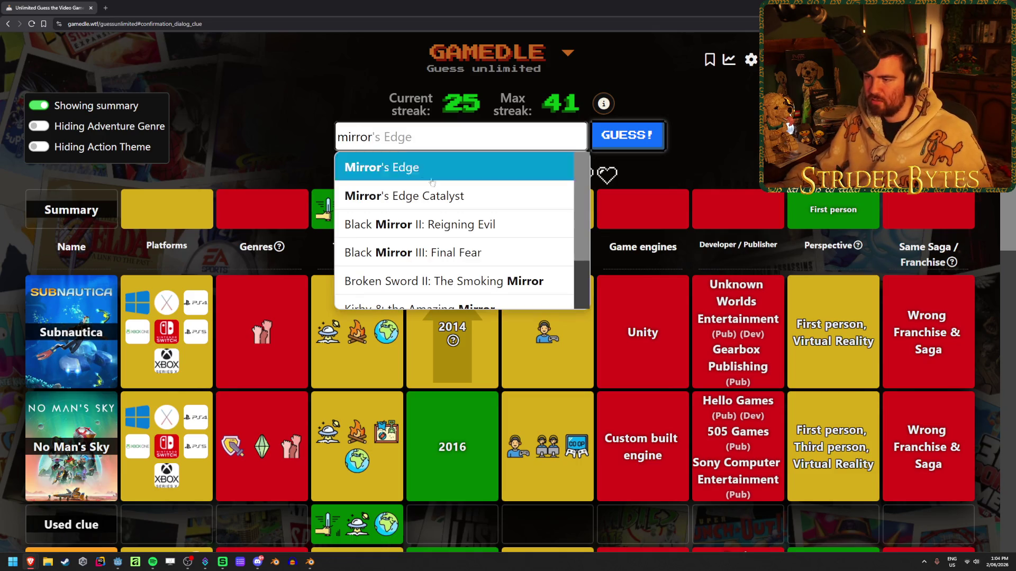
{"action": "key", "text": "Down"}
{"action": "key", "text": "Return"}
{"action": "key", "text": "Return"}
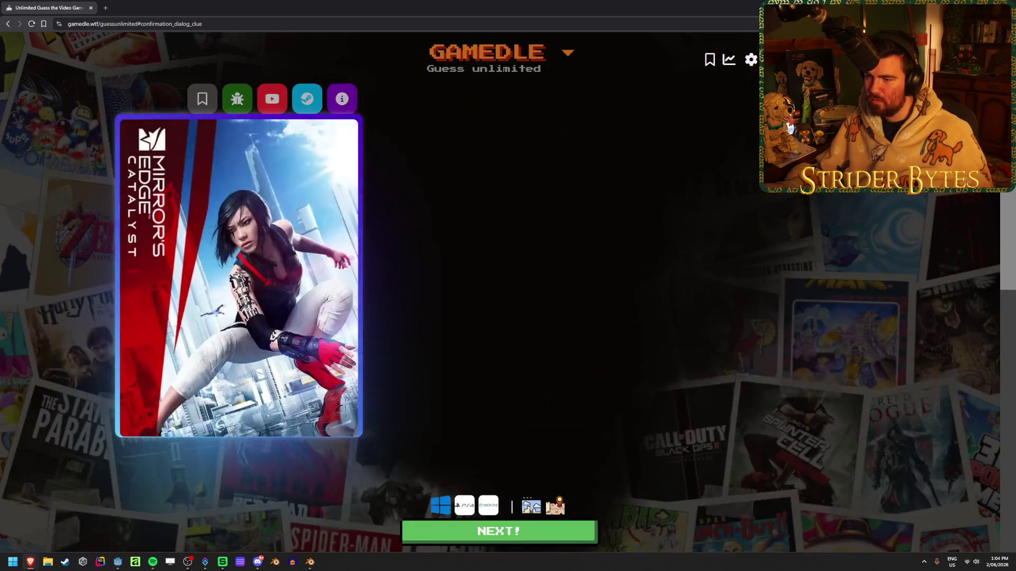
{"action": "scroll", "coordinate": [202, 258], "scroll_direction": "down", "scroll_amount": 5}
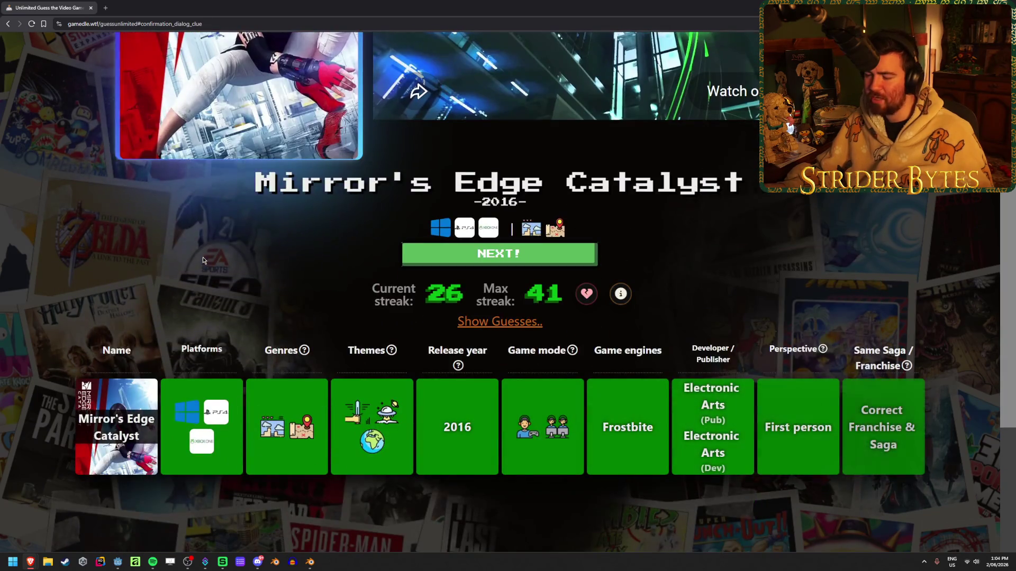
{"action": "scroll", "coordinate": [202, 258], "scroll_direction": "up", "scroll_amount": 1}
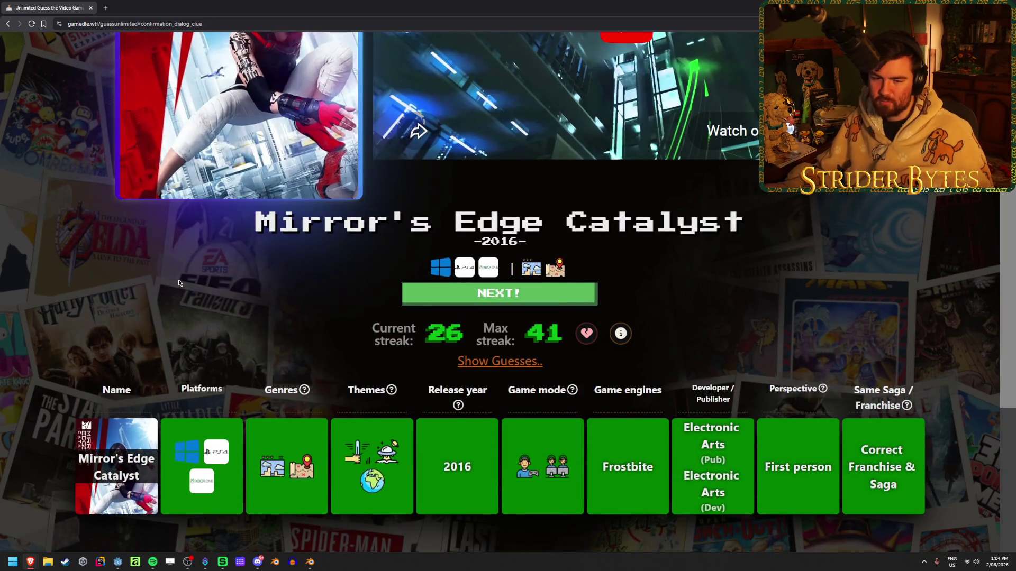
{"action": "scroll", "coordinate": [179, 281], "scroll_direction": "up", "scroll_amount": 4}
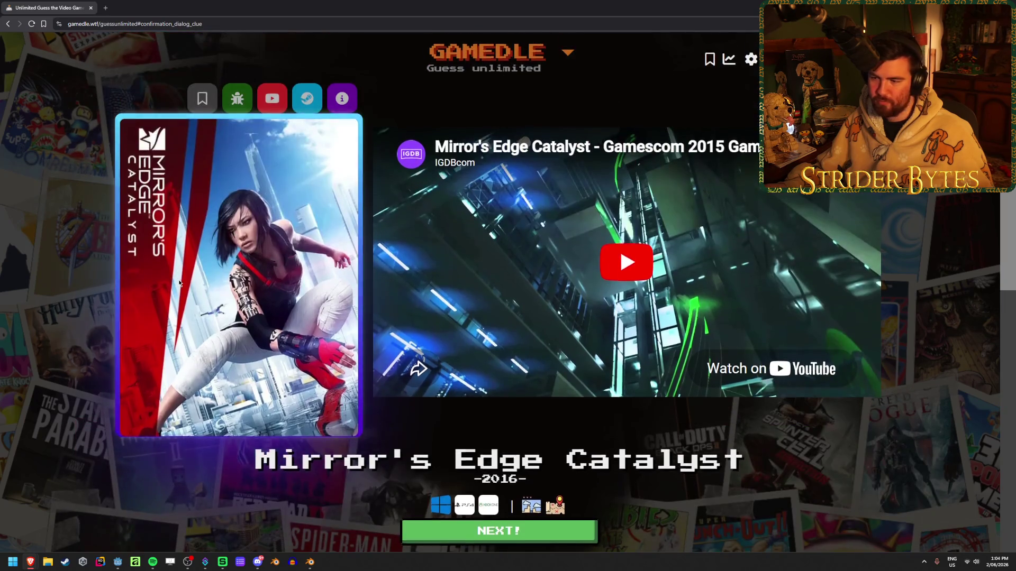
{"action": "scroll", "coordinate": [180, 367], "scroll_direction": "down", "scroll_amount": 1}
{"action": "key", "text": "Return"}
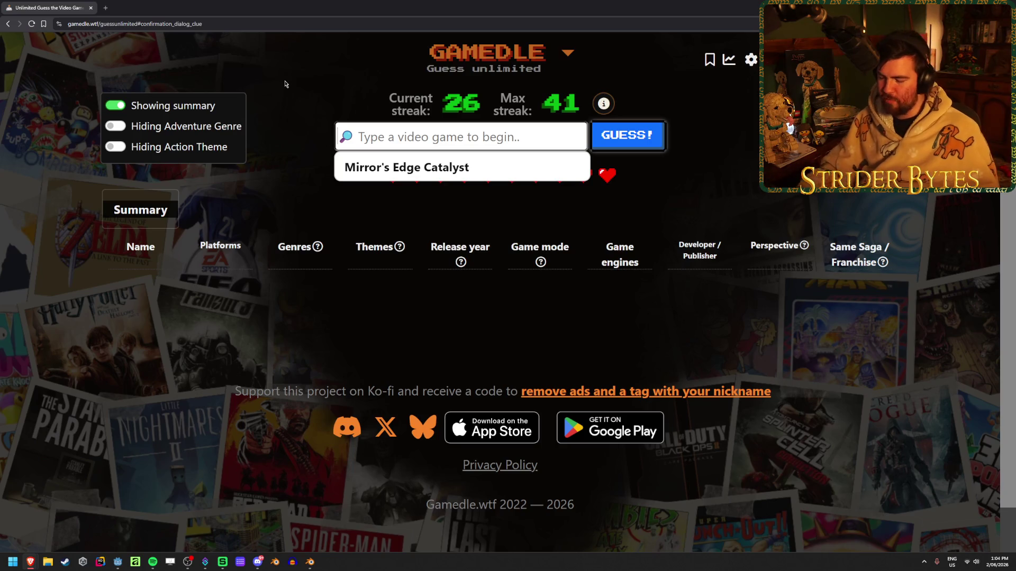
{"action": "key", "text": "Return"}
Clear the leftover text and guess Heavy Rain, then discard a typed 'Infamous' search.
{"action": "key", "text": "ctrl+a"}
{"action": "key", "text": "BackSpace"}
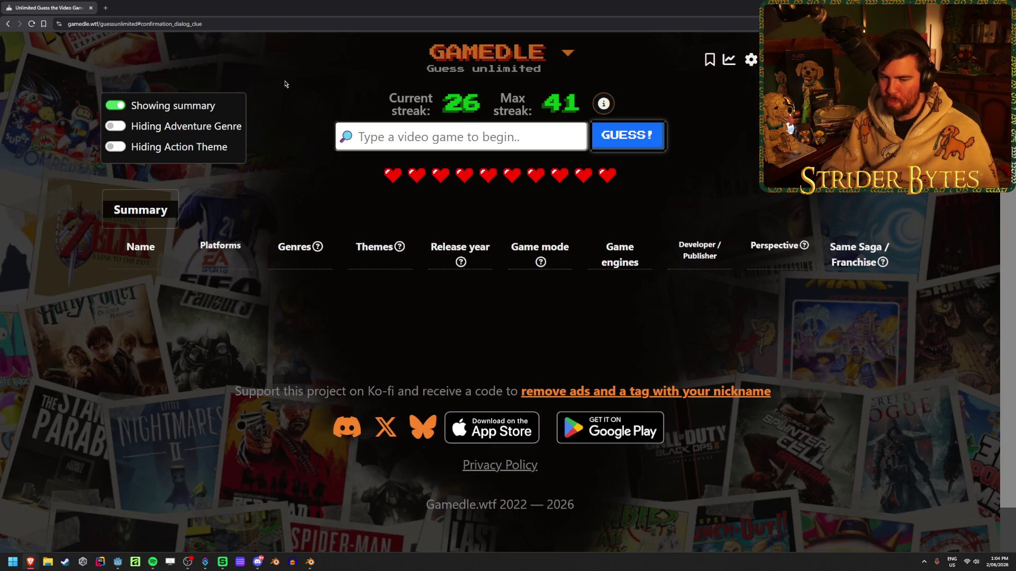
{"action": "type", "text": "heavy ra"}
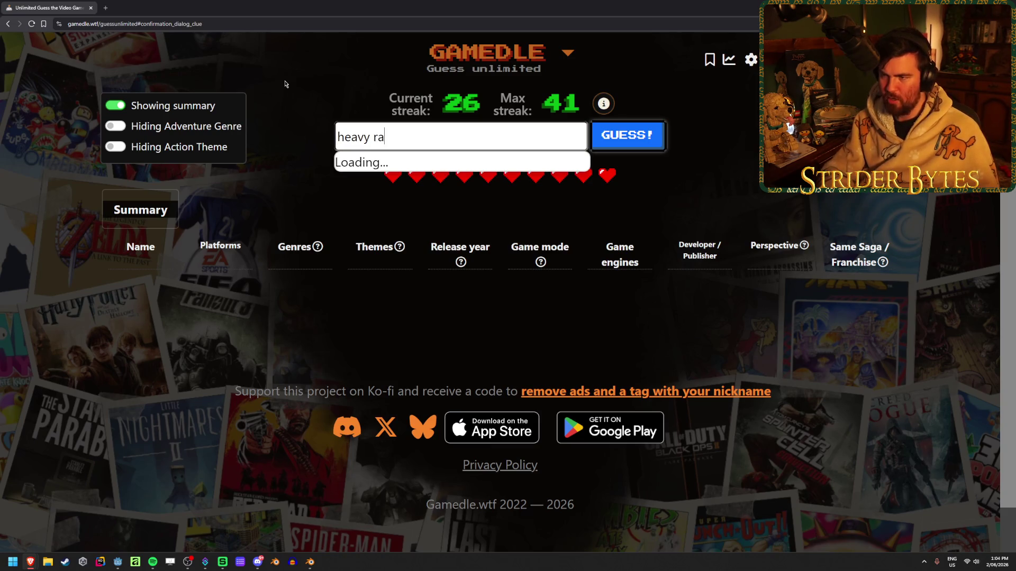
{"action": "type", "text": "in"}
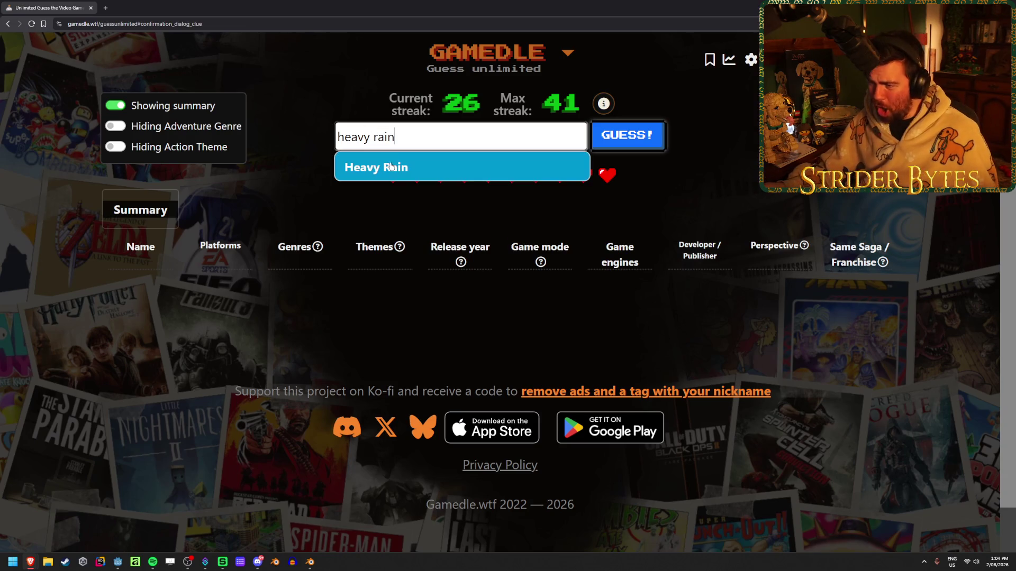
{"action": "left_click", "coordinate": [392, 167]}
{"action": "key", "text": "Return"}
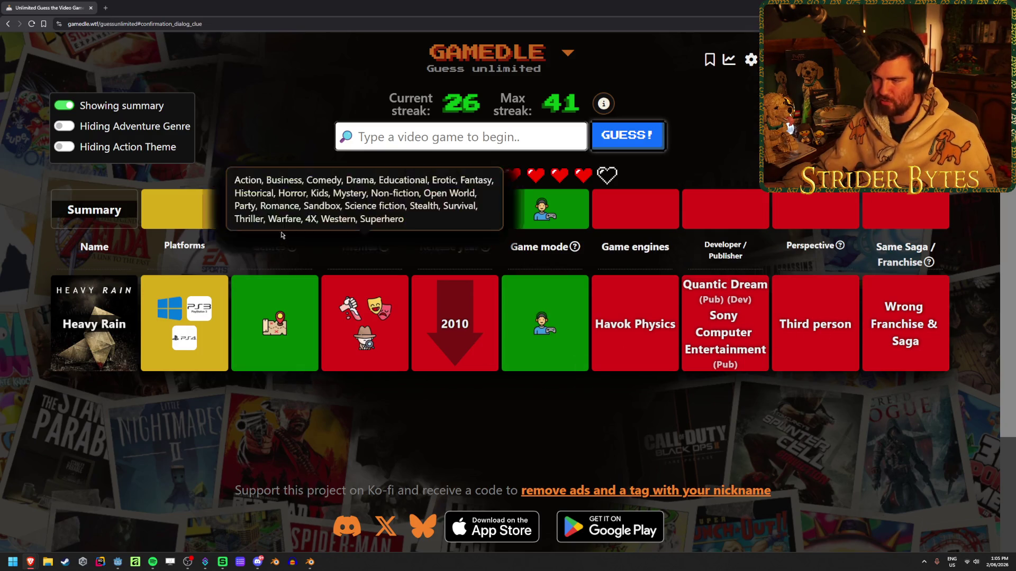
{"action": "mouse_move", "coordinate": [277, 250]}
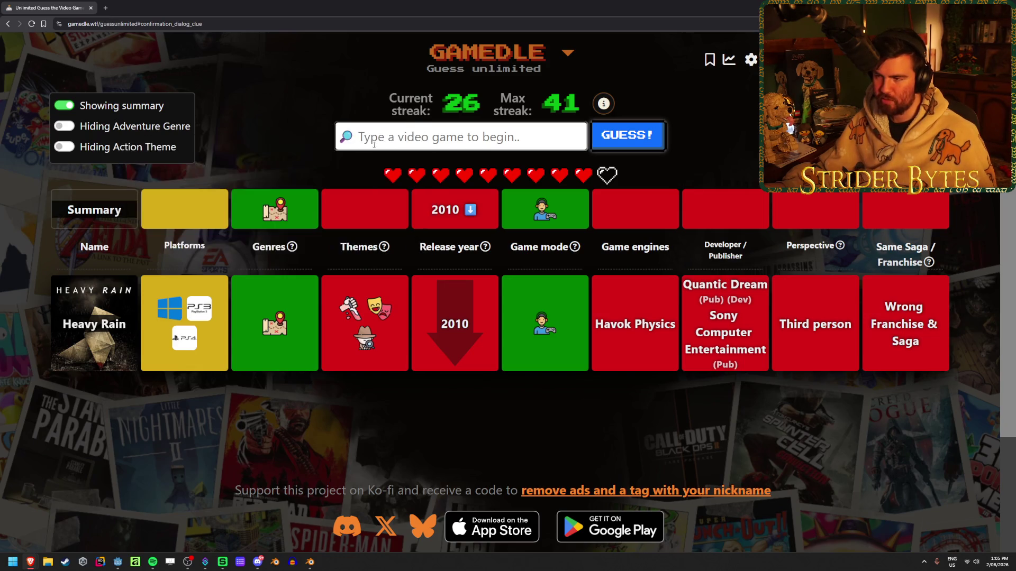
{"action": "type", "text": "Infamous"}
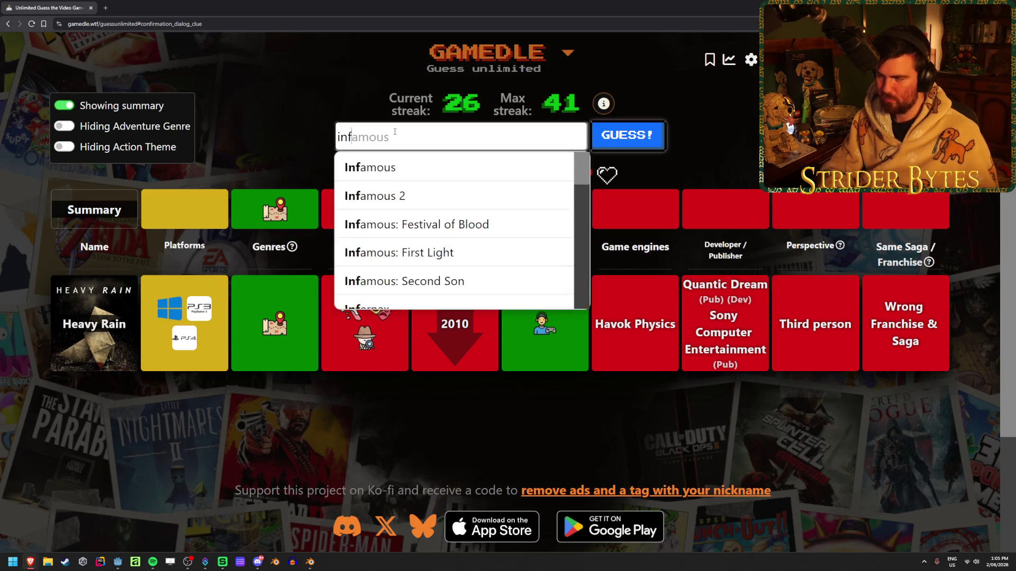
{"action": "key", "text": "ctrl+BackSpace"}
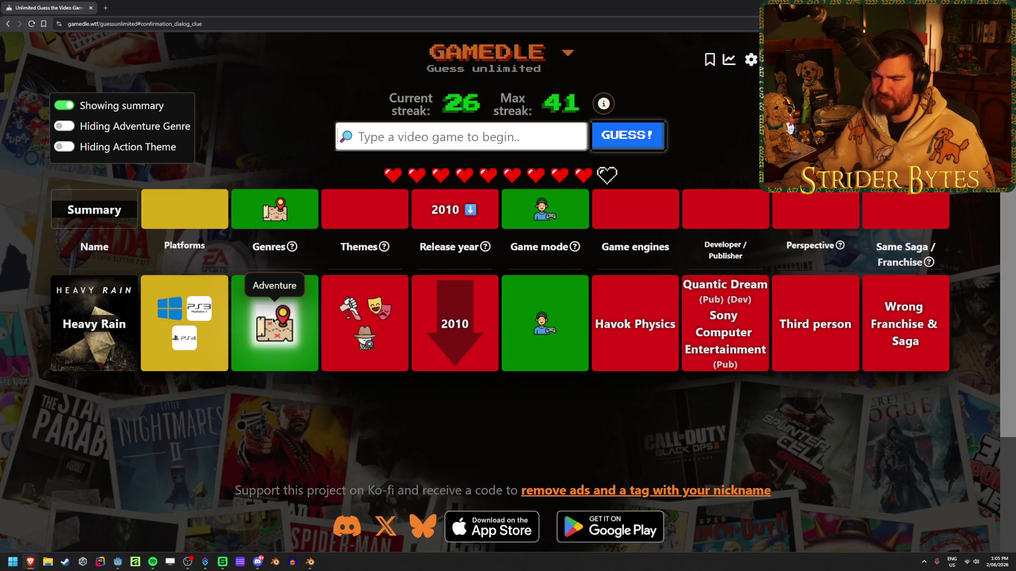
Guess Grim Fandango in Gamedle from the search suggestions.
{"action": "left_click", "coordinate": [475, 138]}
{"action": "type", "text": "grim fandang"}
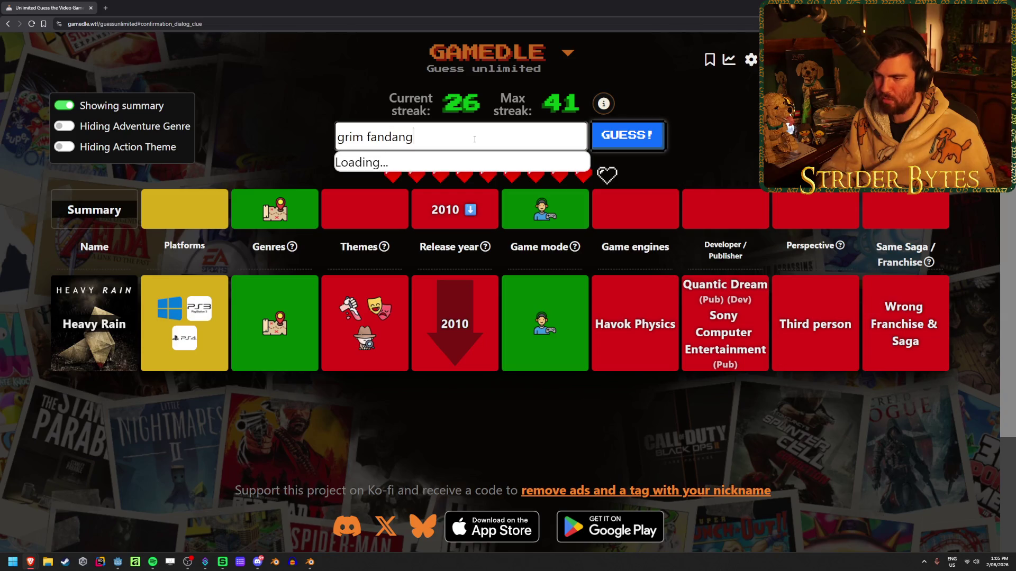
{"action": "type", "text": "o"}
{"action": "key", "text": "Down"}
{"action": "key", "text": "Return"}
{"action": "key", "text": "Return"}
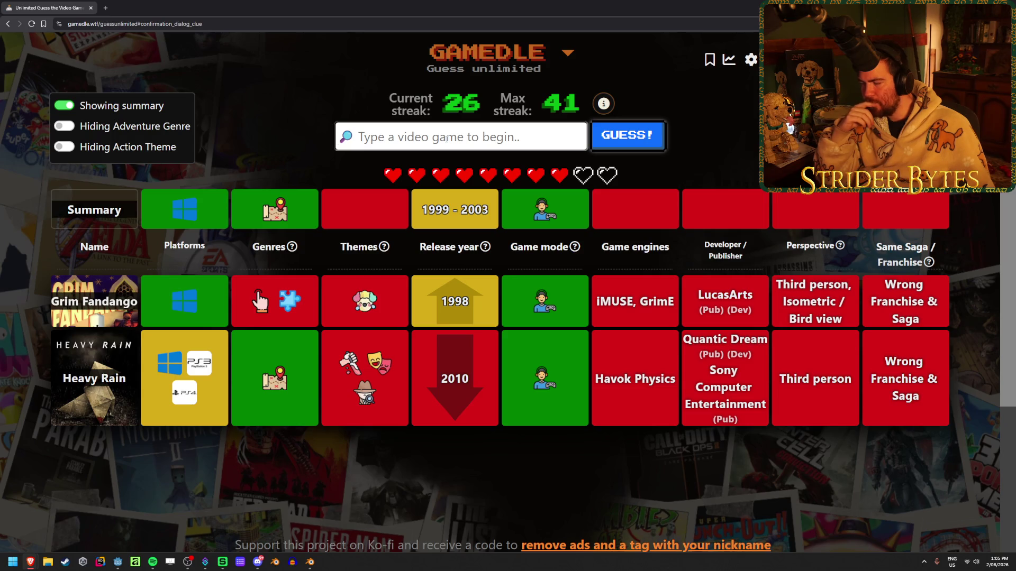
Guess Deus Ex, then start typing 'thief' for the next guess.
{"action": "type", "text": "deus e"}
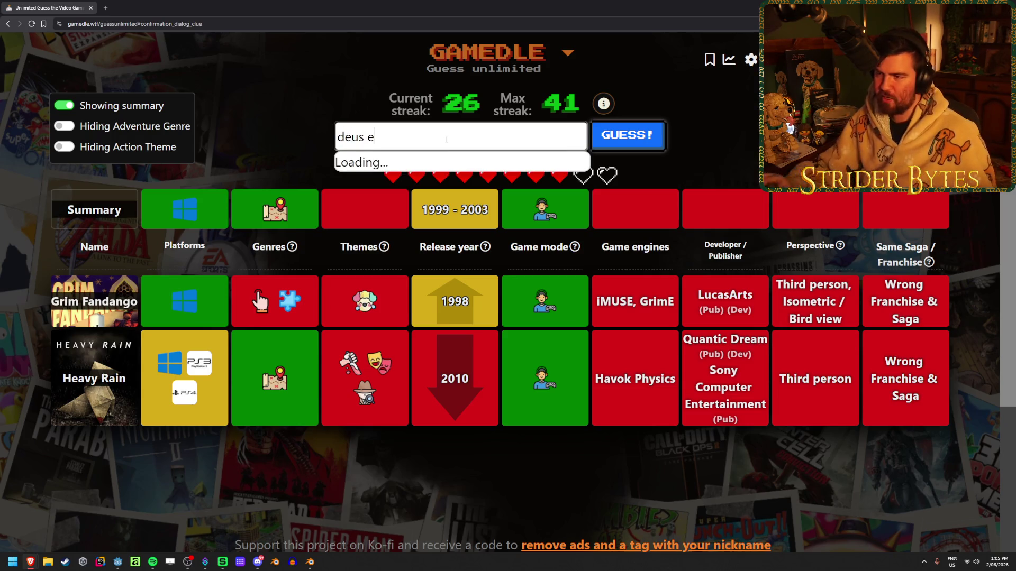
{"action": "type", "text": "x"}
{"action": "left_click", "coordinate": [445, 167]}
{"action": "left_click", "coordinate": [627, 137]}
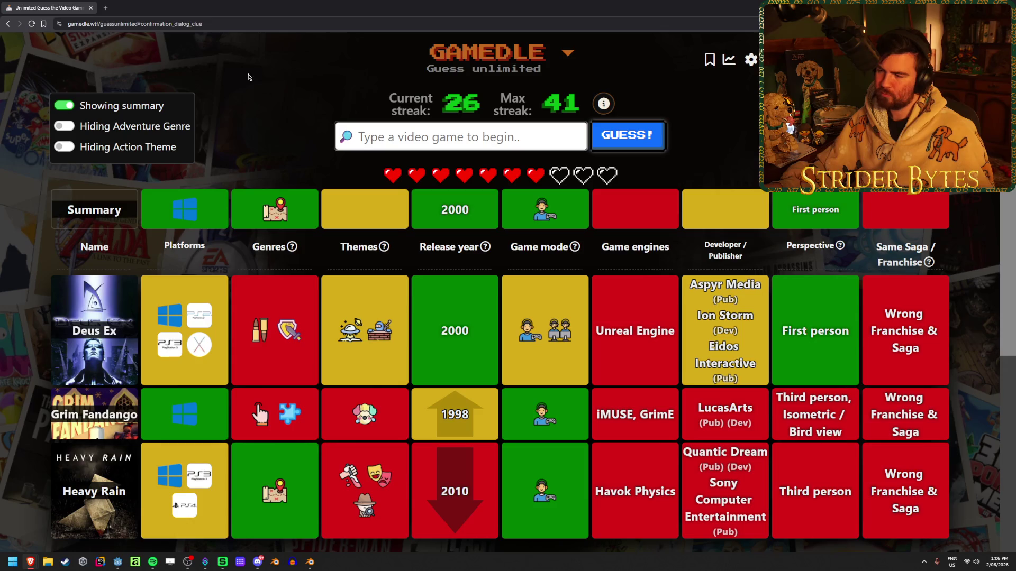
{"action": "type", "text": "thief"}
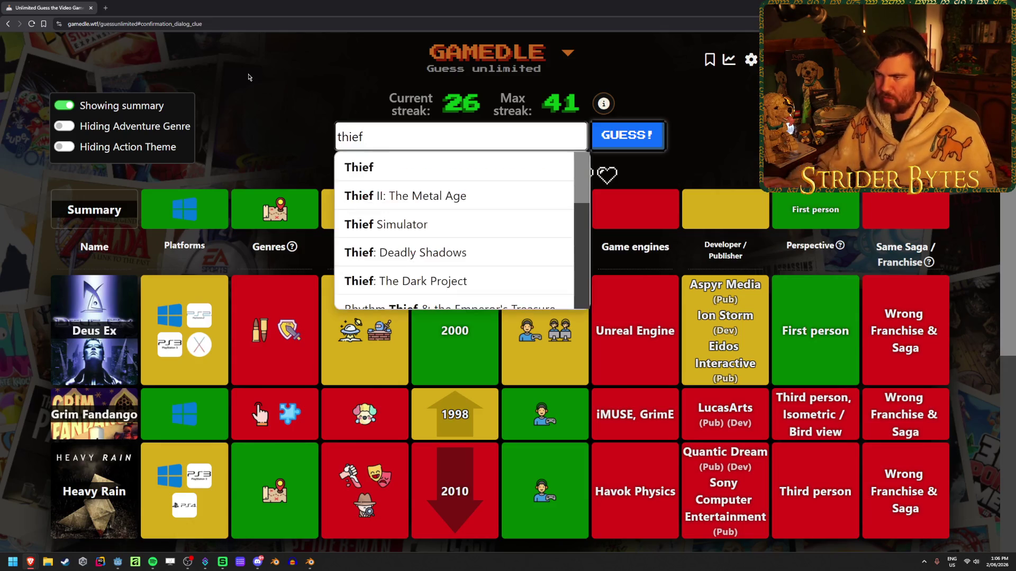
Guess Thief: Deadly Shadows, then Thief II: The Metal Age to solve the round.
{"action": "left_click", "coordinate": [509, 258]}
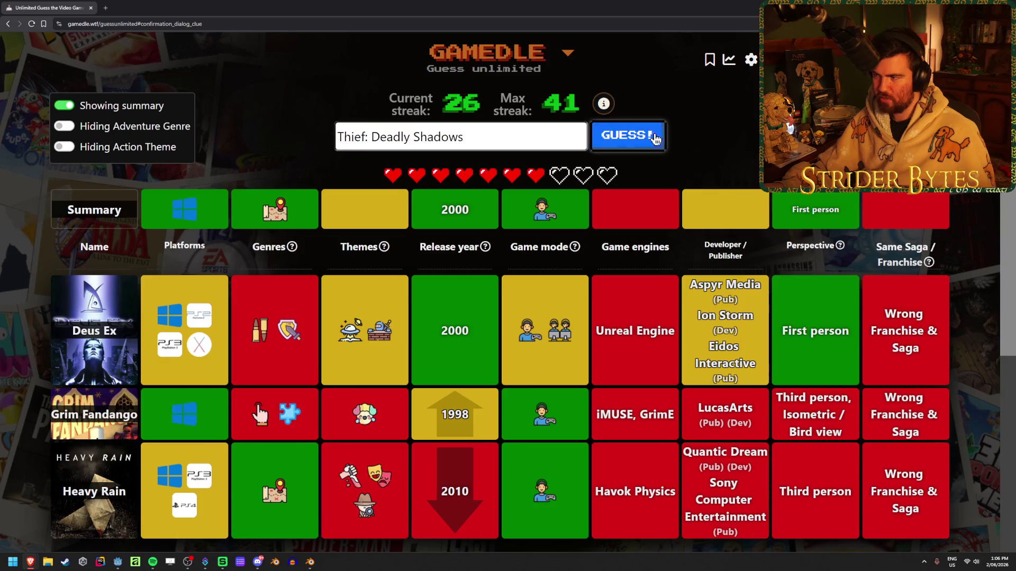
{"action": "left_click", "coordinate": [652, 136]}
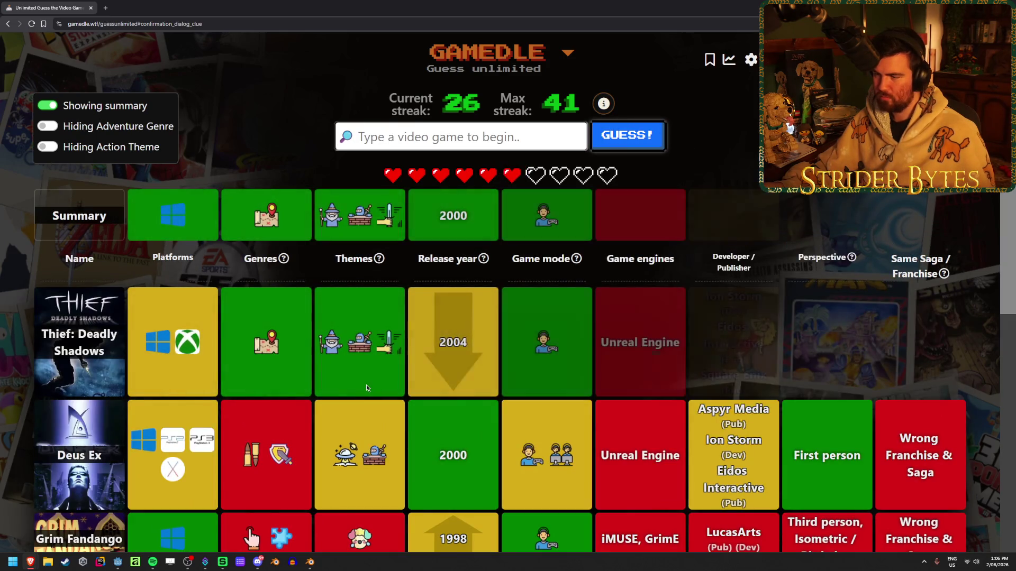
{"action": "left_click", "coordinate": [441, 127]}
{"action": "type", "text": "thief"}
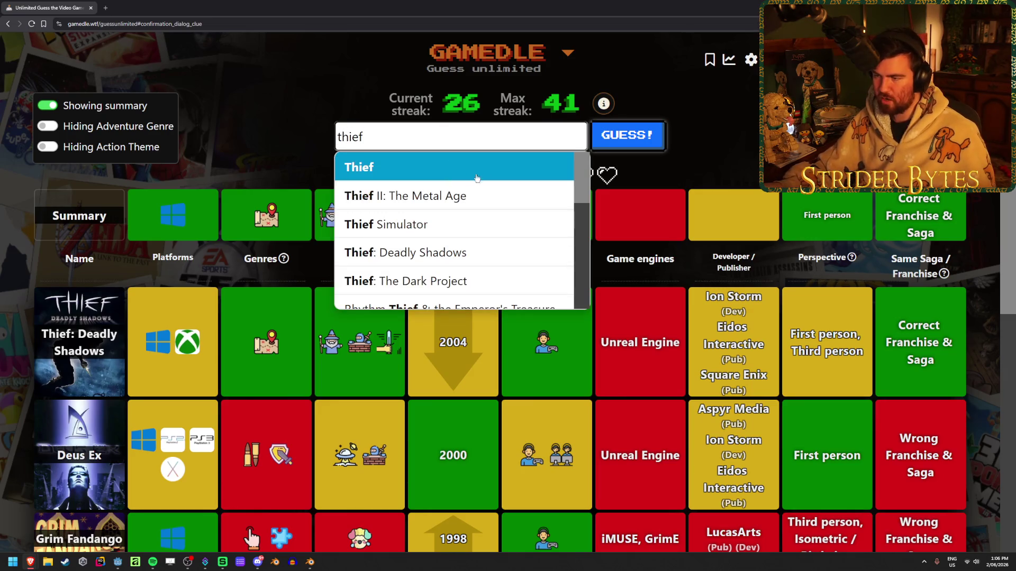
{"action": "left_click", "coordinate": [528, 193]}
{"action": "left_click", "coordinate": [628, 136]}
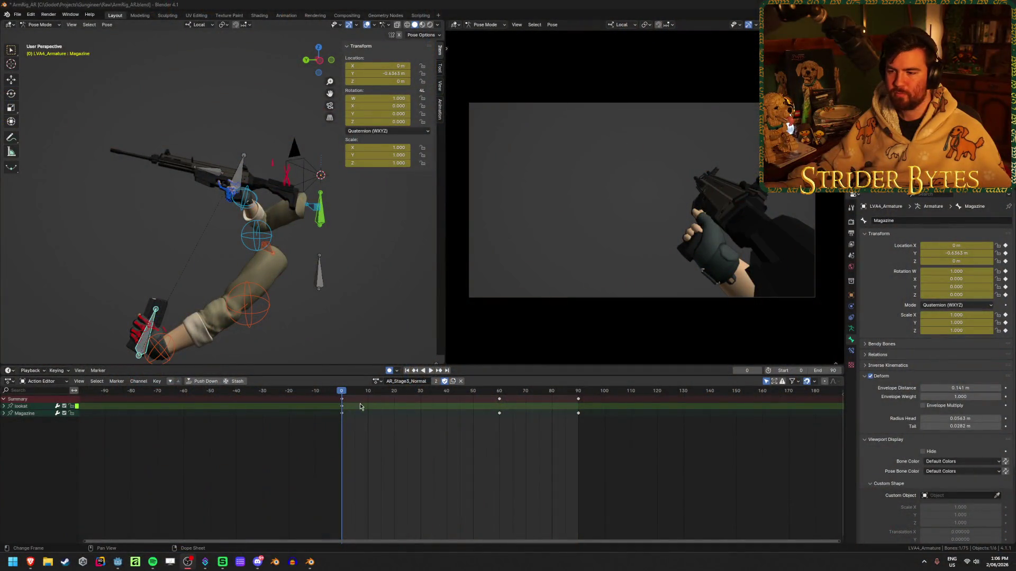
Play the arm-and-rifle reload animation, then scrub to frame 33 and back to 0.
{"action": "key", "text": "space"}
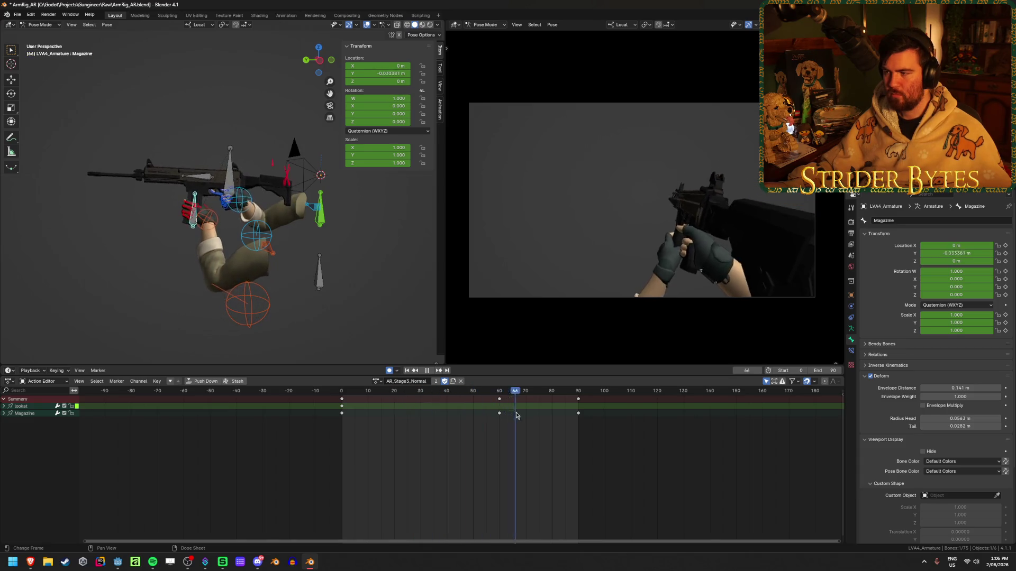
{"action": "left_click", "coordinate": [424, 426]}
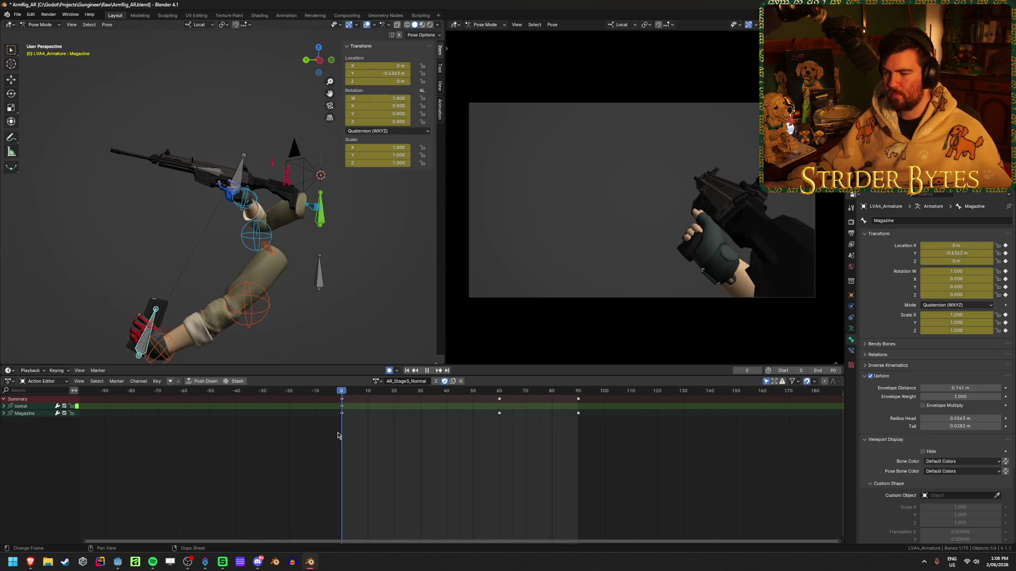
{"action": "left_click", "coordinate": [309, 441]}
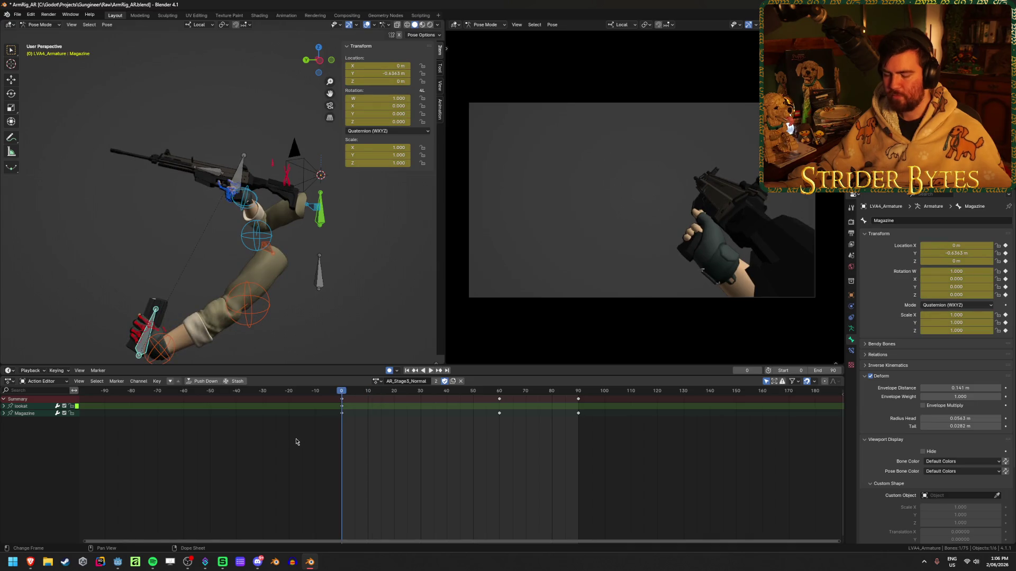
Save ArmRig_AR.blend and clear the keyframe selection.
{"action": "key", "text": "ctrl+s"}
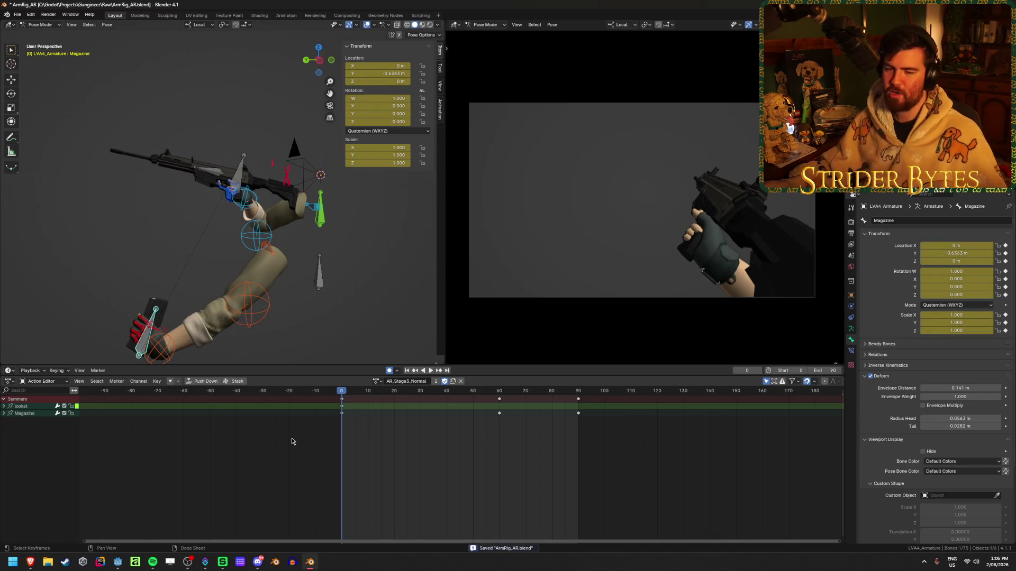
{"action": "key", "text": "ctrl"}
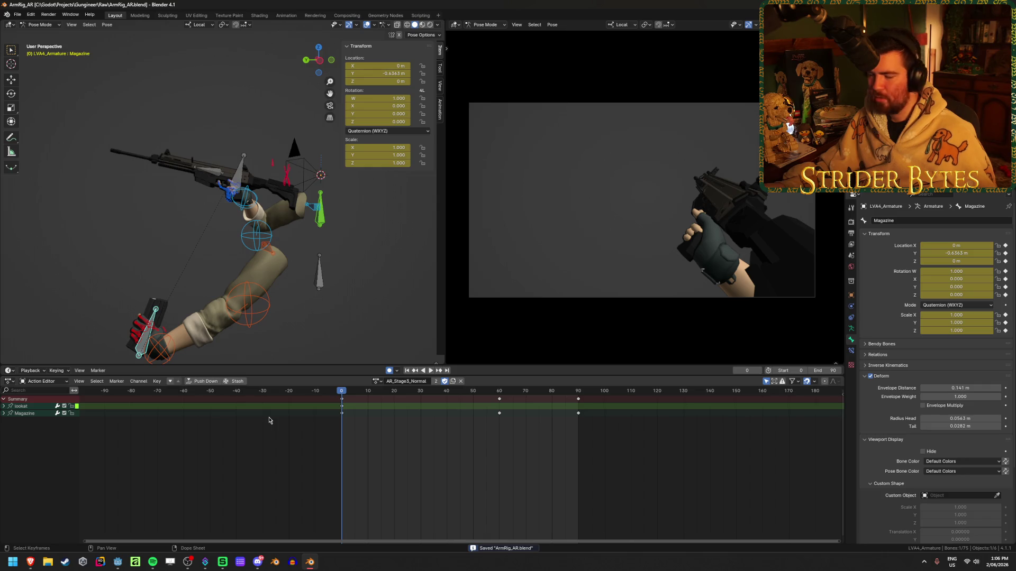
{"action": "left_click", "coordinate": [455, 467]}
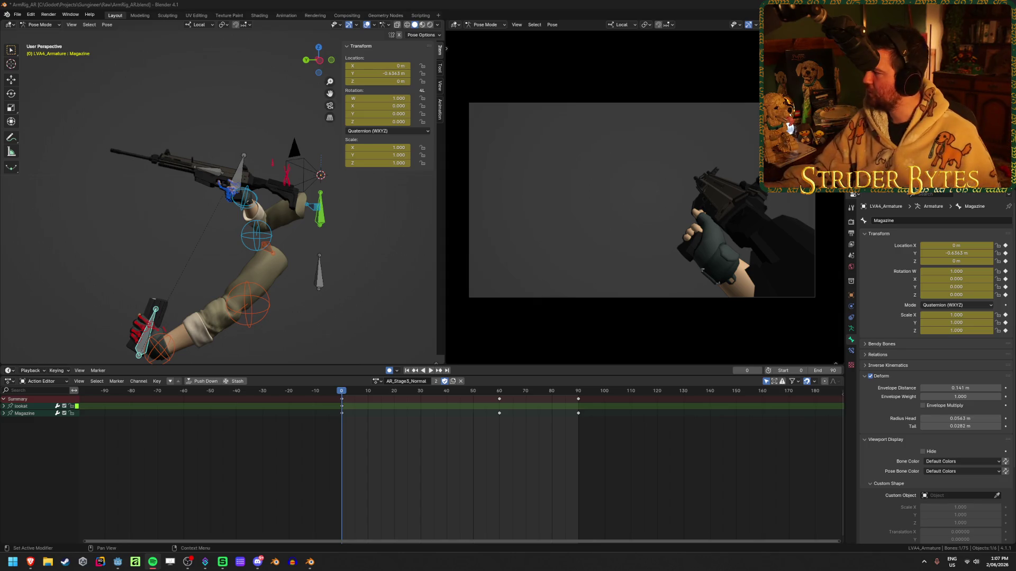
{"action": "left_click", "coordinate": [443, 2]}
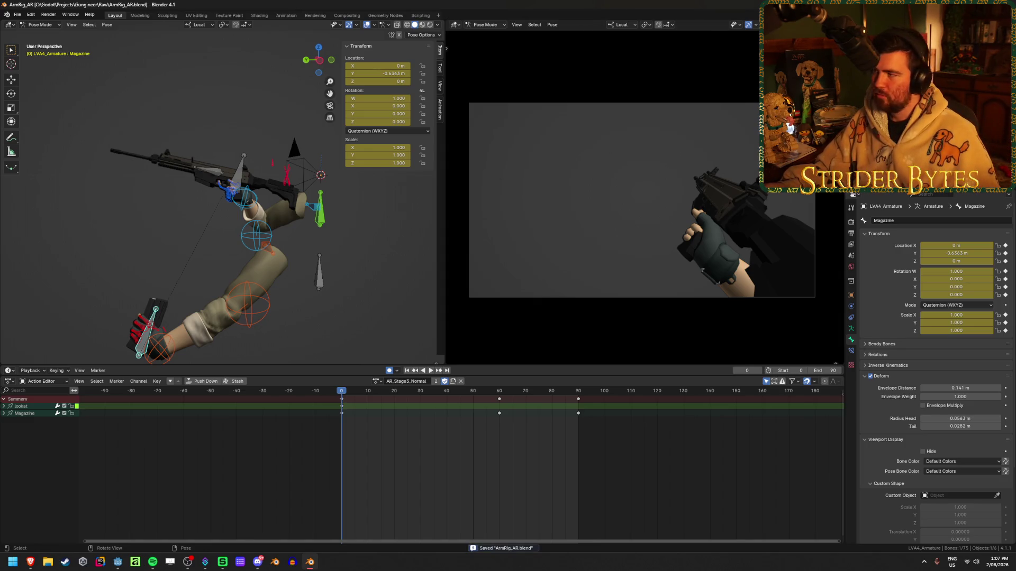
Switch from Blender to the Godot editor showing the Player scene.
{"action": "key", "text": "alt+Tab"}
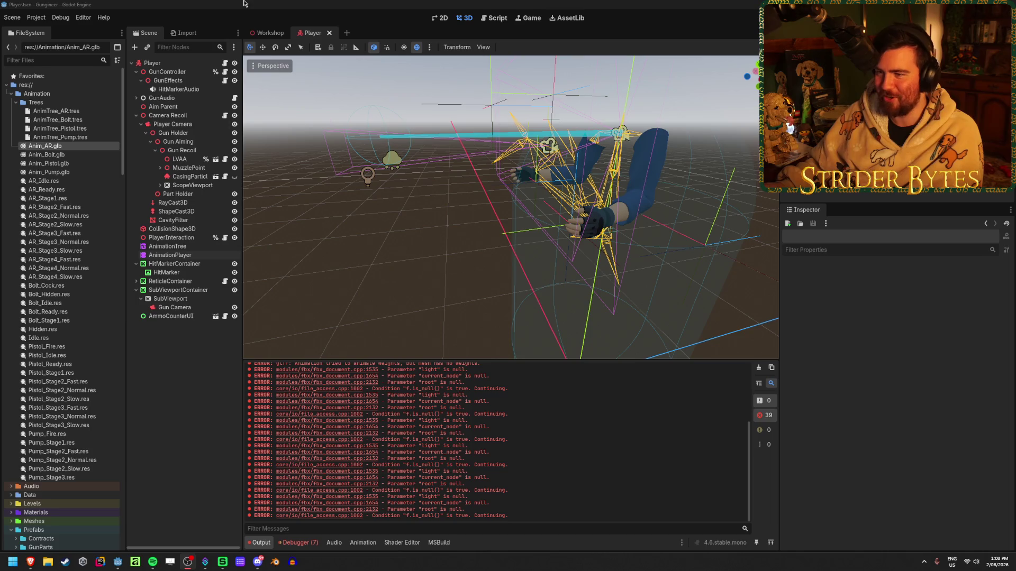
Clear the output log and the Debugger's error list, then return to Output.
{"action": "key", "text": "alt+Tab"}
{"action": "left_click", "coordinate": [759, 368]}
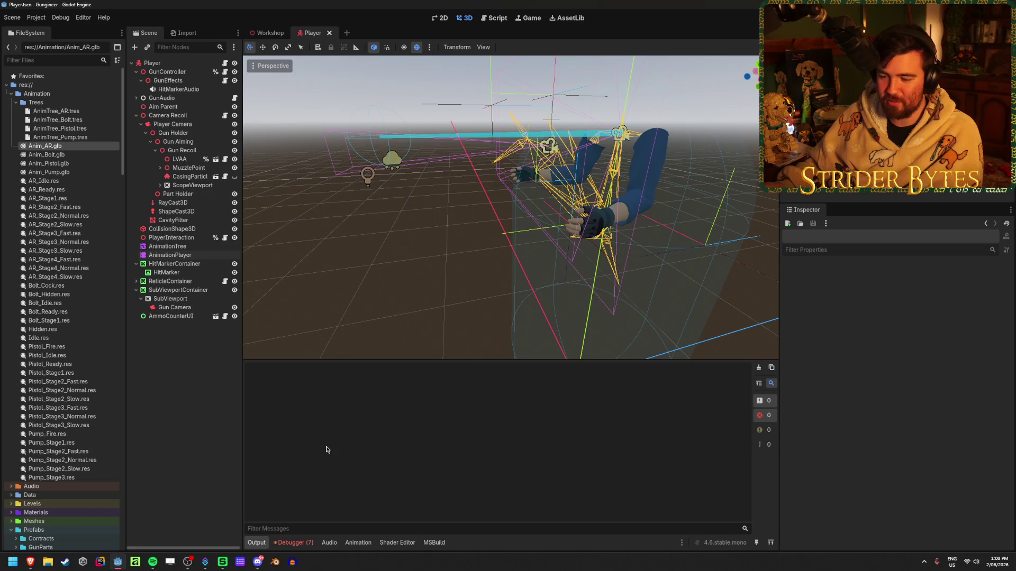
{"action": "left_click", "coordinate": [293, 542]}
{"action": "left_click", "coordinate": [766, 399]}
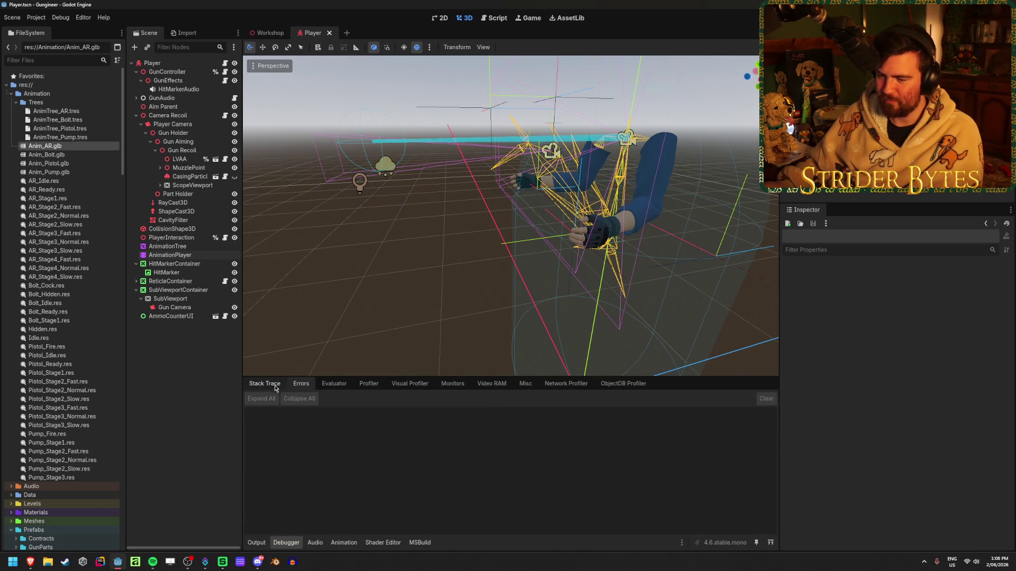
{"action": "left_click", "coordinate": [256, 542]}
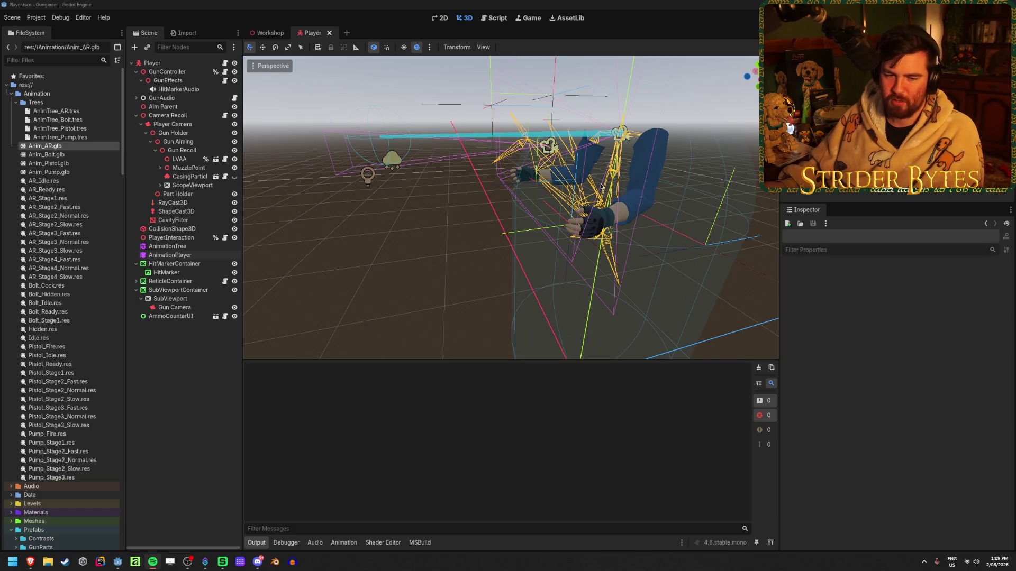
Clear the remaining FBX errors from the output log and collapse the Player node.
{"action": "left_click", "coordinate": [252, 18]}
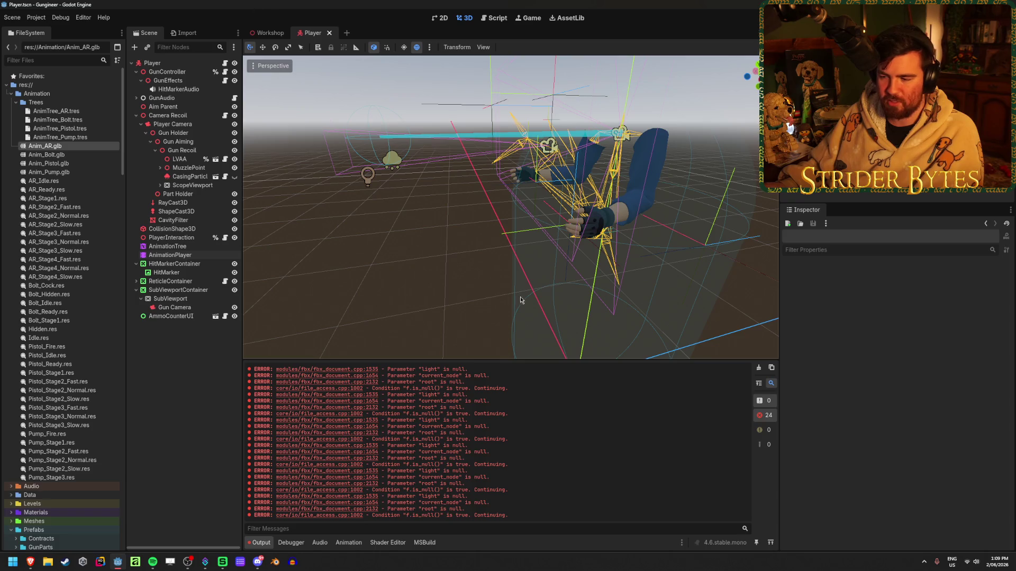
{"action": "left_click", "coordinate": [756, 370]}
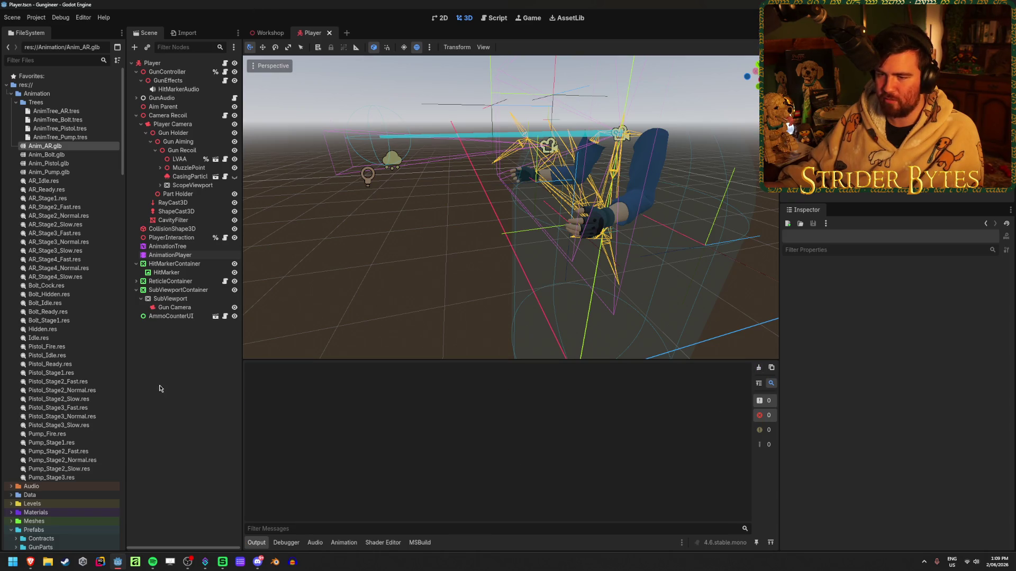
{"action": "left_click", "coordinate": [132, 63]}
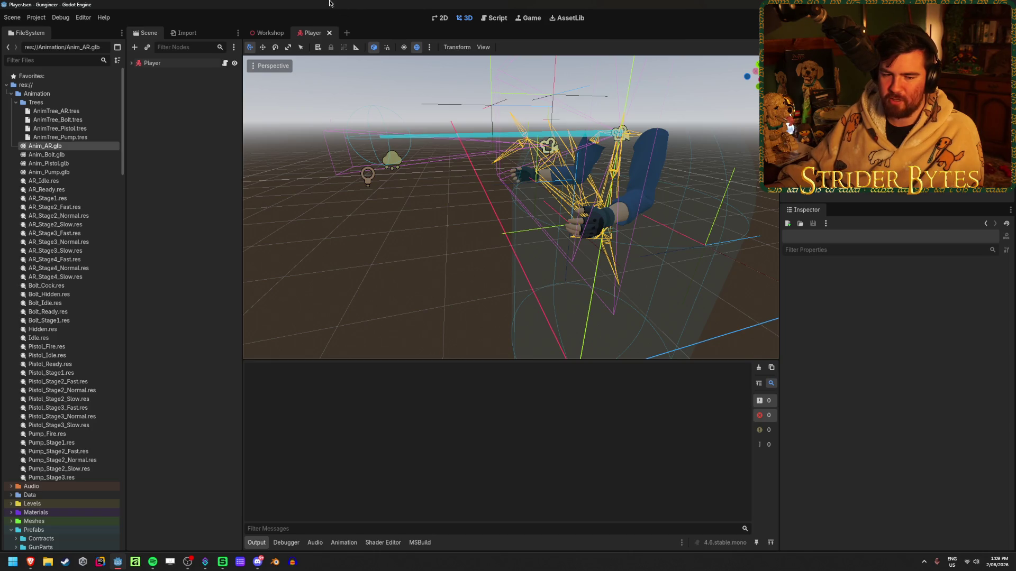
Show the Workshop scene, then launch Blender and dismiss its splash screen.
{"action": "left_click", "coordinate": [259, 34]}
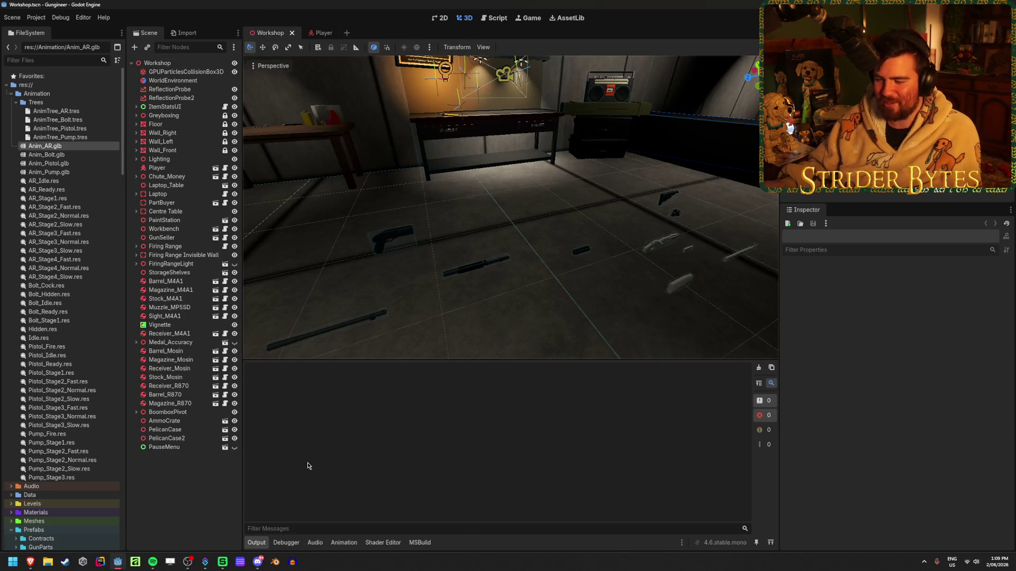
{"action": "left_click", "coordinate": [275, 562]}
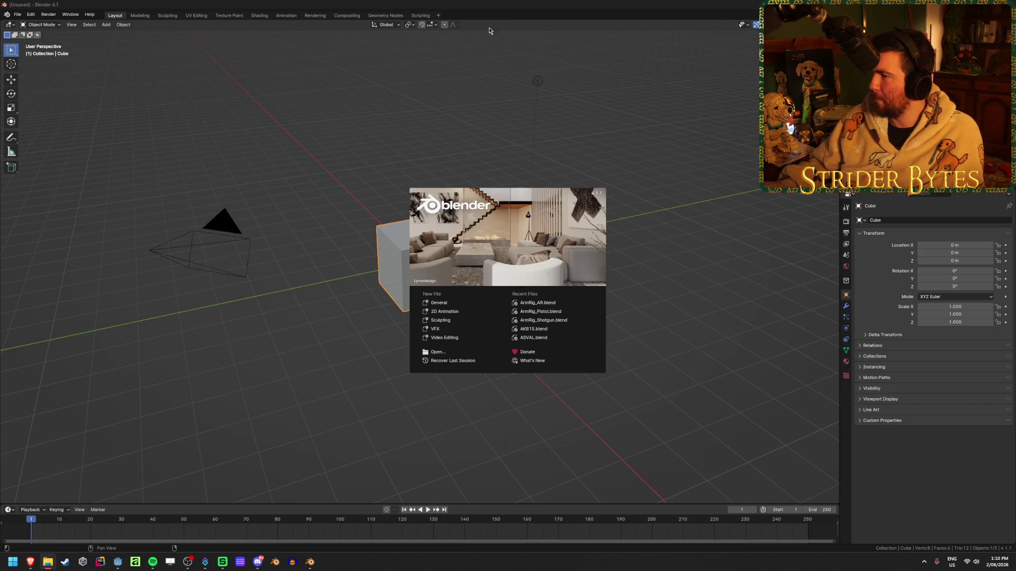
{"action": "left_click", "coordinate": [219, 3]}
{"action": "left_click", "coordinate": [695, 228]}
Close Blender and open TierMaker's Make a Template page in the browser.
{"action": "key", "text": "alt+F4"}
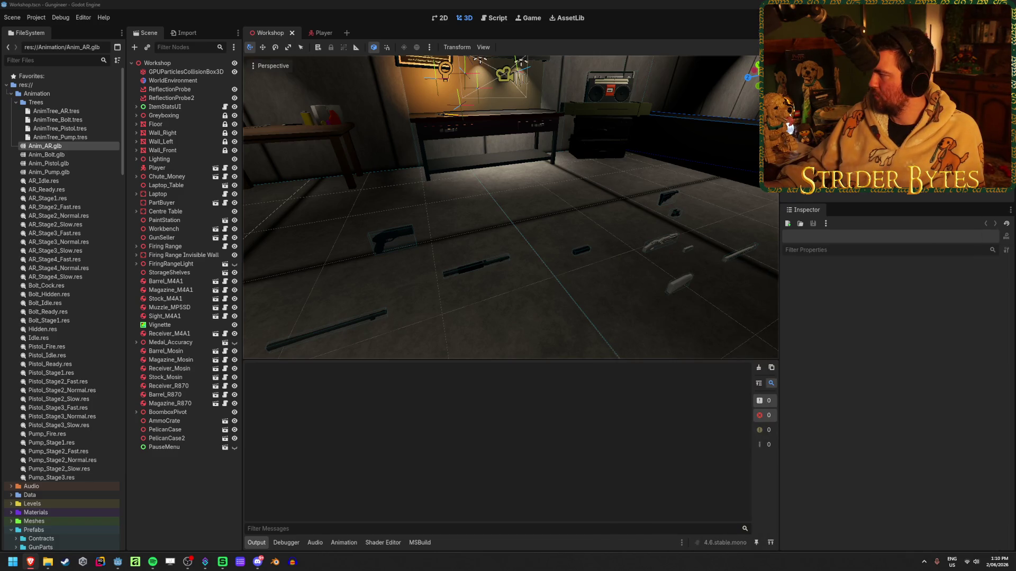
{"action": "key", "text": "alt+Tab"}
{"action": "left_click", "coordinate": [611, 64]}
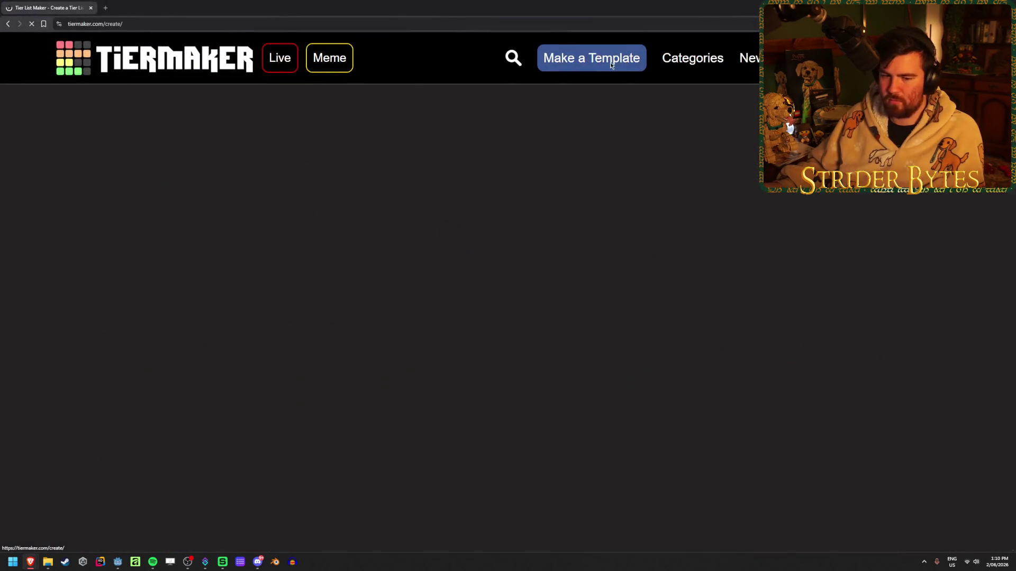
Begin a single-use TierMaker tier list from the create page.
{"action": "left_click", "coordinate": [497, 342]}
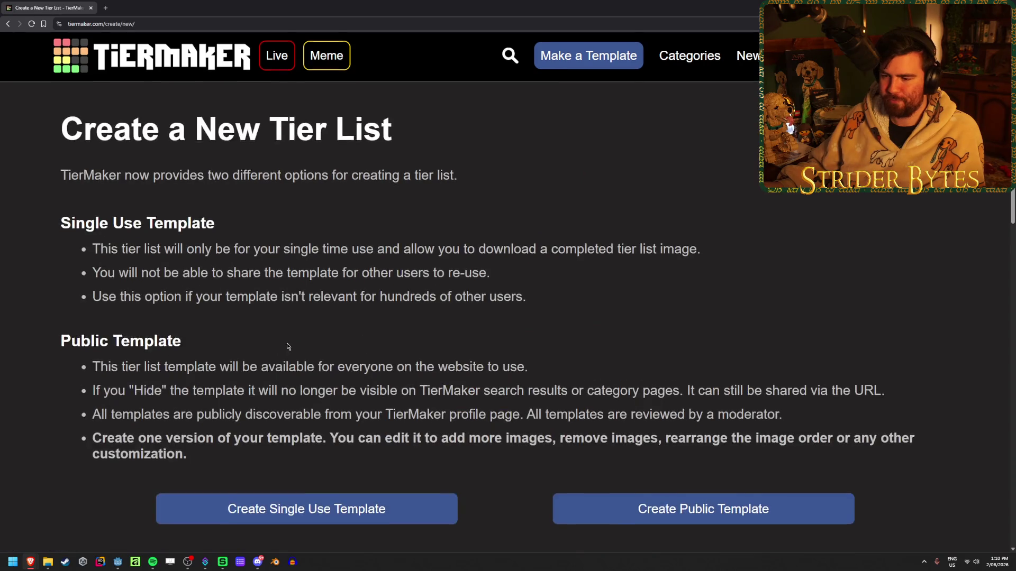
{"action": "scroll", "coordinate": [288, 346], "scroll_direction": "down", "scroll_amount": 2}
{"action": "left_click", "coordinate": [272, 427]}
{"action": "scroll", "coordinate": [278, 408], "scroll_direction": "down", "scroll_amount": 4}
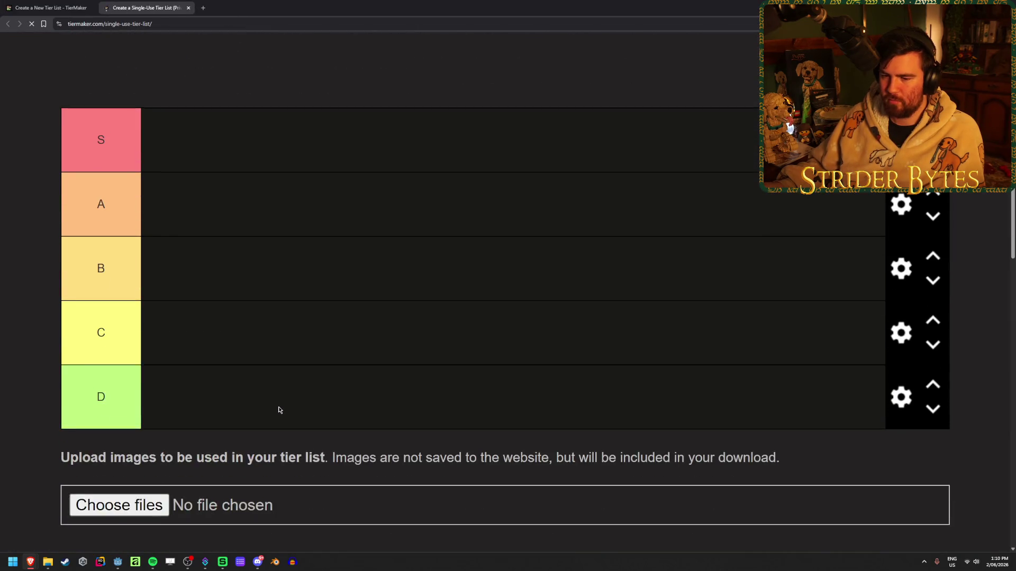
Add a new row below D labelled F and colour it purple.
{"action": "left_click", "coordinate": [901, 397]}
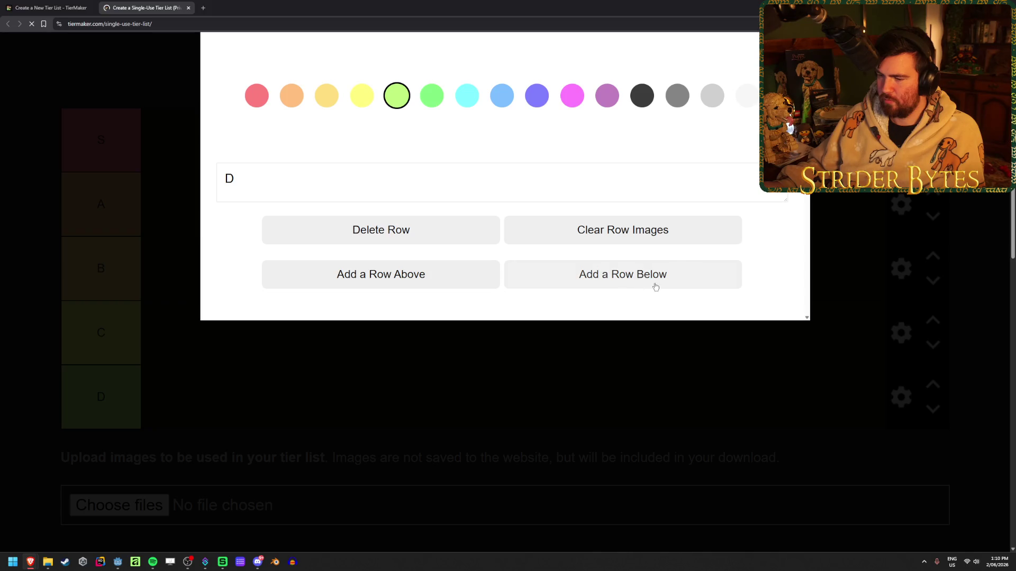
{"action": "left_click", "coordinate": [655, 287]}
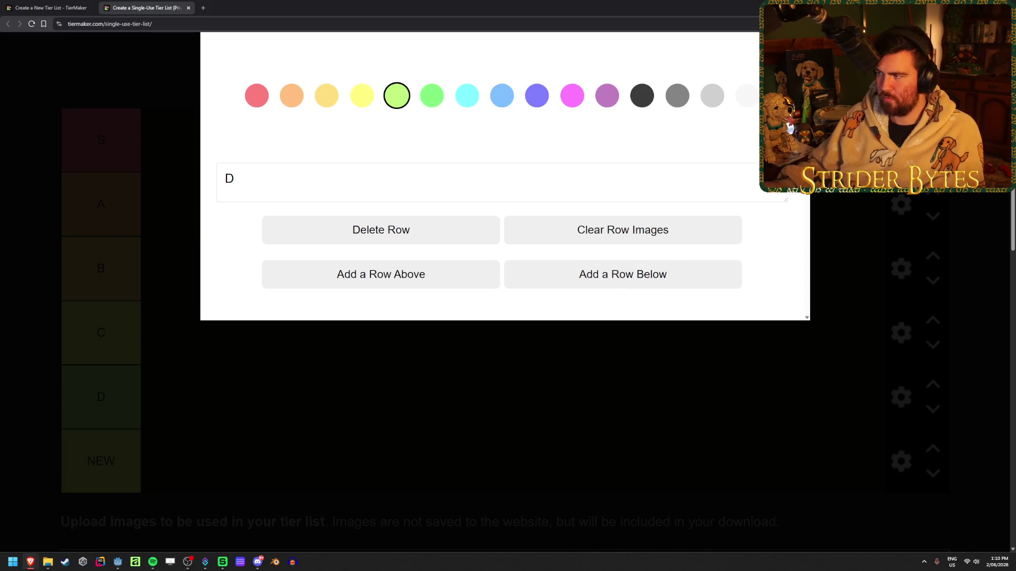
{"action": "left_click", "coordinate": [57, 469]}
{"action": "double_click", "coordinate": [100, 461]}
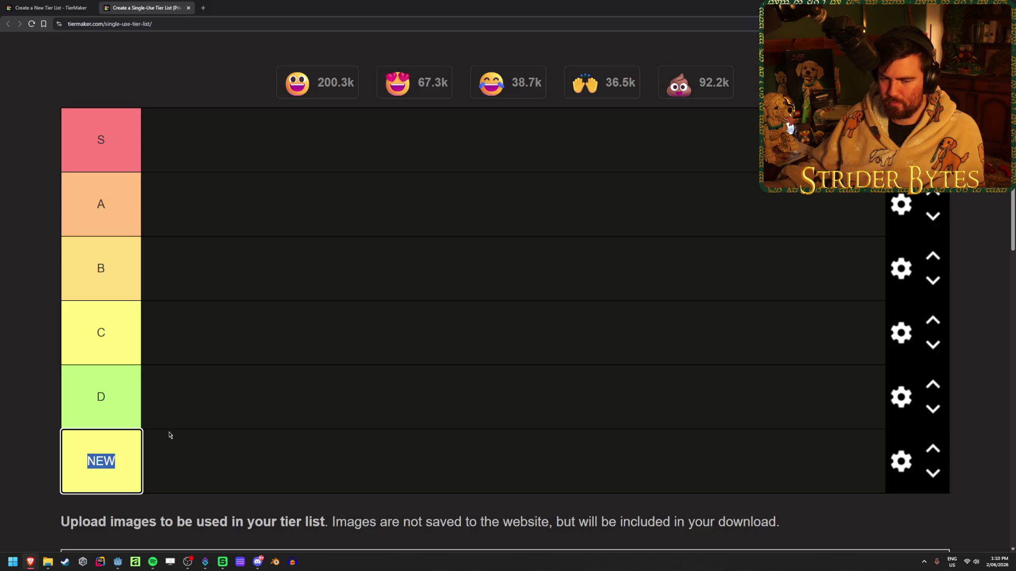
{"action": "type", "text": "F"}
{"action": "left_click", "coordinate": [901, 461]}
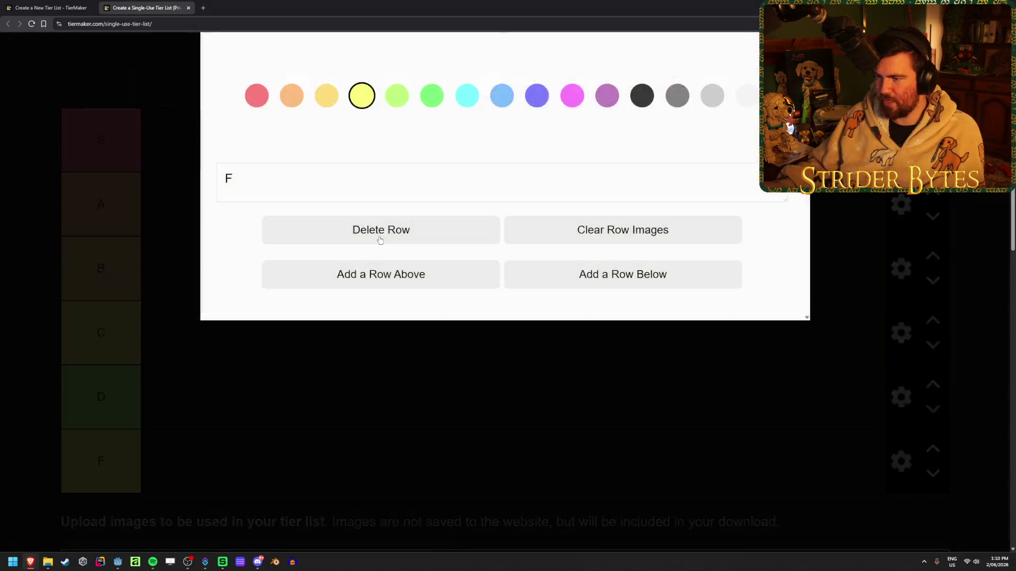
{"action": "left_click", "coordinate": [526, 94]}
{"action": "left_click", "coordinate": [402, 344]}
Reorder the milestone images: 1K last, 250 second, 800 right after 700.
{"action": "scroll", "coordinate": [396, 287], "scroll_direction": "down", "scroll_amount": 4}
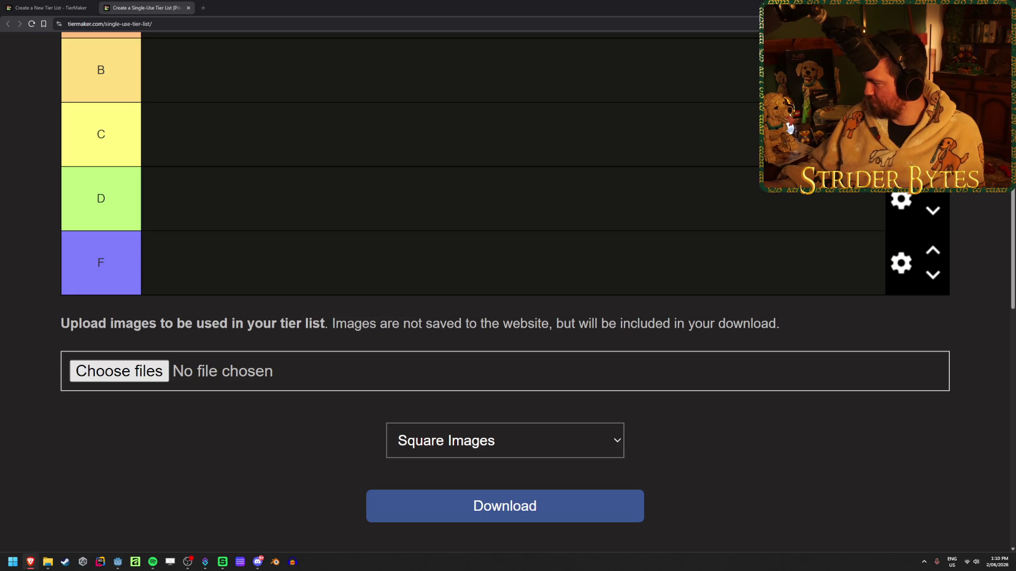
{"action": "left_click_drag", "start_coordinate": [104, 355], "coordinate": [629, 360]}
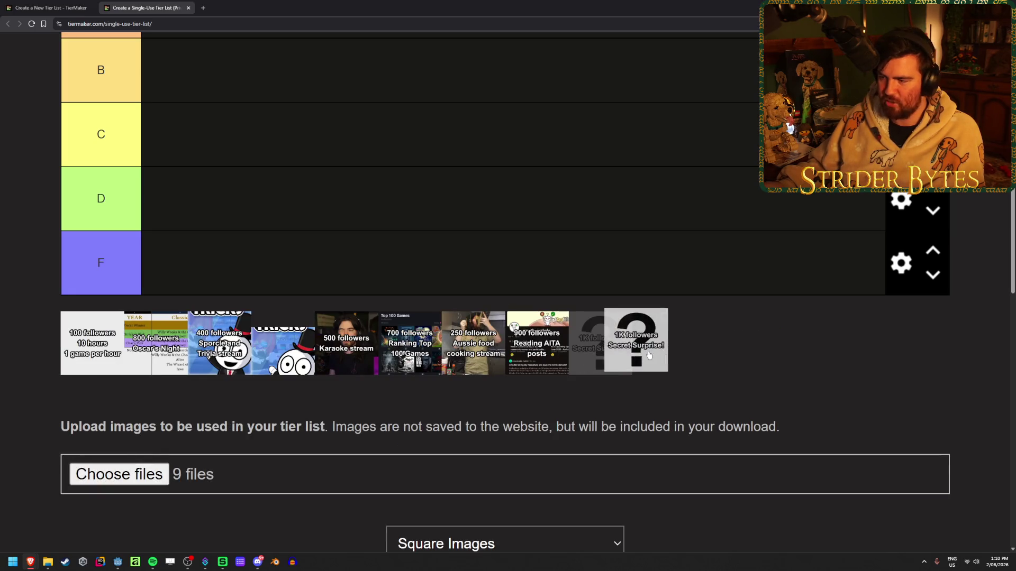
{"action": "mouse_move", "coordinate": [455, 349]}
{"action": "left_mouse_down"}
{"action": "mouse_move", "coordinate": [220, 366]}
{"action": "mouse_move", "coordinate": [220, 358]}
{"action": "left_mouse_up"}
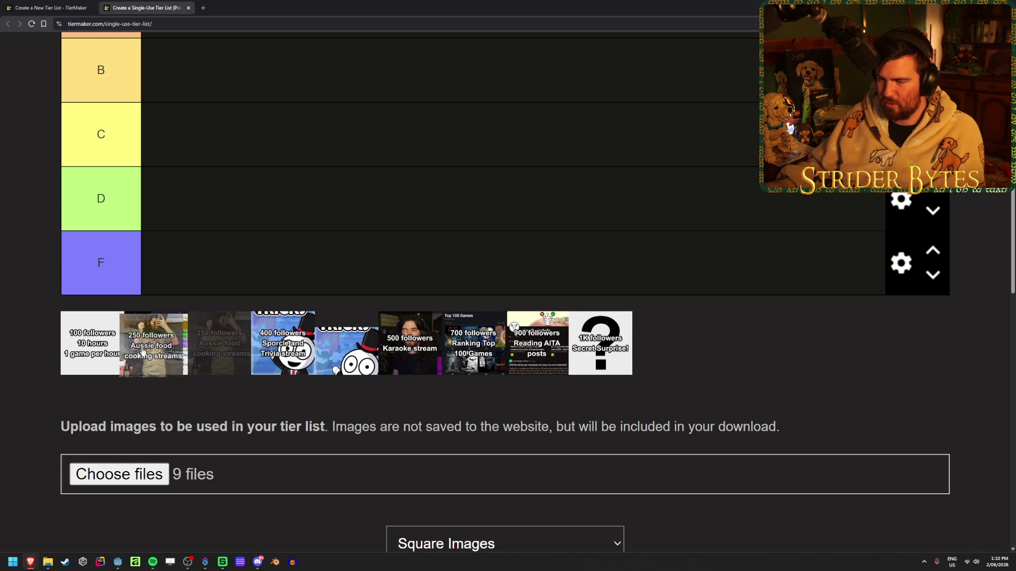
{"action": "mouse_move", "coordinate": [156, 344]}
{"action": "left_mouse_down"}
{"action": "mouse_move", "coordinate": [609, 344]}
{"action": "mouse_move", "coordinate": [472, 344]}
{"action": "left_mouse_up"}
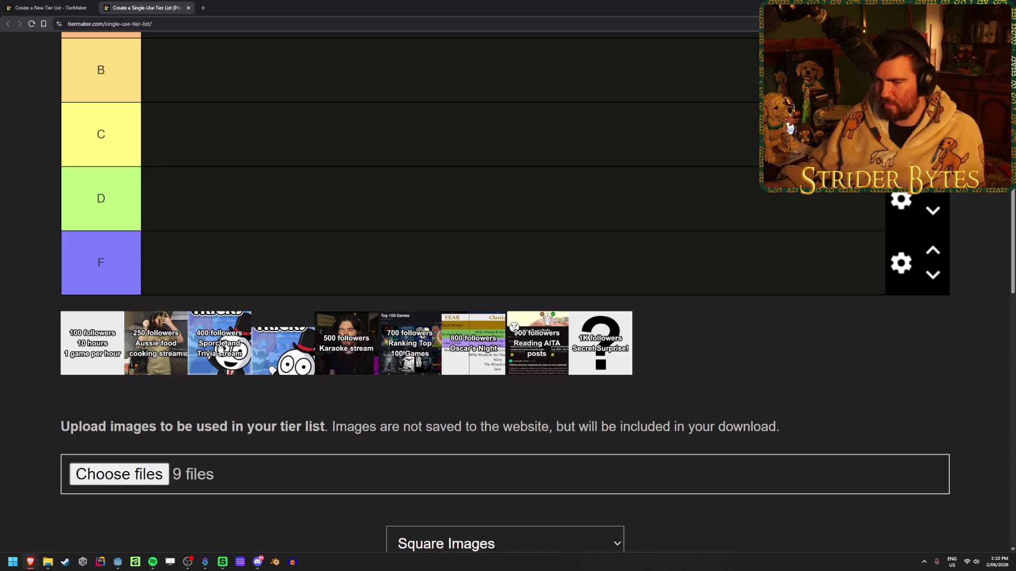
{"action": "scroll", "coordinate": [318, 423], "scroll_direction": "down", "scroll_amount": 4}
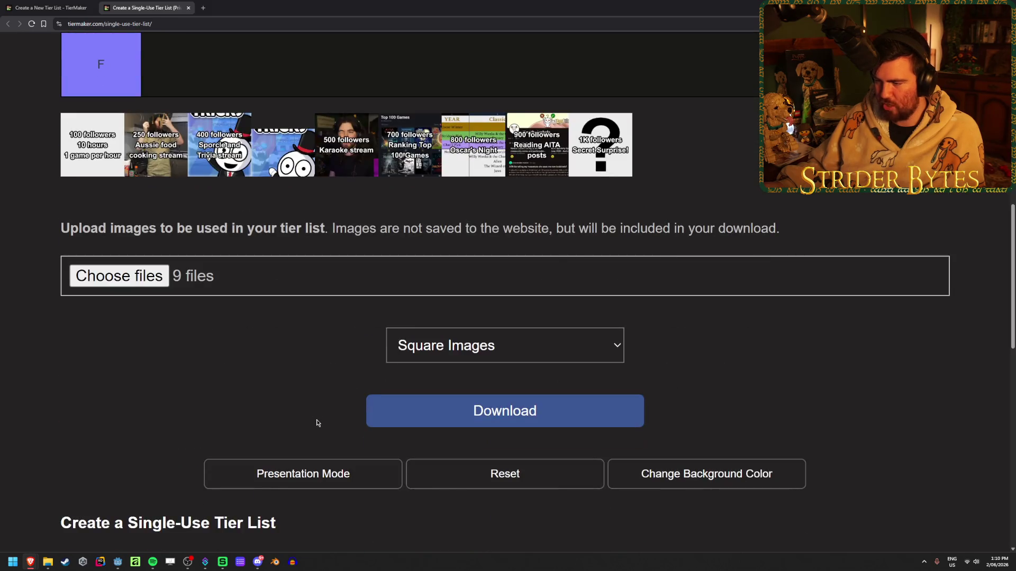
Reset the tier list to clear its images, then zoom the page in.
{"action": "left_click", "coordinate": [506, 474]}
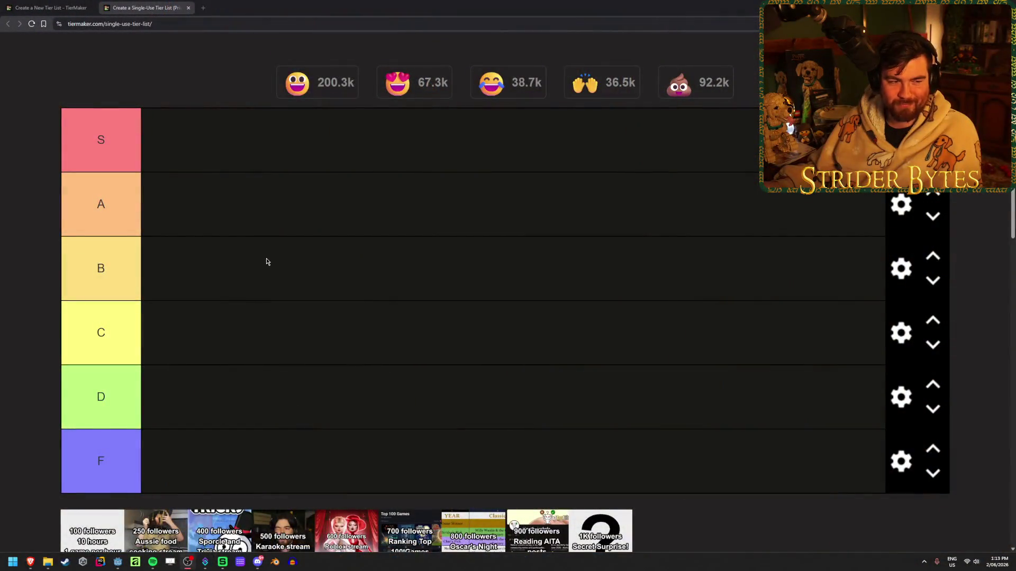
{"action": "scroll", "coordinate": [267, 261], "scroll_direction": "down", "scroll_amount": 3}
{"action": "scroll", "coordinate": [270, 236], "scroll_direction": "up", "scroll_amount": 2}
{"action": "scroll", "coordinate": [269, 239], "scroll_direction": "up", "scroll_amount": 4}
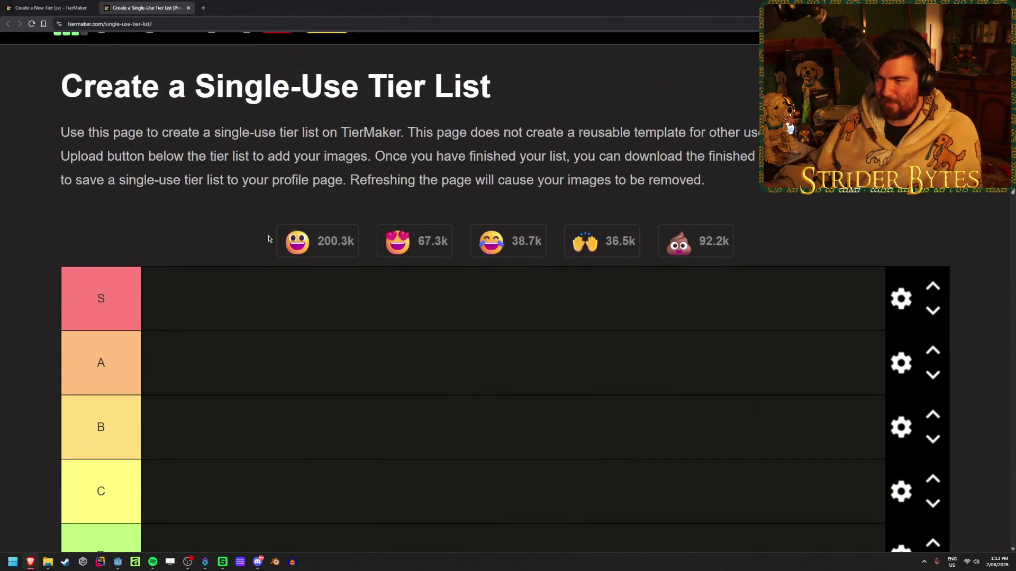
{"action": "scroll", "coordinate": [268, 239], "scroll_direction": "down", "scroll_amount": 4}
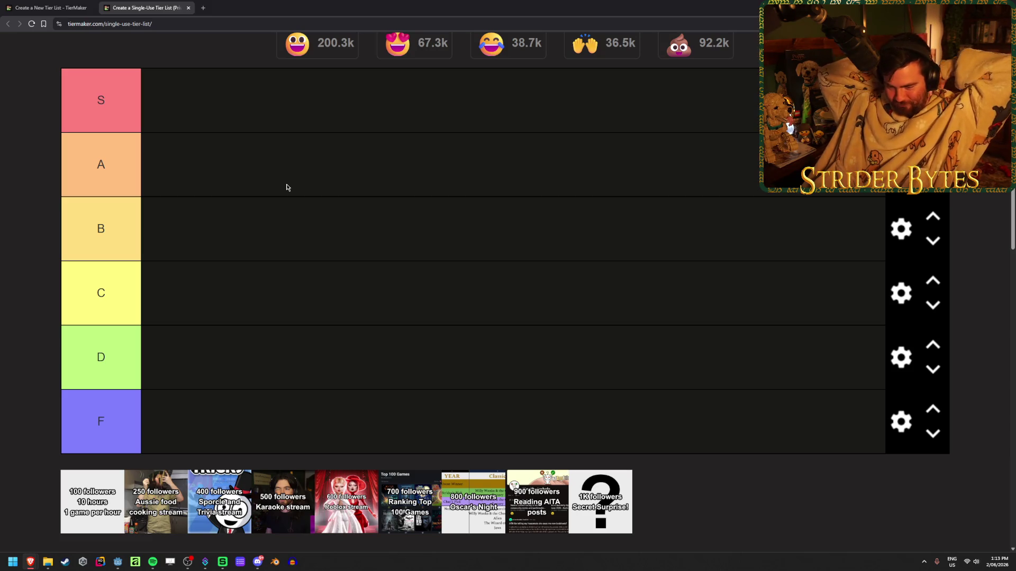
{"action": "key", "text": "ctrl+plus"}
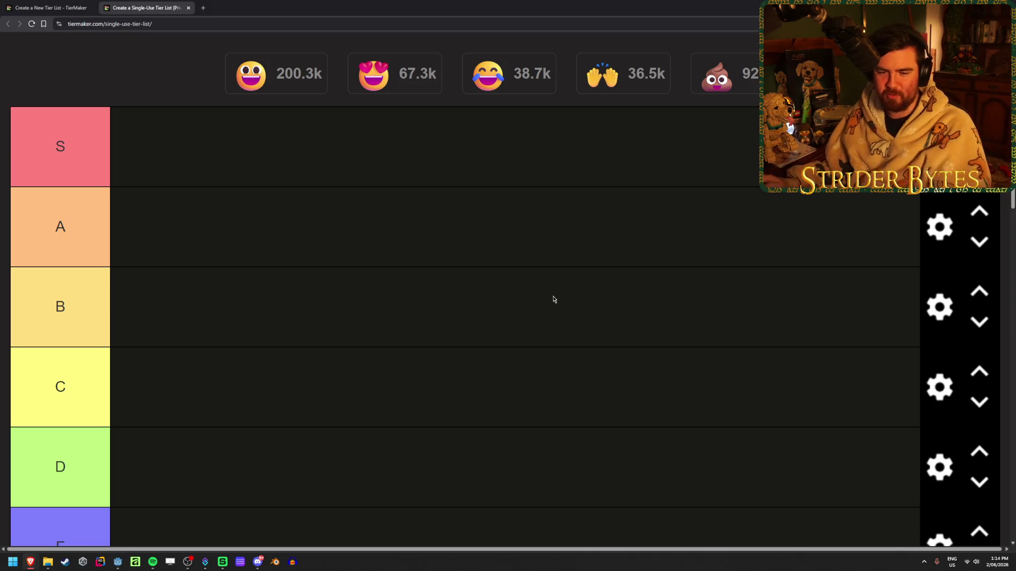
{"action": "scroll", "coordinate": [502, 284], "scroll_direction": "down", "scroll_amount": 4}
{"action": "scroll", "coordinate": [516, 245], "scroll_direction": "up", "scroll_amount": 3}
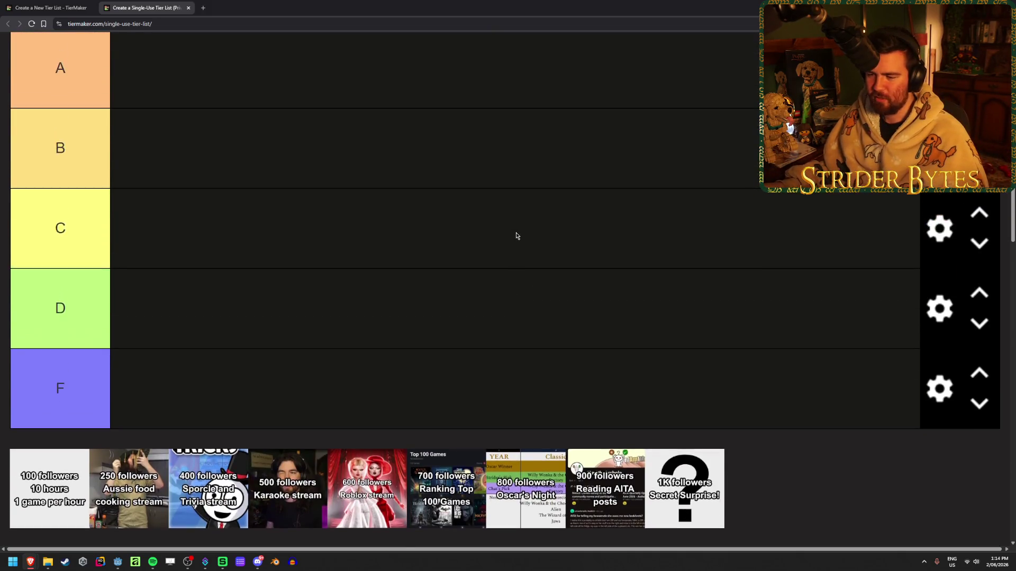
{"action": "scroll", "coordinate": [517, 235], "scroll_direction": "down", "scroll_amount": 1}
{"action": "scroll", "coordinate": [517, 236], "scroll_direction": "up", "scroll_amount": 1}
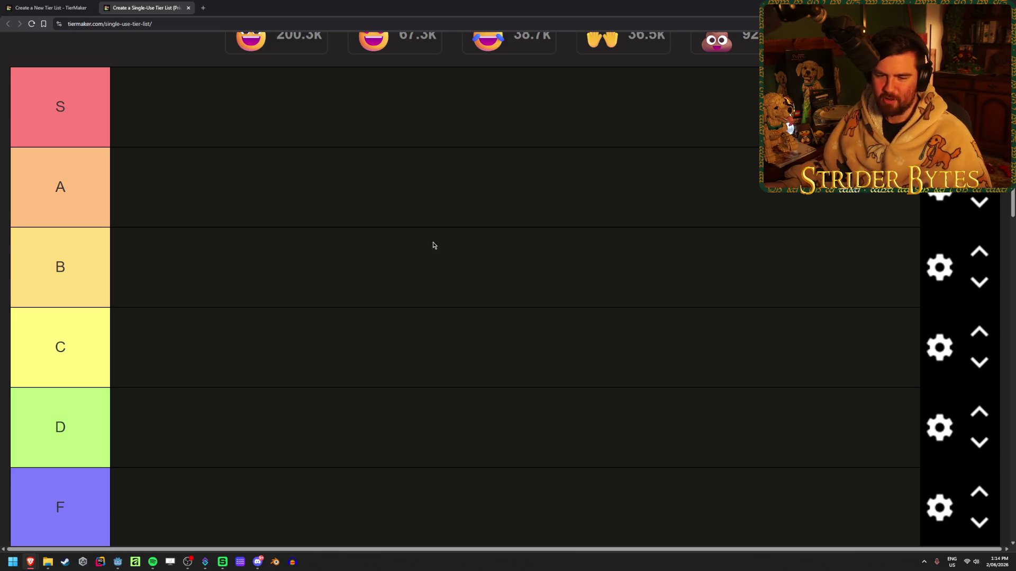
{"action": "scroll", "coordinate": [399, 250], "scroll_direction": "up", "scroll_amount": 1}
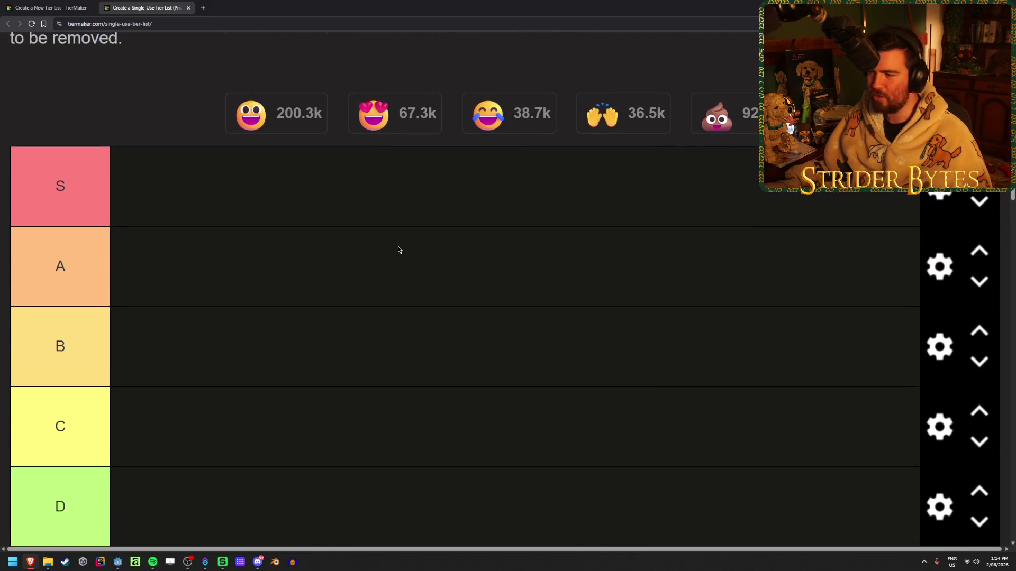
{"action": "scroll", "coordinate": [399, 249], "scroll_direction": "down", "scroll_amount": 1}
{"action": "scroll", "coordinate": [399, 249], "scroll_direction": "up", "scroll_amount": 1}
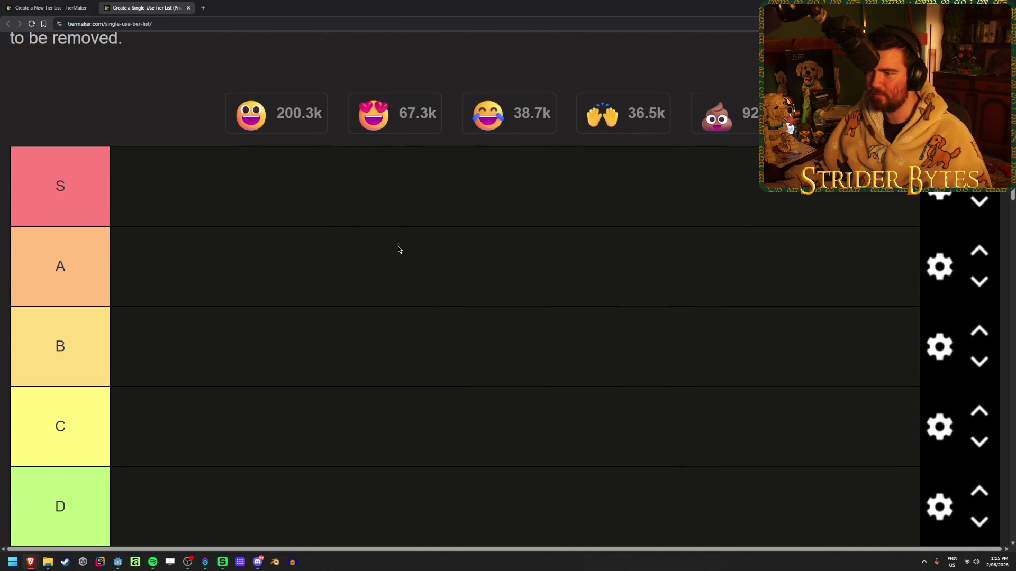